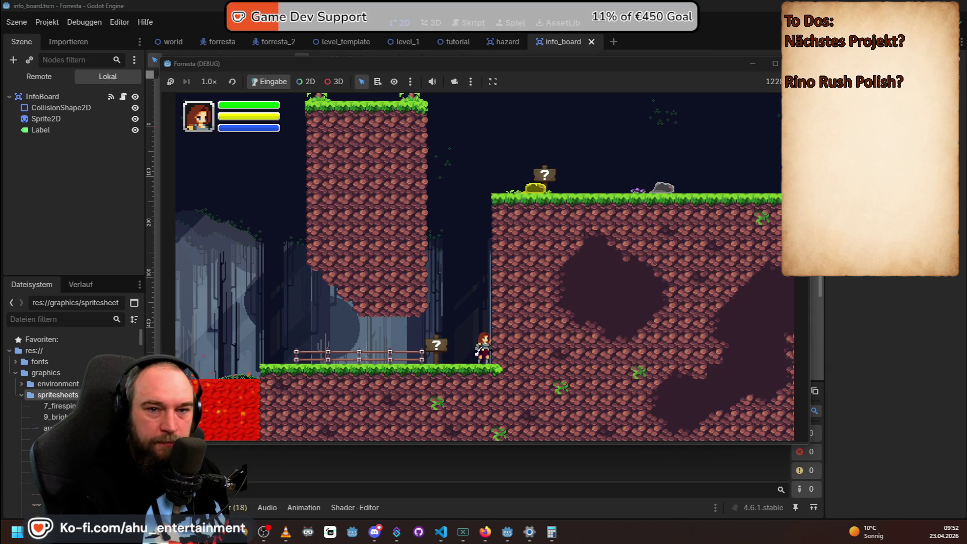
Bring up the browser's Godot 4.1.2 Platformer GitHub repository and scroll down to its README.
key("alt+Tab")
scroll(474, 283, "down", 6)
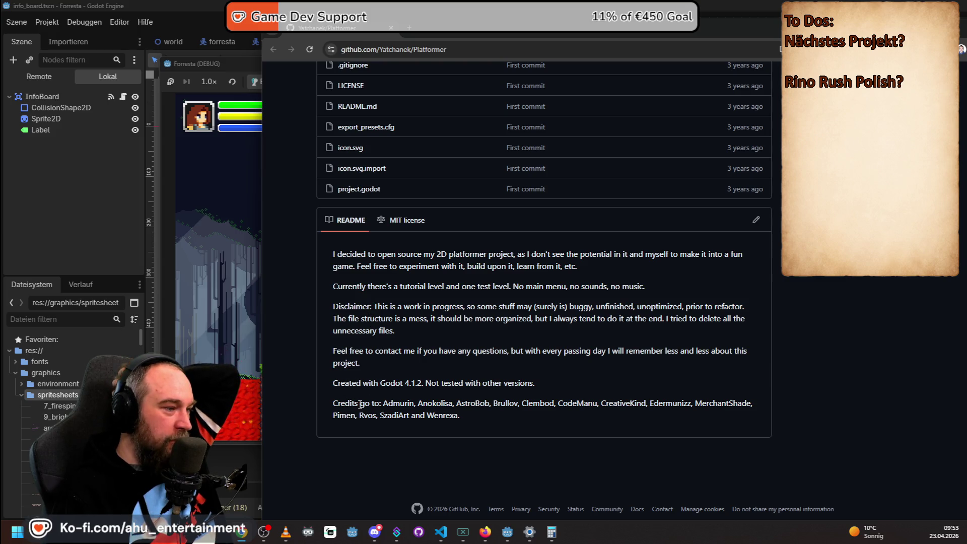
Show and select the Platformer repository's MIT license text, then bring the Foresta editor back.
scroll(589, 380, "up", 3)
scroll(589, 381, "down", 3)
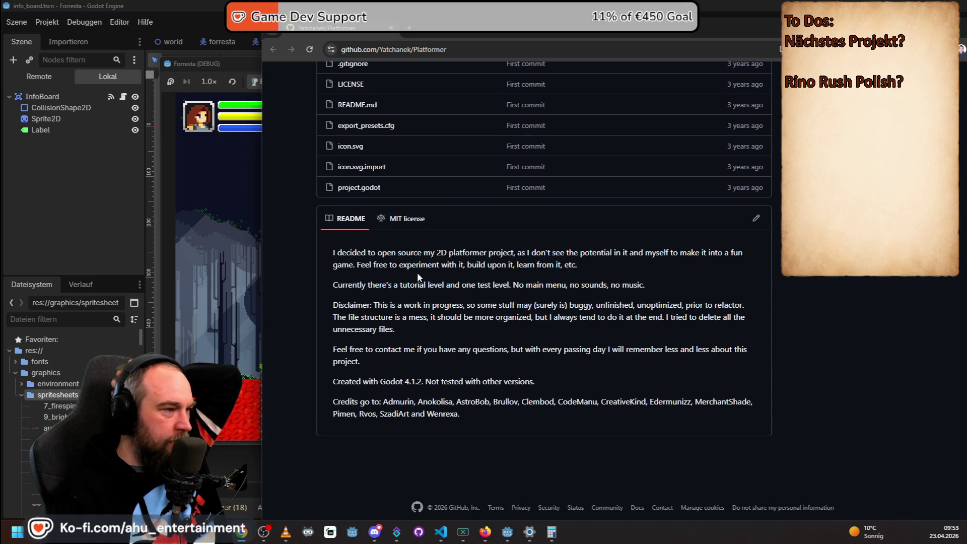
left_click(396, 222)
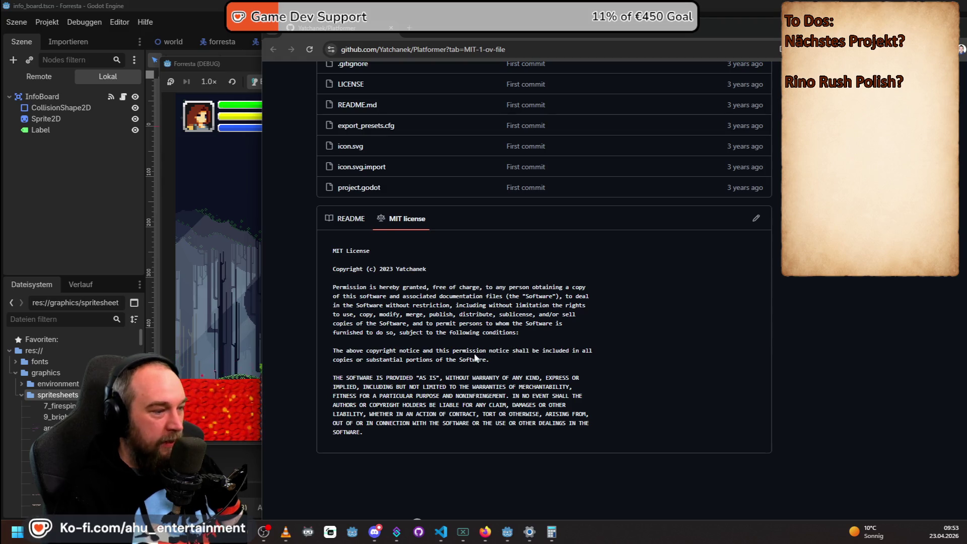
mouse_move(381, 433)
left_mouse_down()
mouse_move(334, 288)
mouse_move(319, 272)
left_mouse_up()
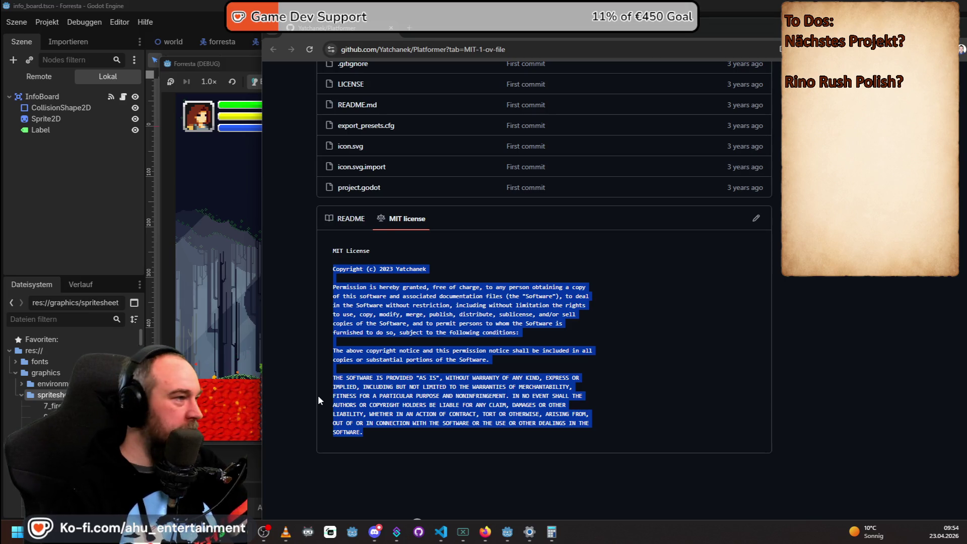
left_click(221, 5)
mouse_move(377, 527)
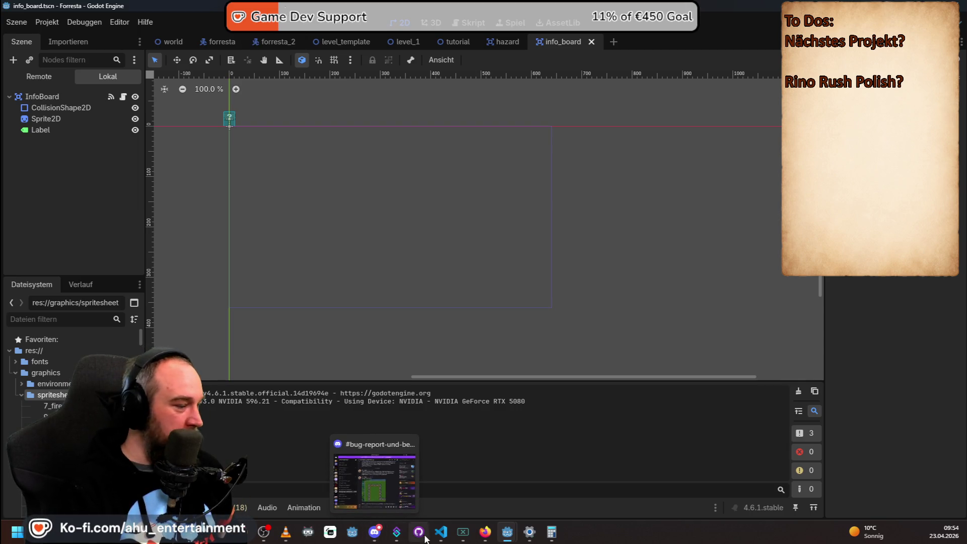
Switch to the Rino Northbound project, launch it with F5, and start a New Game.
mouse_move(510, 532)
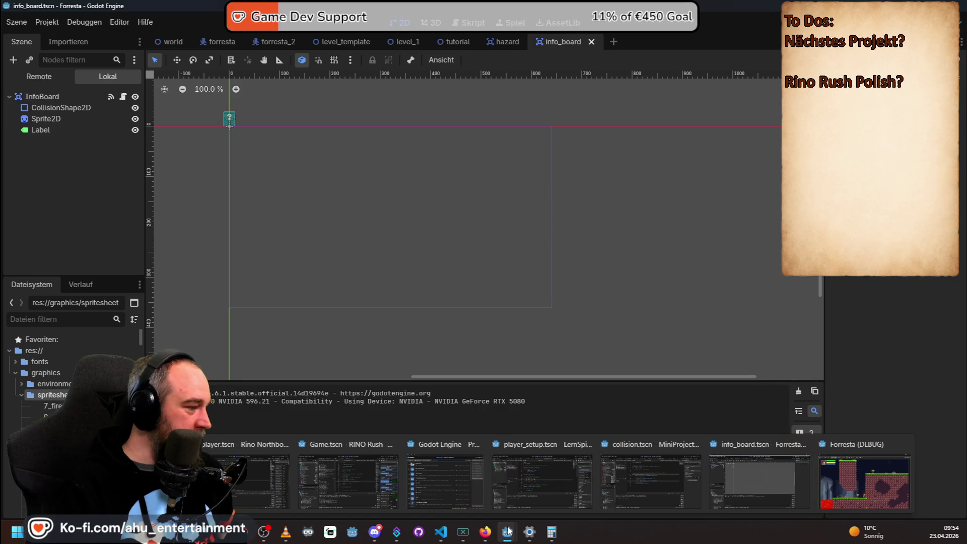
left_click(286, 488)
scroll(652, 216, "up", 3)
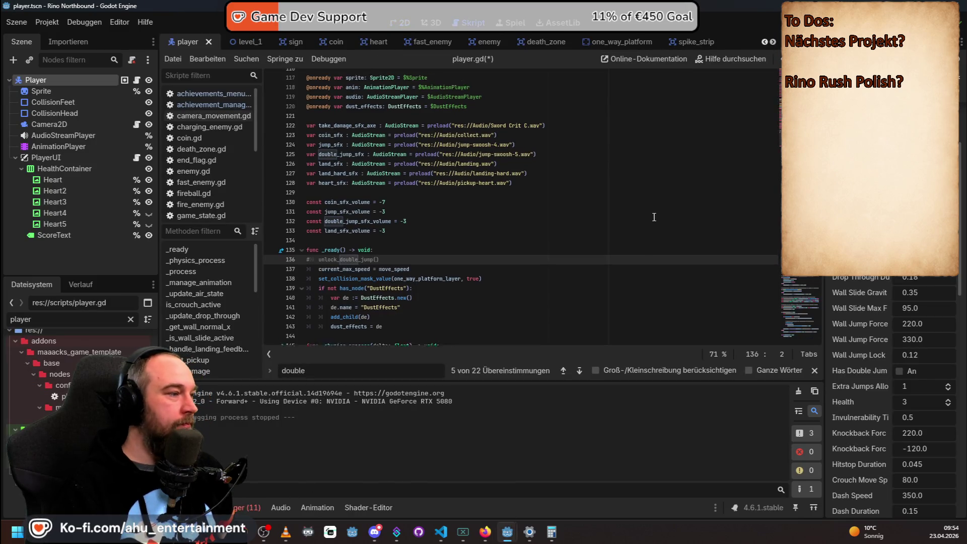
key("F5")
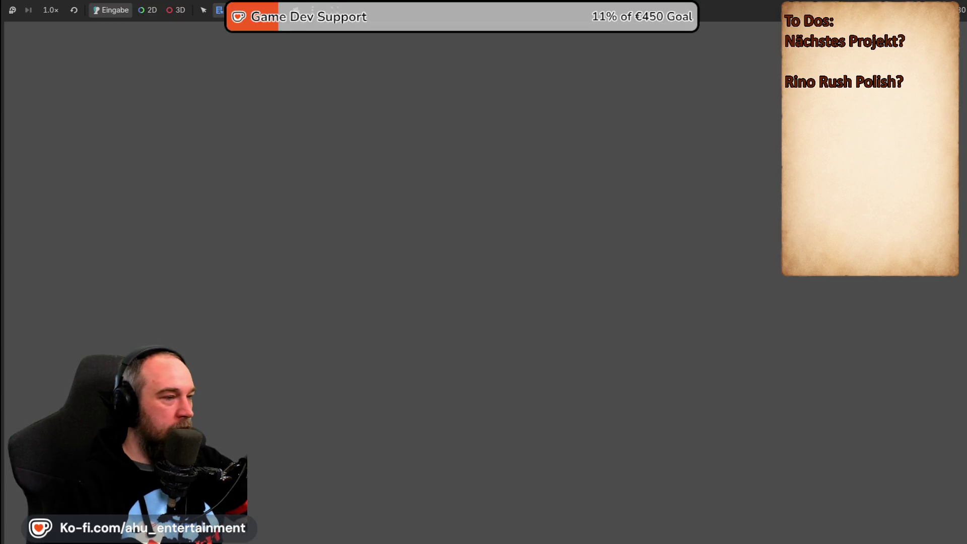
key("Return")
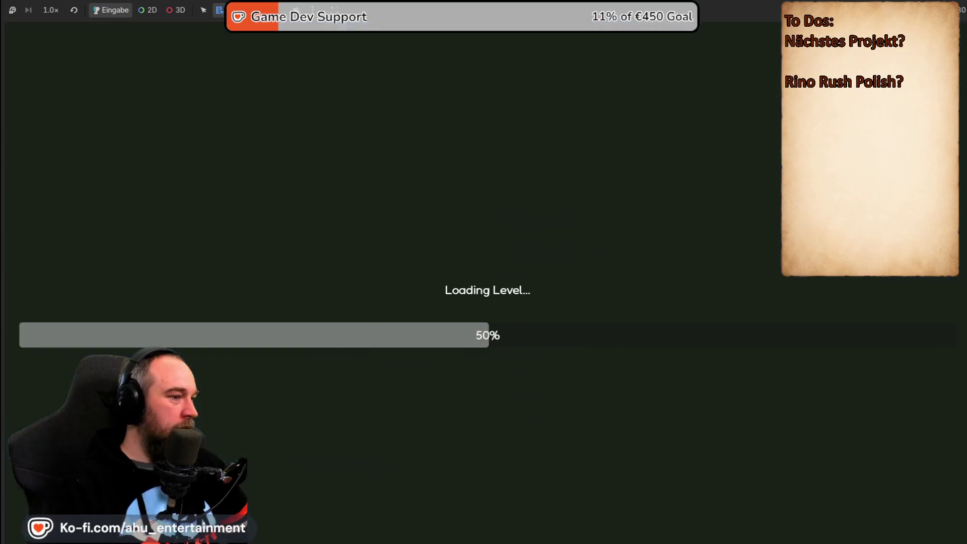
Run and jump the rhino across the first level's platforms past the tip sign, then stop the game.
key("Right")
key("space")
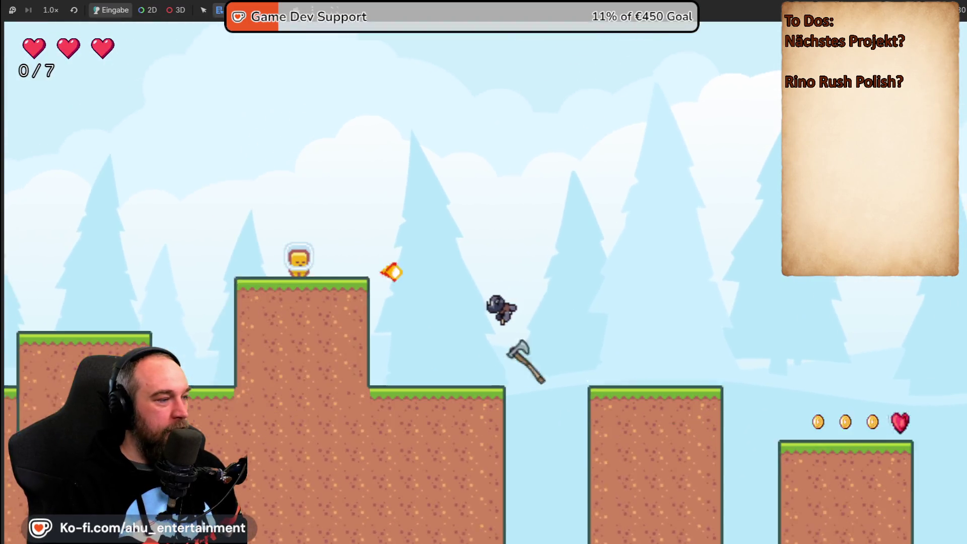
key("space")
key("space")
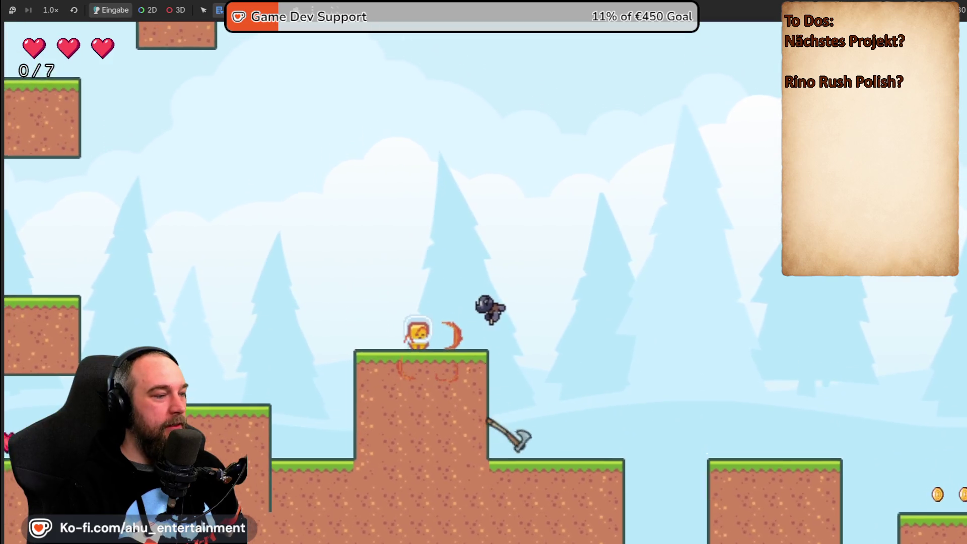
key("space")
key("Left")
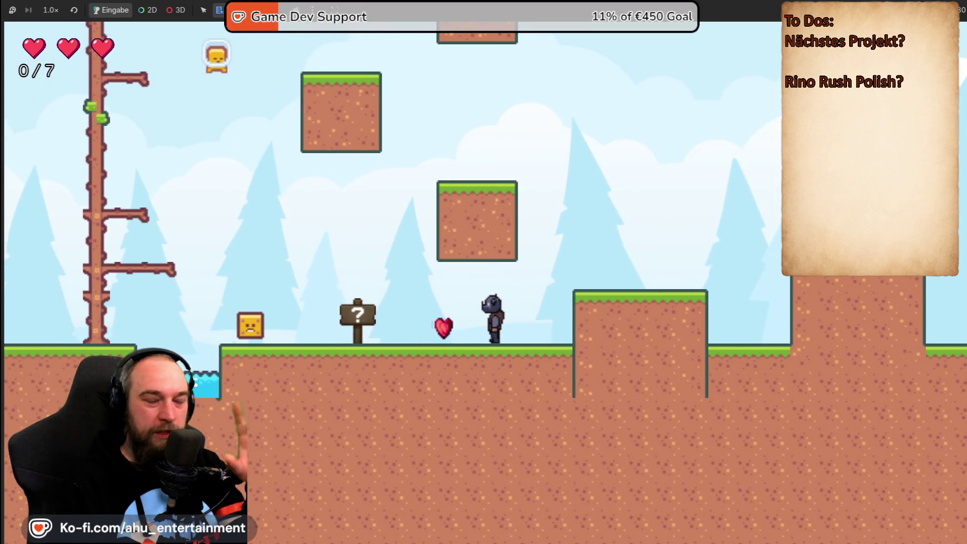
key("Right")
key("space")
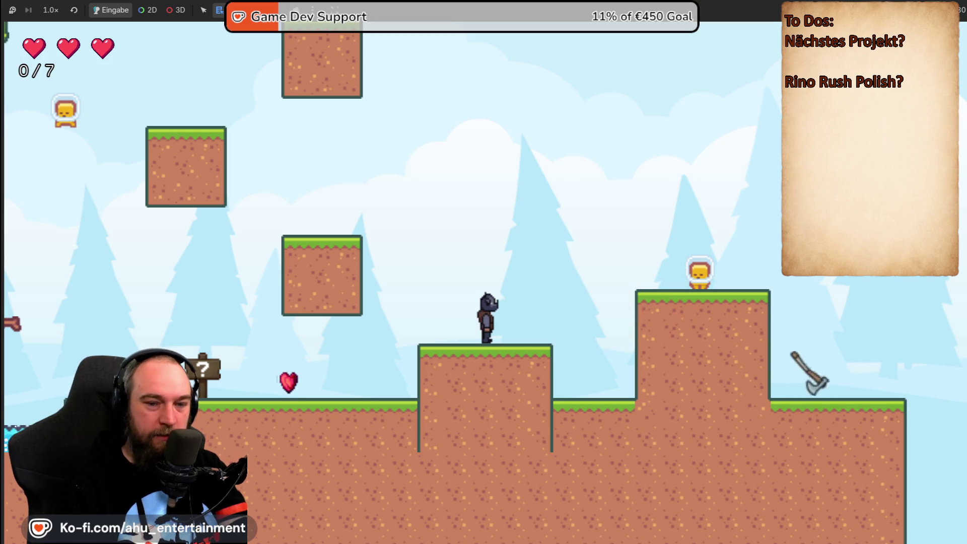
key("Left")
key("Left")
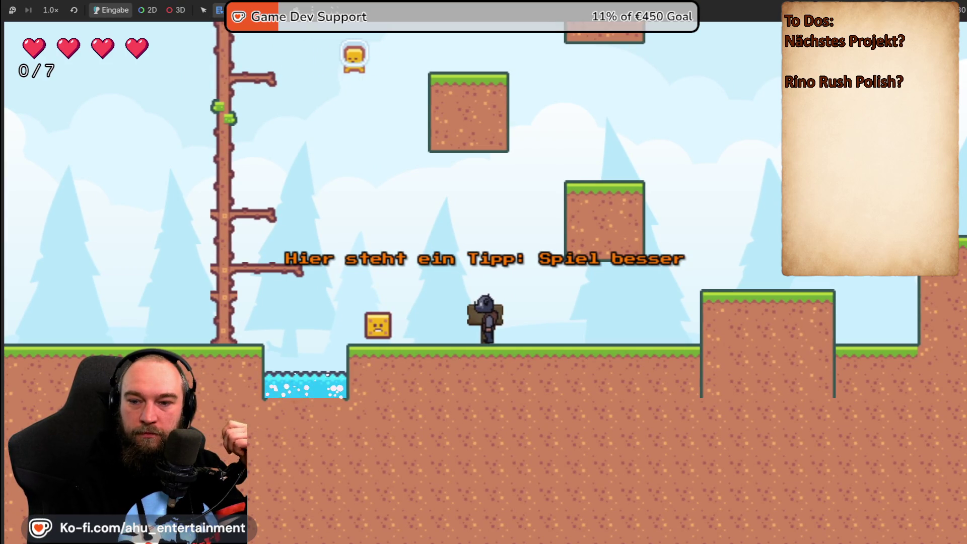
key("Right")
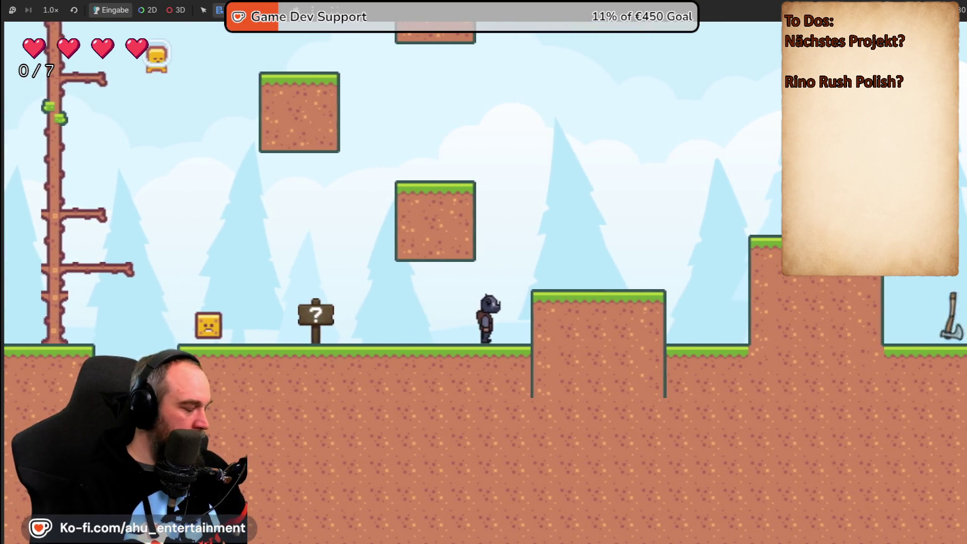
key("F8")
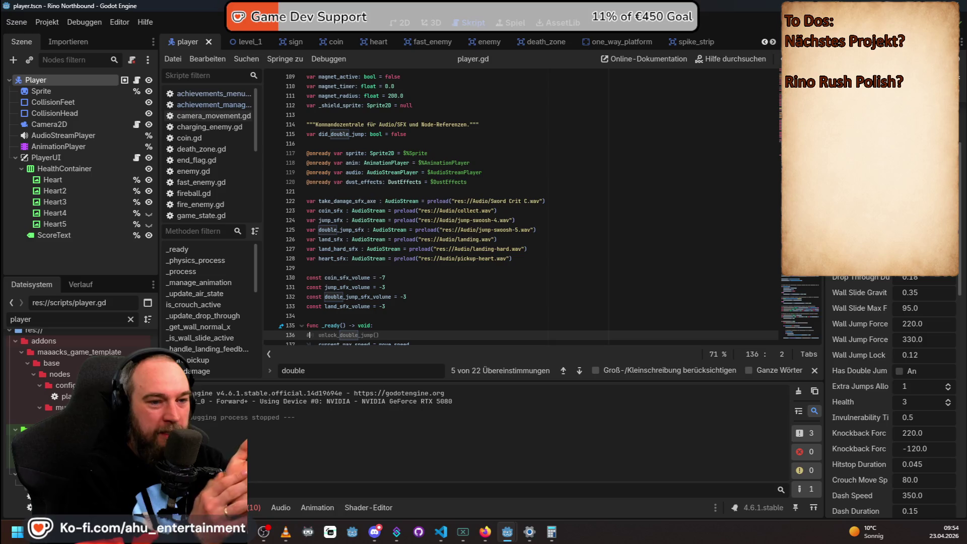
key("alt+Tab")
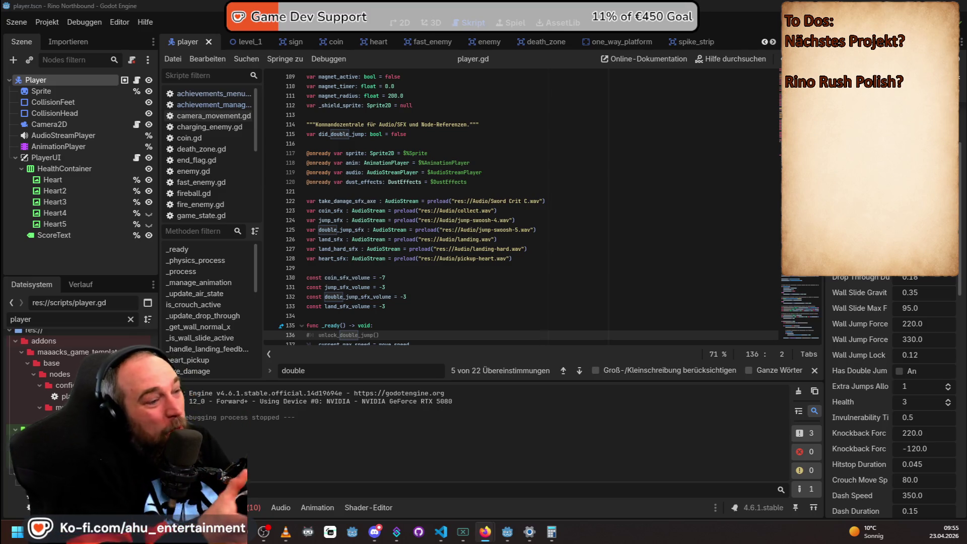
scroll(877, 340, "up", 4)
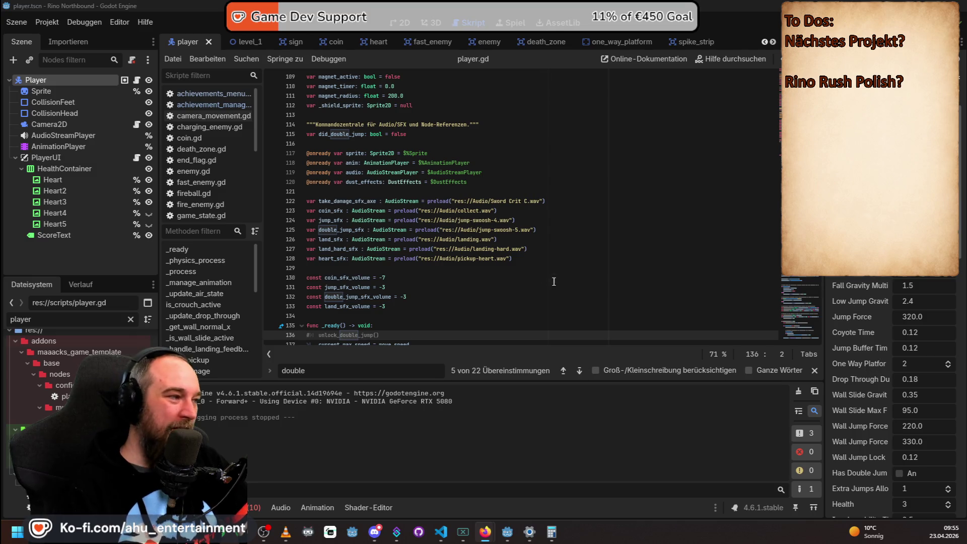
mouse_move(455, 239)
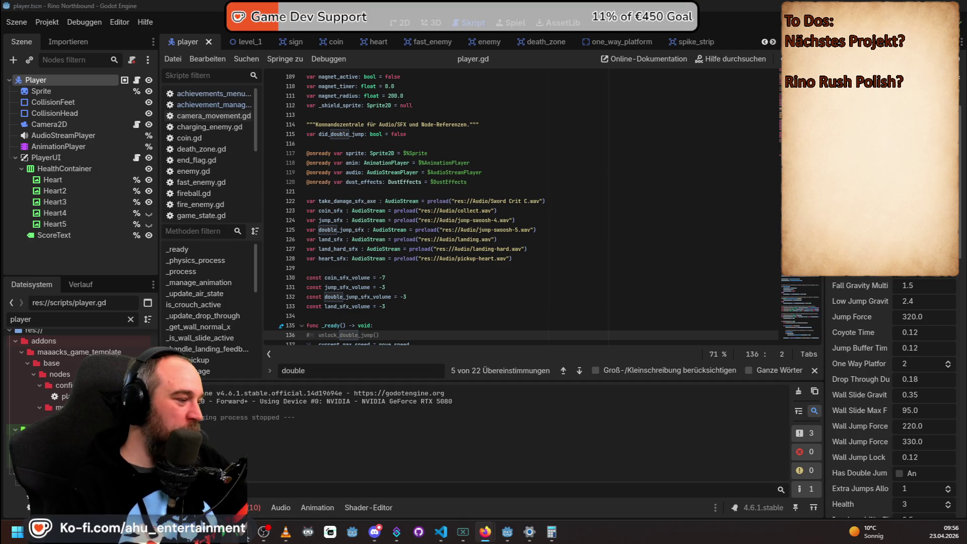
mouse_move(331, 531)
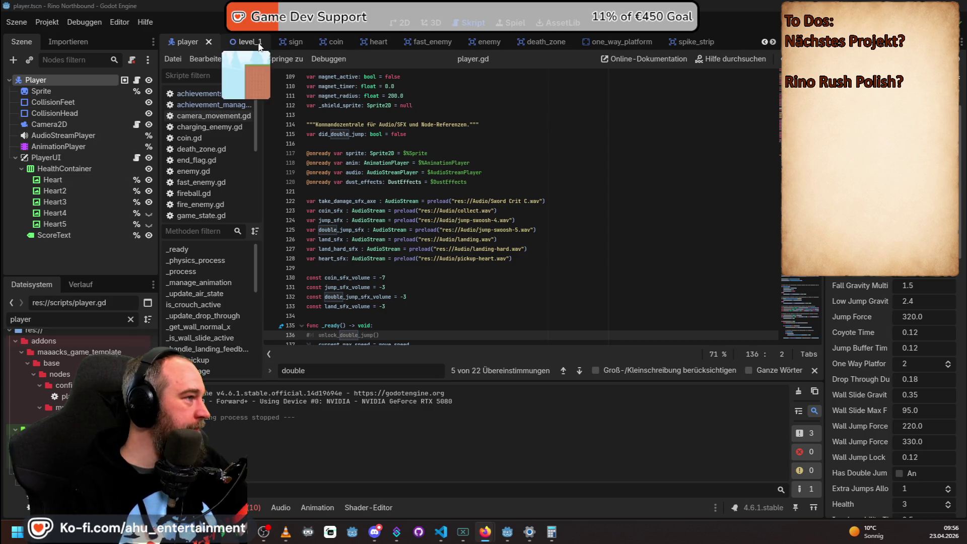
Open the level_1 scene, select its TileMapLayer, and pan the canvas down to the lower level.
left_click(241, 42)
scroll(61, 222, "down", 3)
scroll(77, 201, "up", 6)
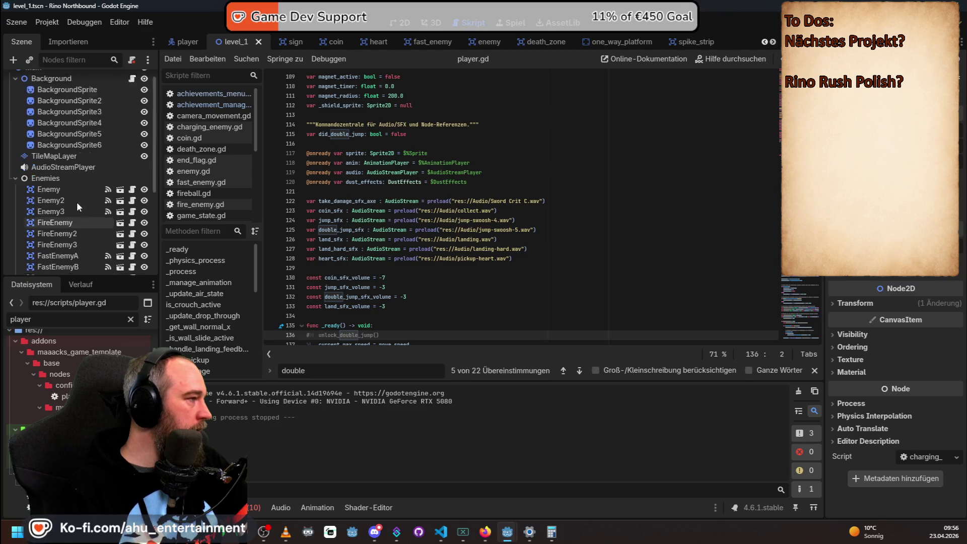
left_click(78, 168)
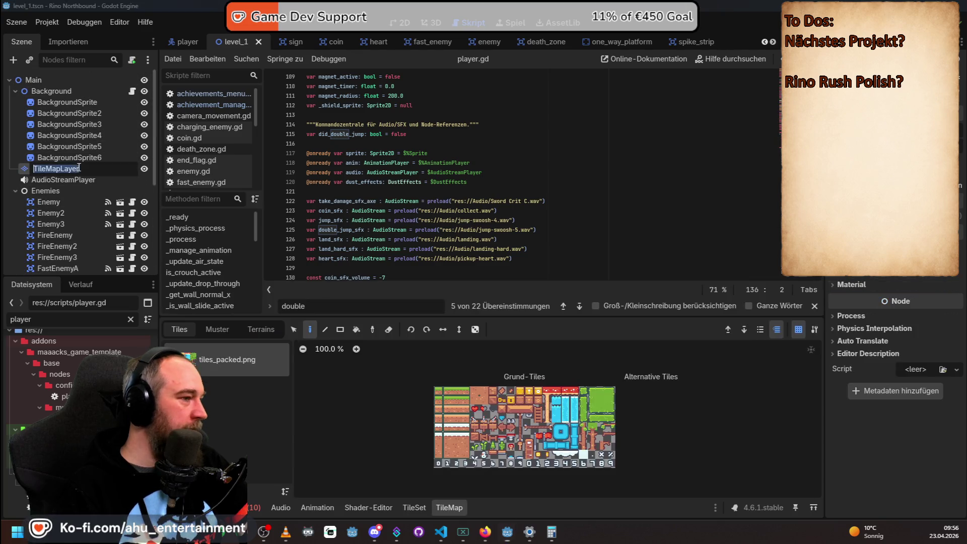
left_click(403, 35)
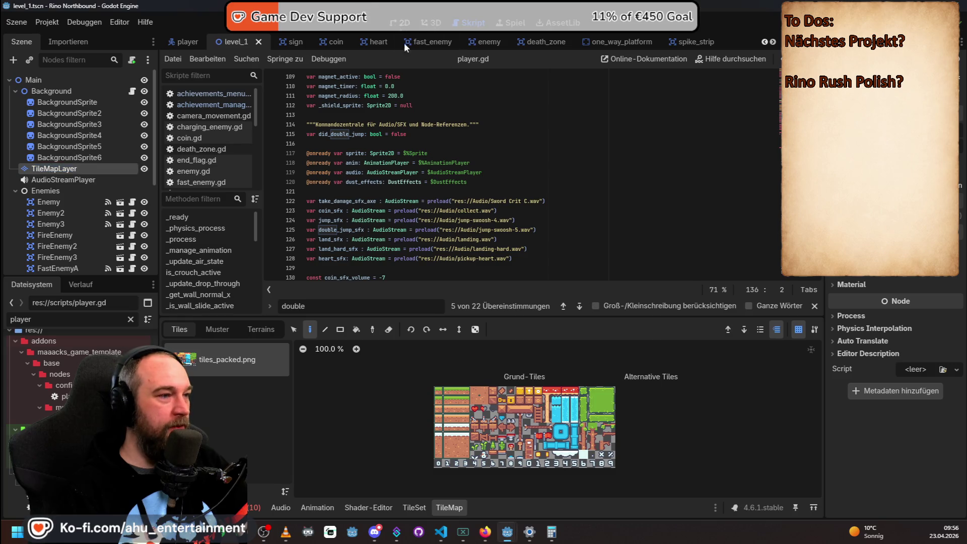
left_click(401, 23)
scroll(412, 242, "up", 2)
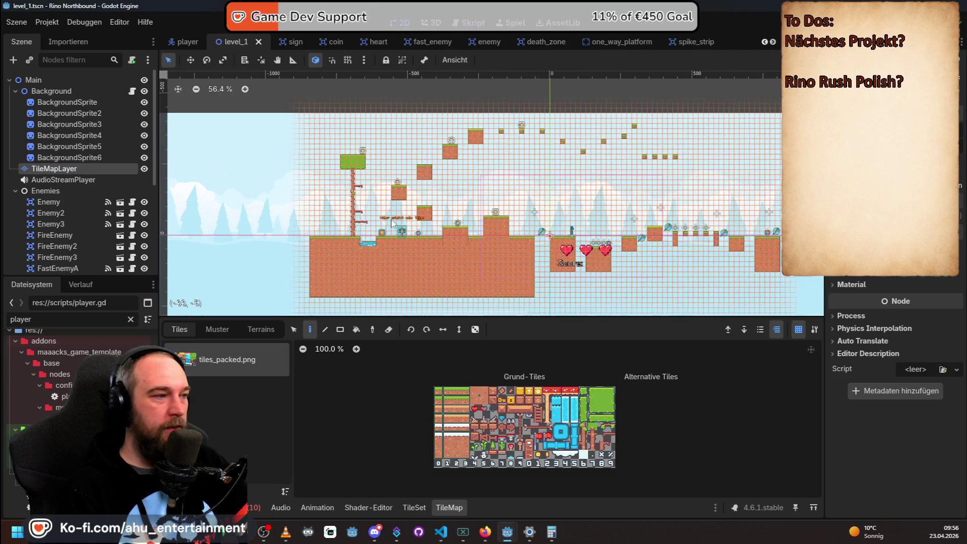
scroll(406, 240, "up", 3)
scroll(542, 236, "down", 6)
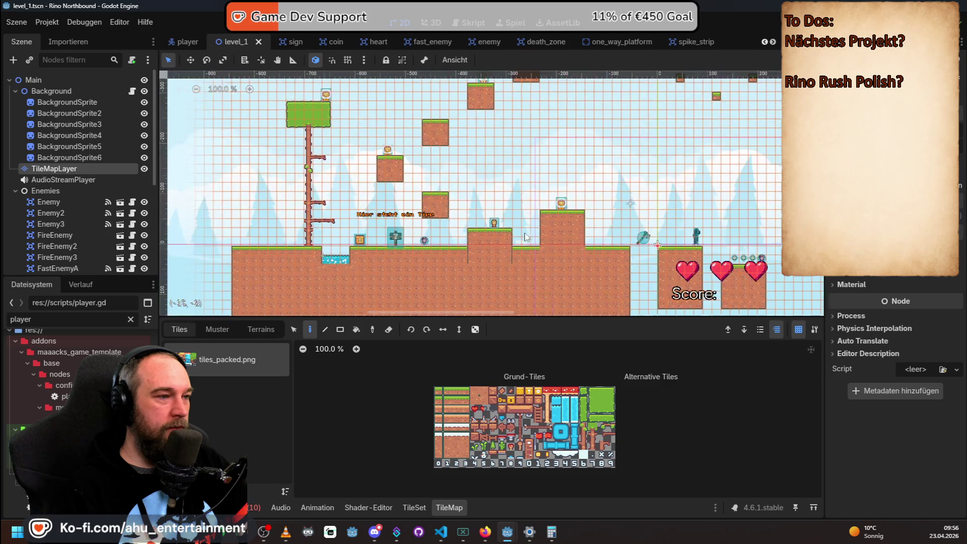
scroll(425, 226, "up", 5)
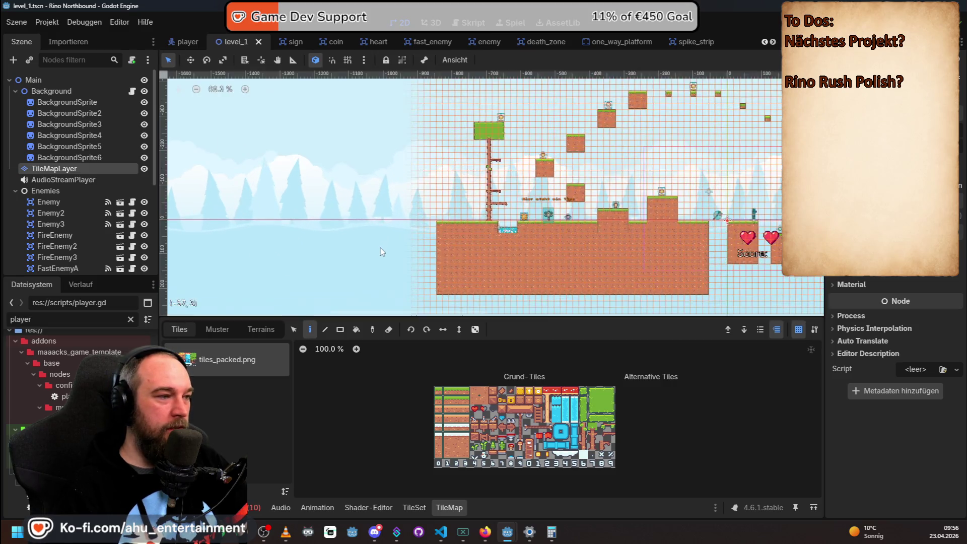
scroll(473, 222, "down", 3)
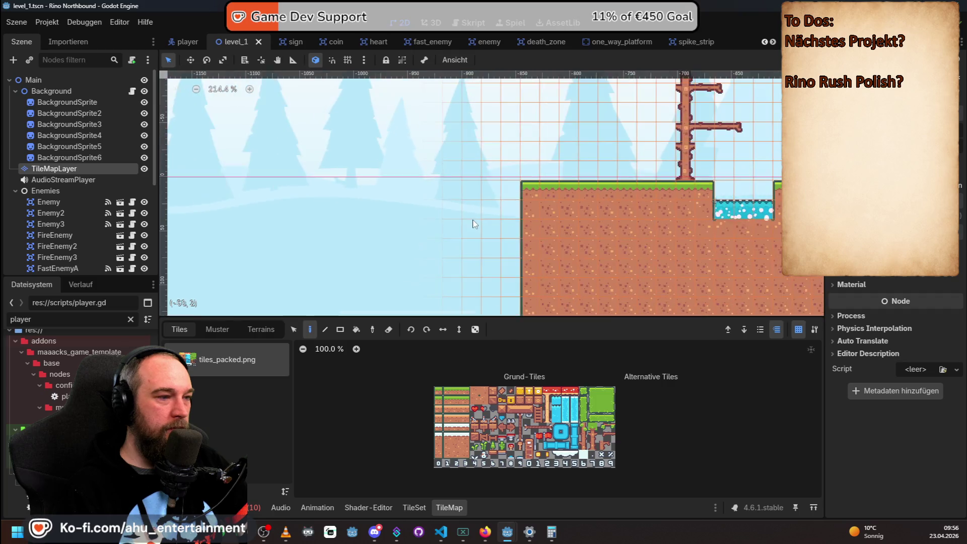
scroll(664, 225, "down", 7)
scroll(630, 262, "up", 3)
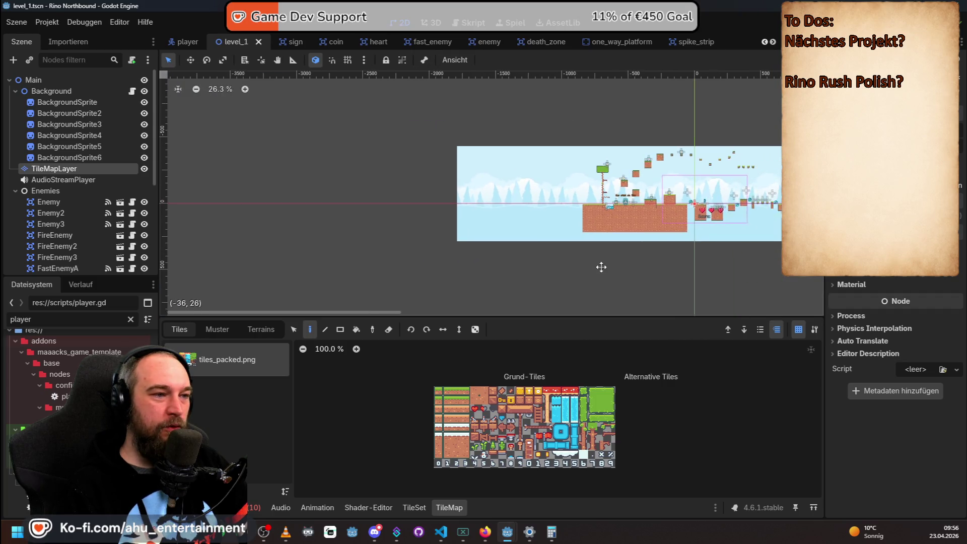
scroll(545, 218, "up", 3)
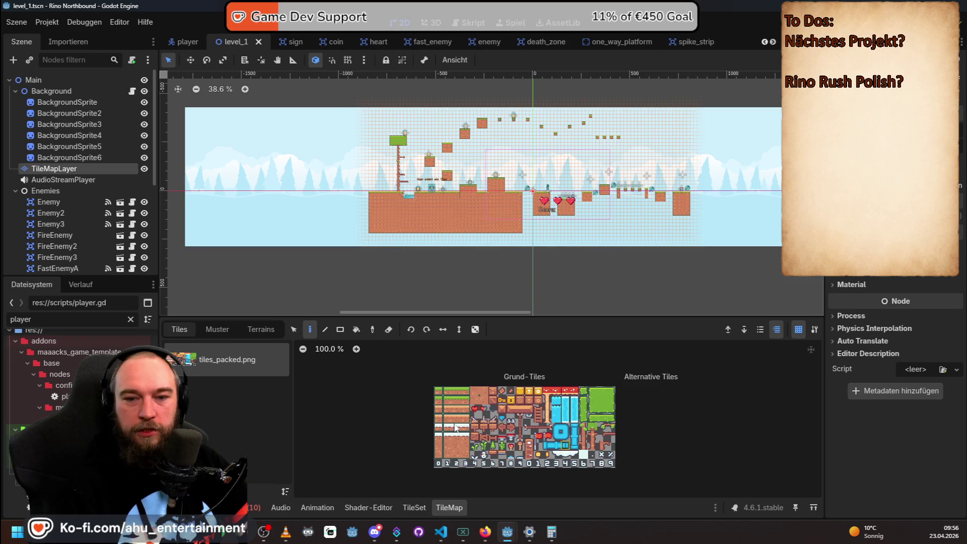
left_click_drag(499, 313, 485, 313)
scroll(554, 242, "up", 3)
left_click_drag(665, 156, 534, 300)
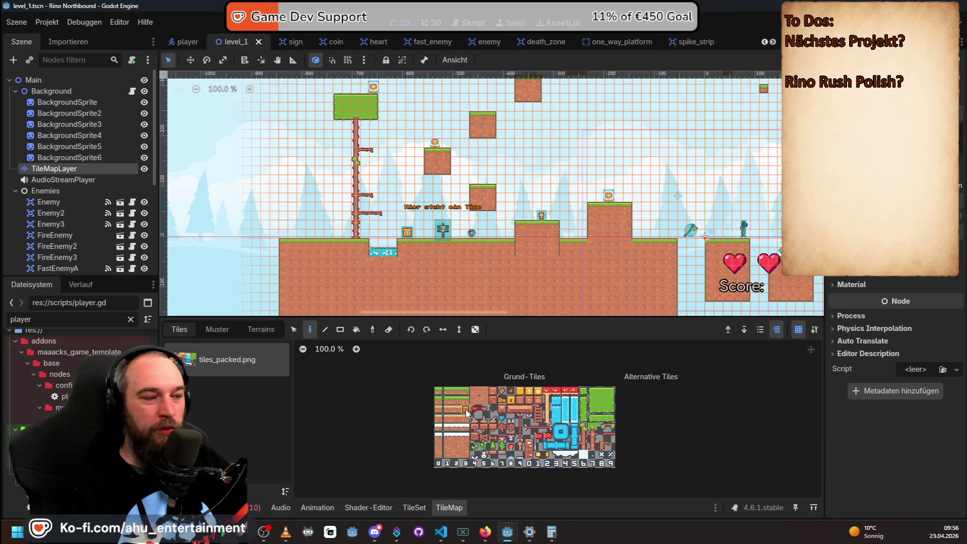
Check the tilemap's terrains and patterns, then open the tile set editor for tiles_packed.png.
left_click(260, 334)
left_click(215, 330)
left_click(191, 329)
double_click(225, 357)
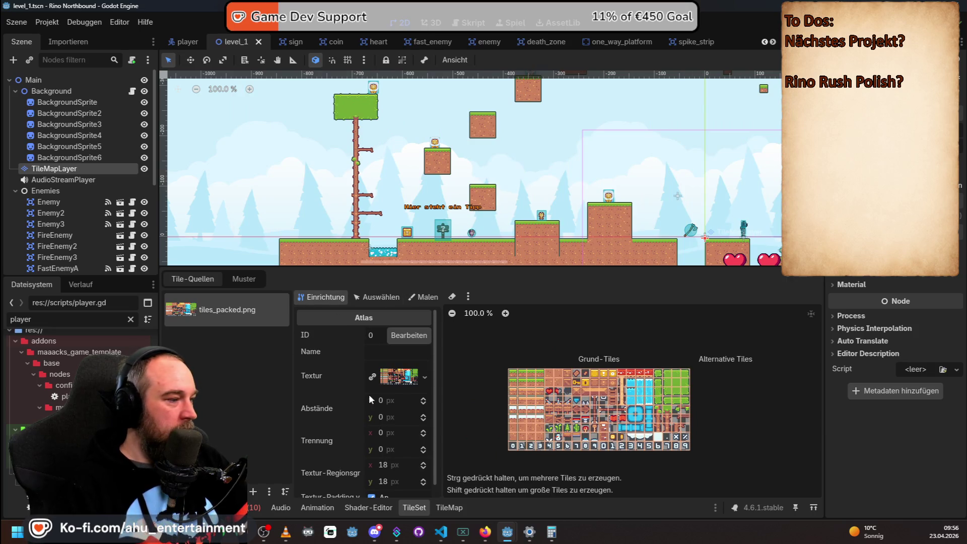
Paint tile properties with Physik-Ebene 0 to show collision shapes on the tiles_packed.png atlas.
left_click(418, 297)
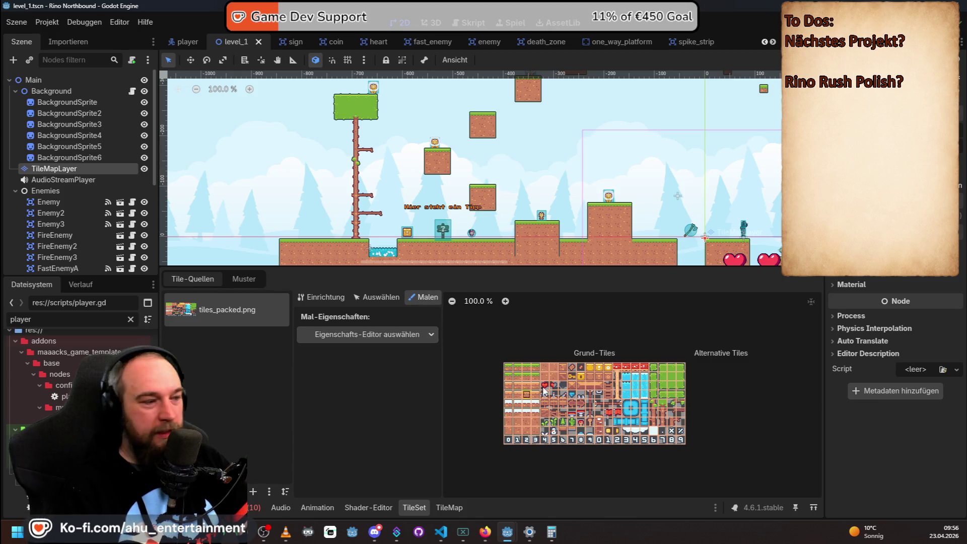
left_click(418, 335)
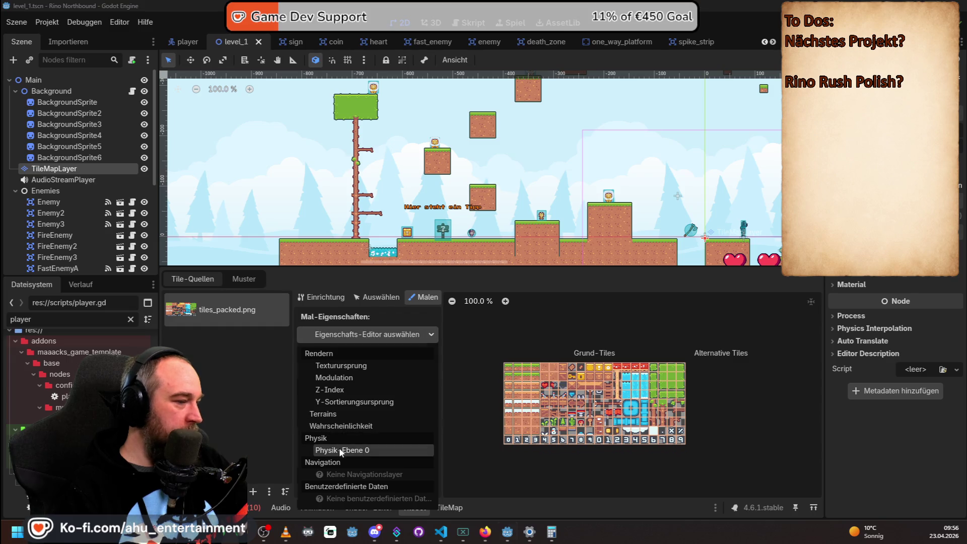
left_click(375, 450)
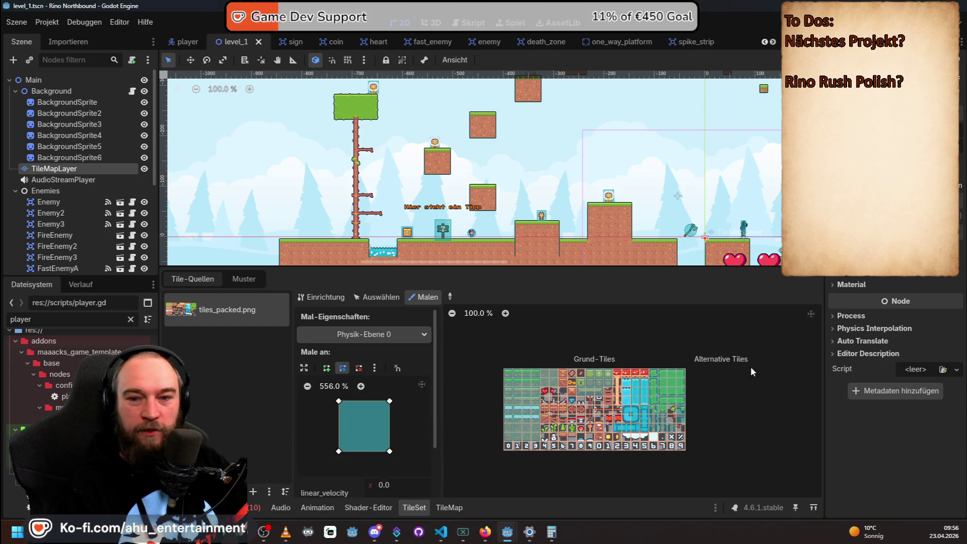
scroll(585, 381, "up", 3)
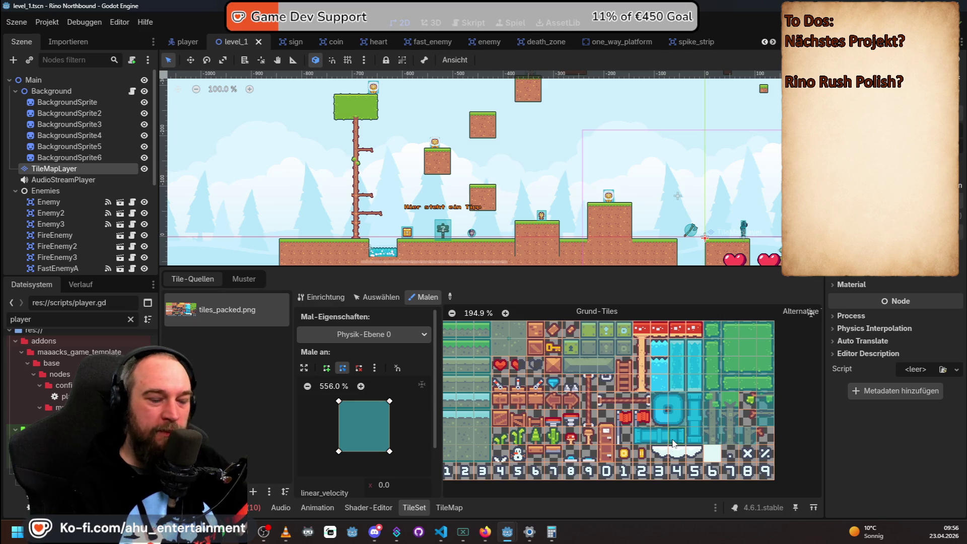
scroll(673, 443, "down", 3)
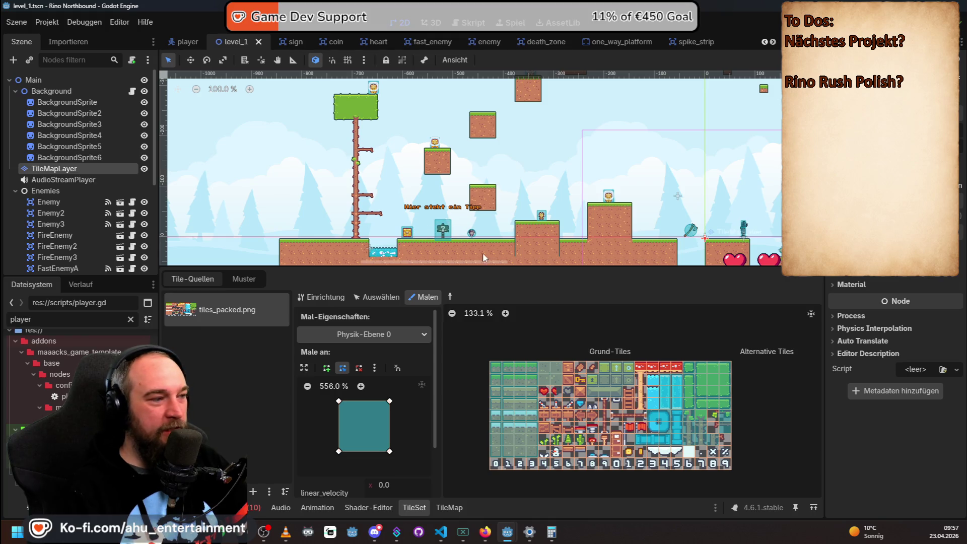
mouse_move(453, 267)
left_mouse_down()
mouse_move(504, 262)
mouse_move(456, 264)
left_mouse_up()
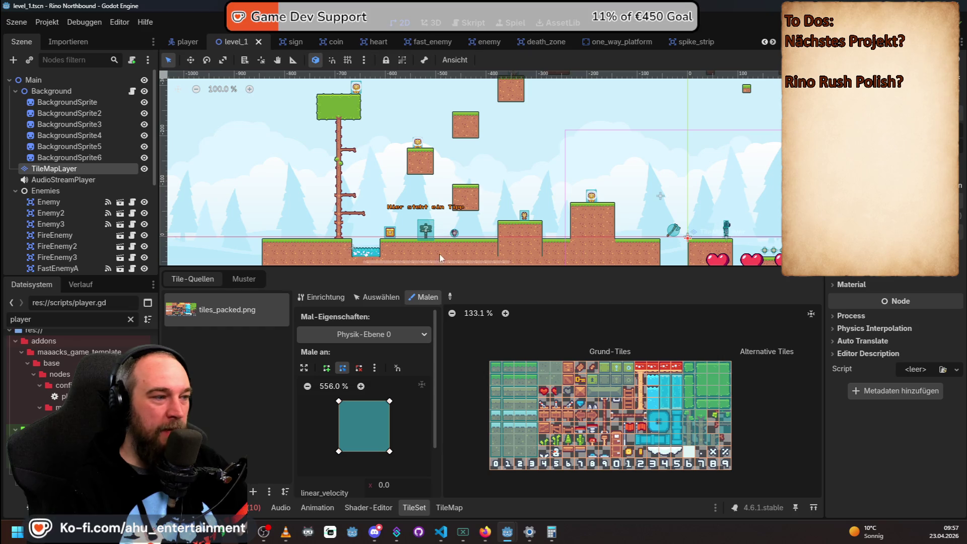
Zoom the atlas and level canvas to compare the collision shapes, then launch the game.
scroll(427, 218, "up", 12)
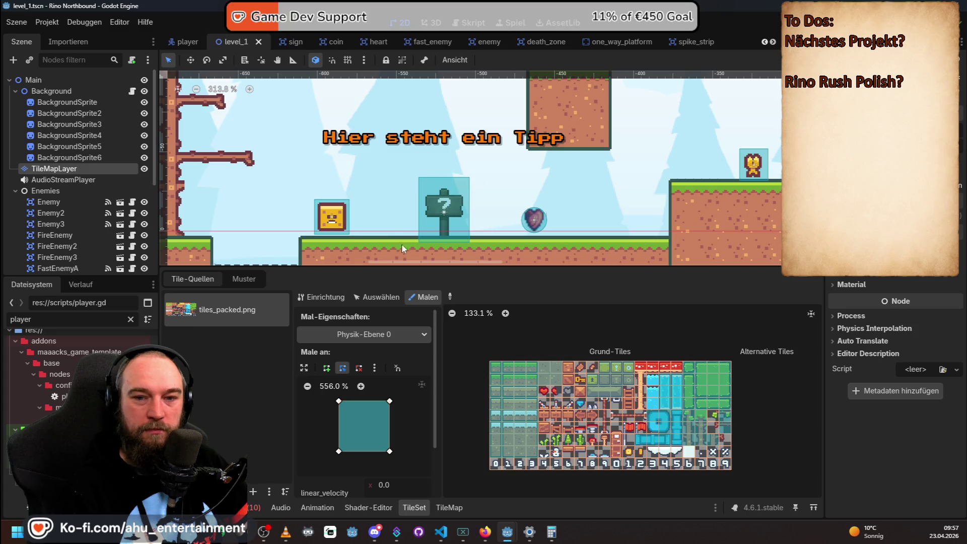
scroll(402, 247, "down", 8)
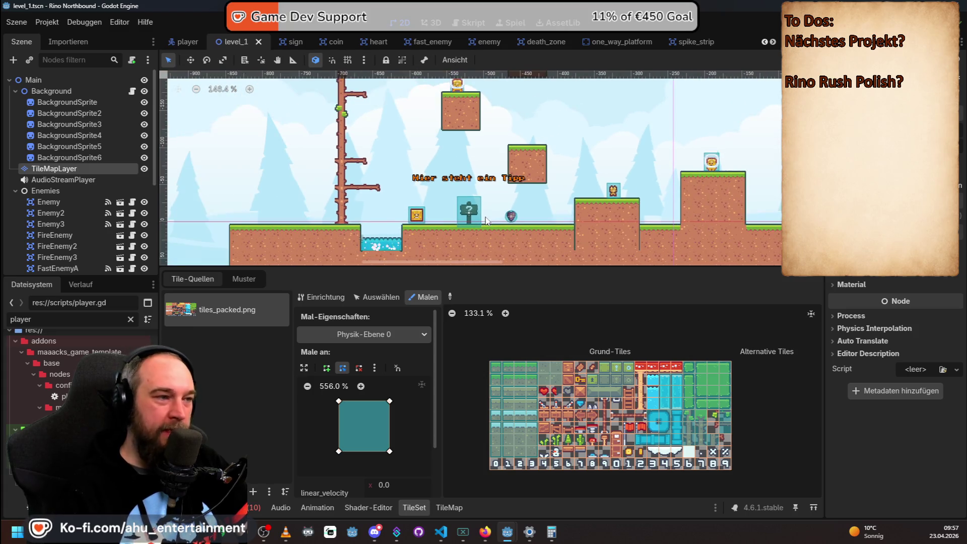
mouse_move(459, 266)
left_mouse_down()
mouse_move(568, 263)
mouse_move(476, 257)
left_mouse_up()
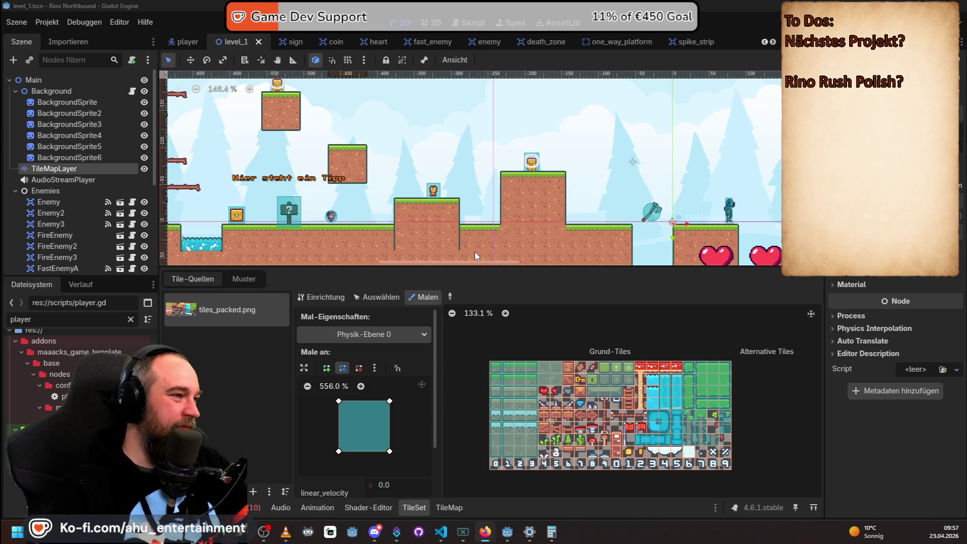
scroll(512, 177, "down", 6)
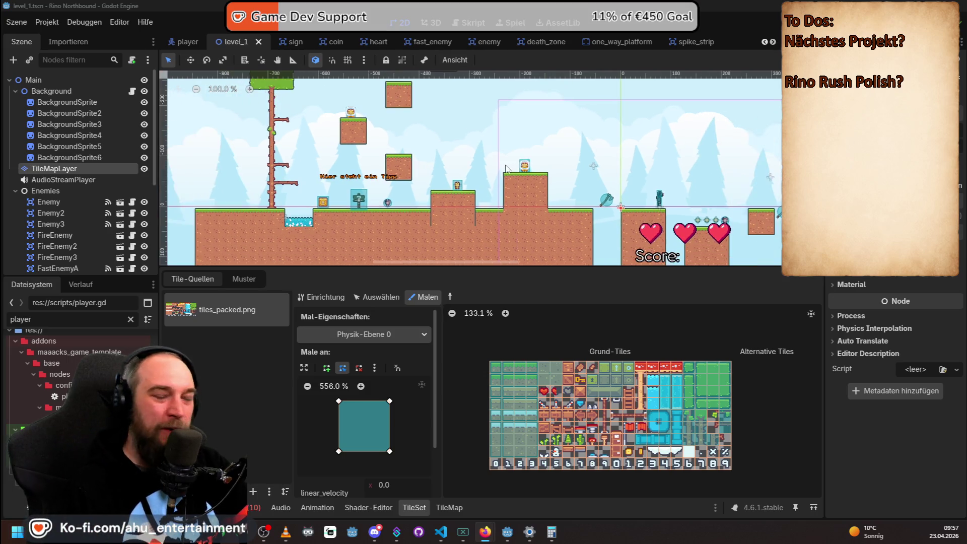
scroll(512, 184, "down", 2)
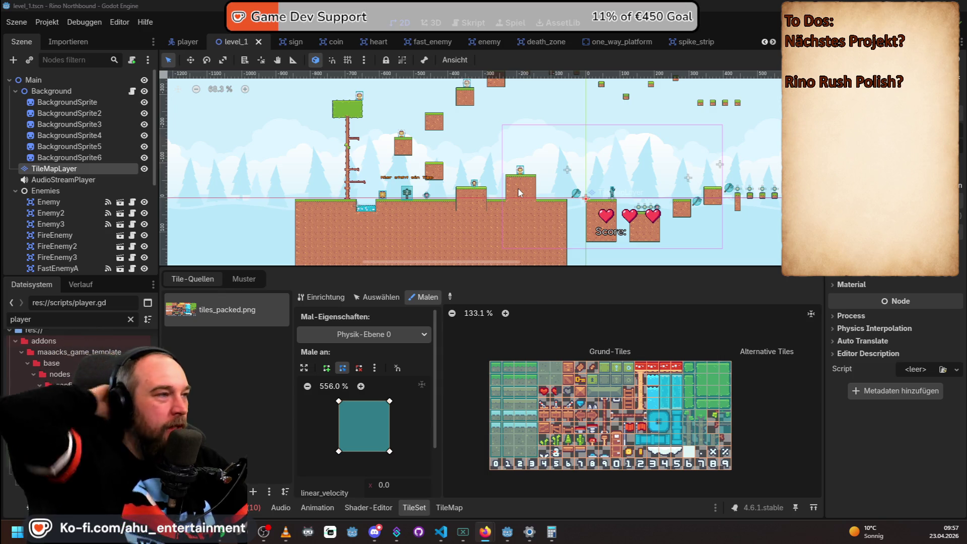
scroll(519, 190, "down", 3)
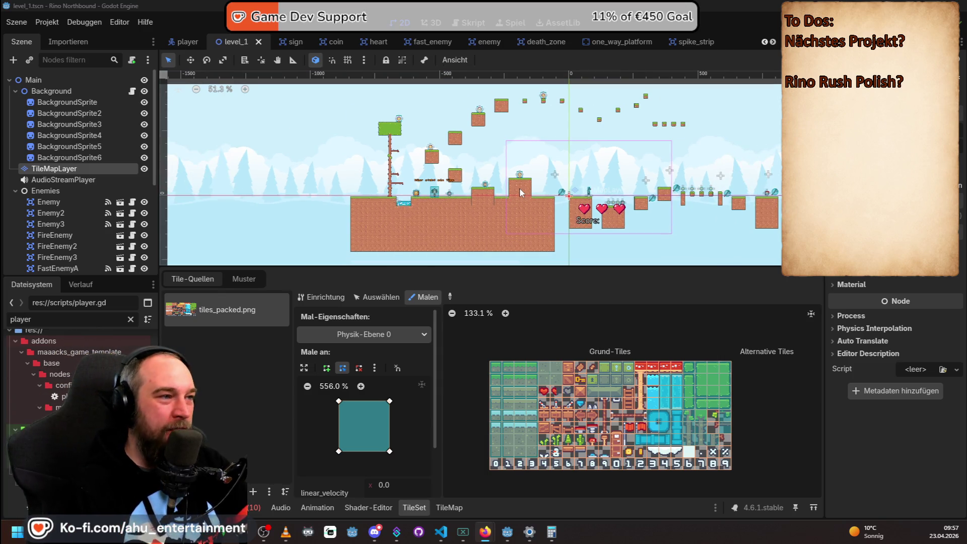
key("F5")
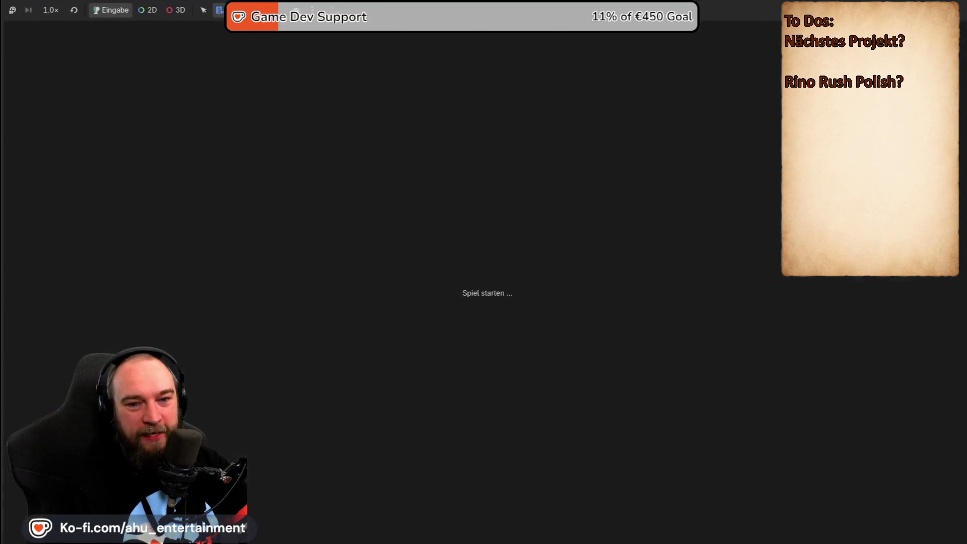
key("Right")
key("Return")
key("space")
key("Left")
key("space")
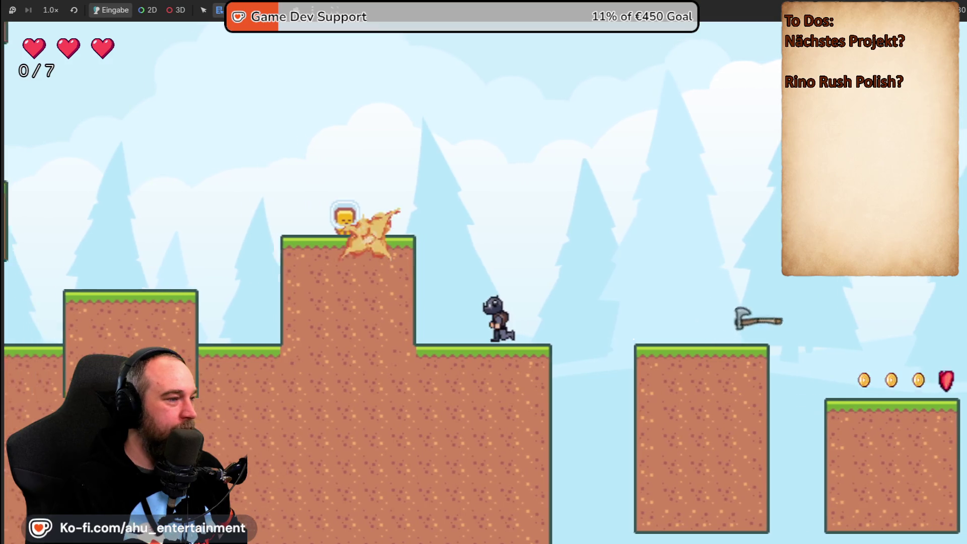
key("space")
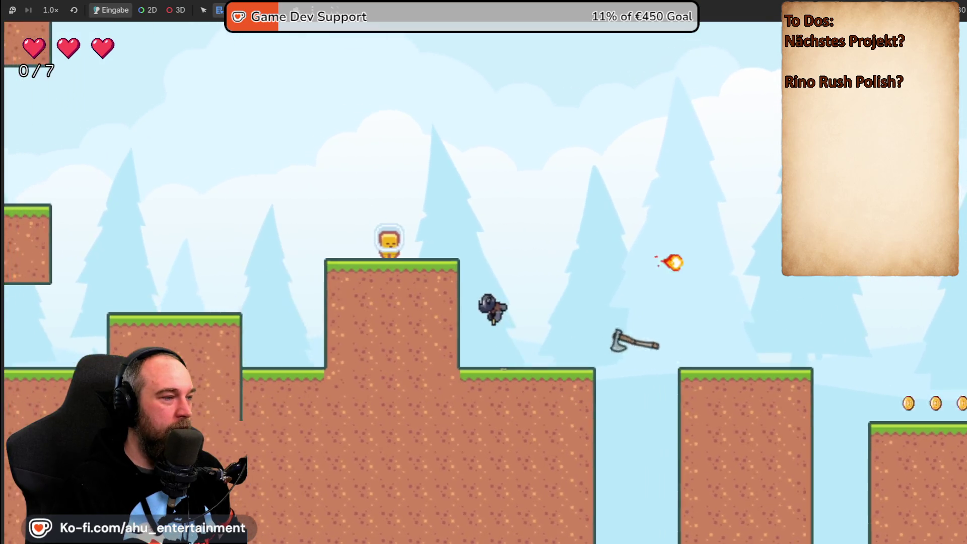
key("space")
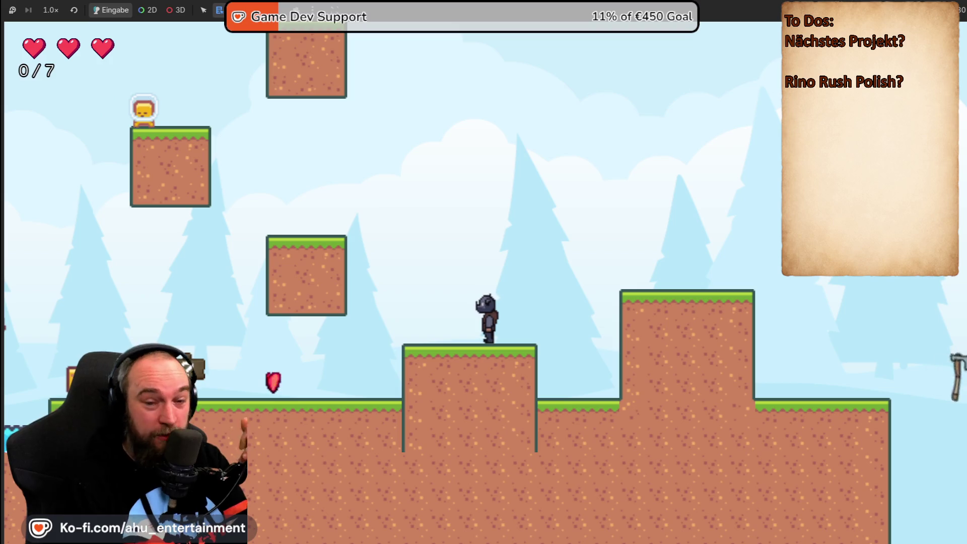
key("Left")
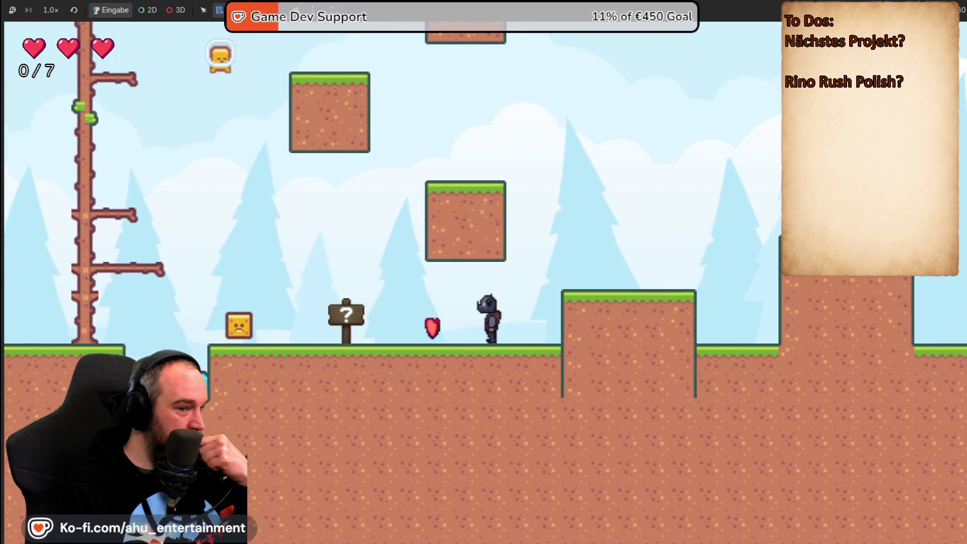
key("Left")
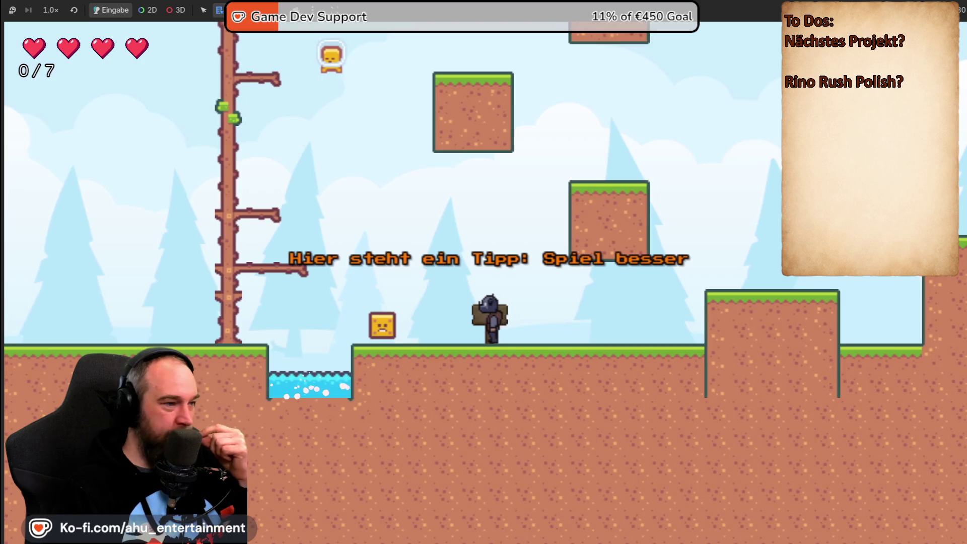
key("Right")
key("Escape")
key("Down")
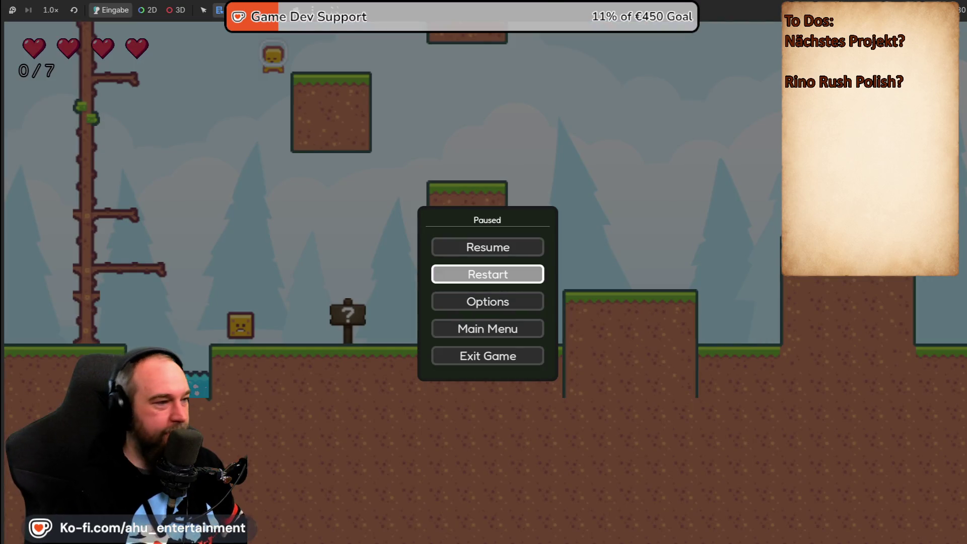
key("Return")
key("Return")
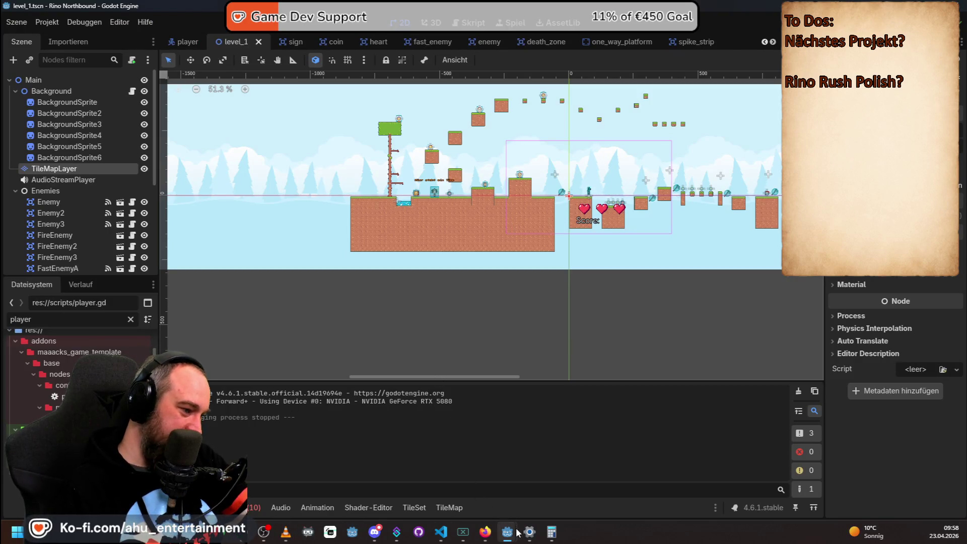
Bring the Foresta game forward, climb onto the right grass platform, and read the sign's hint.
mouse_move(514, 536)
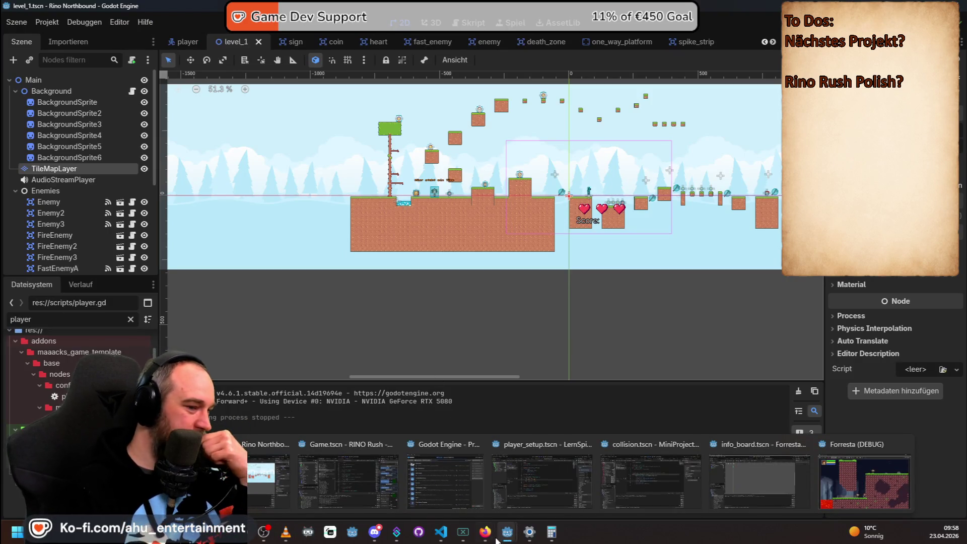
left_click(857, 476)
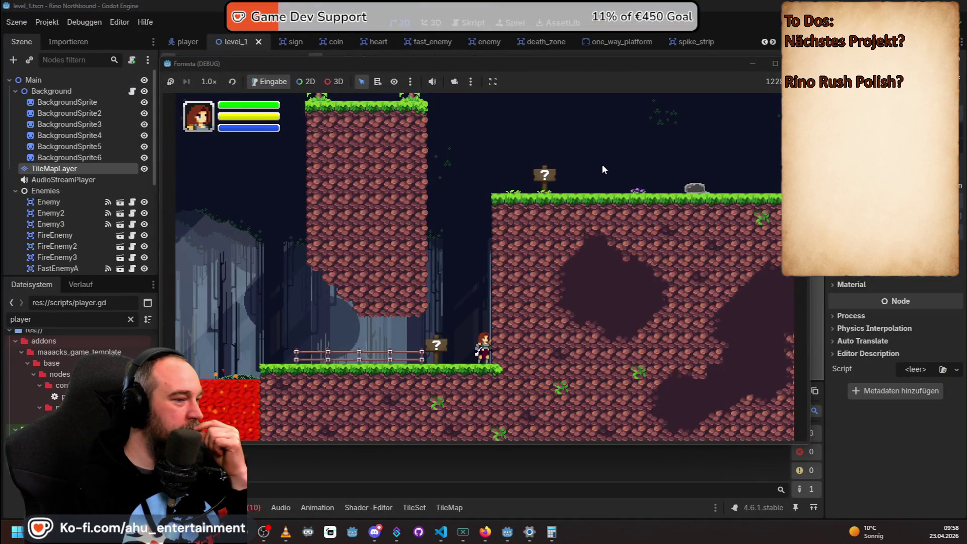
key("Left")
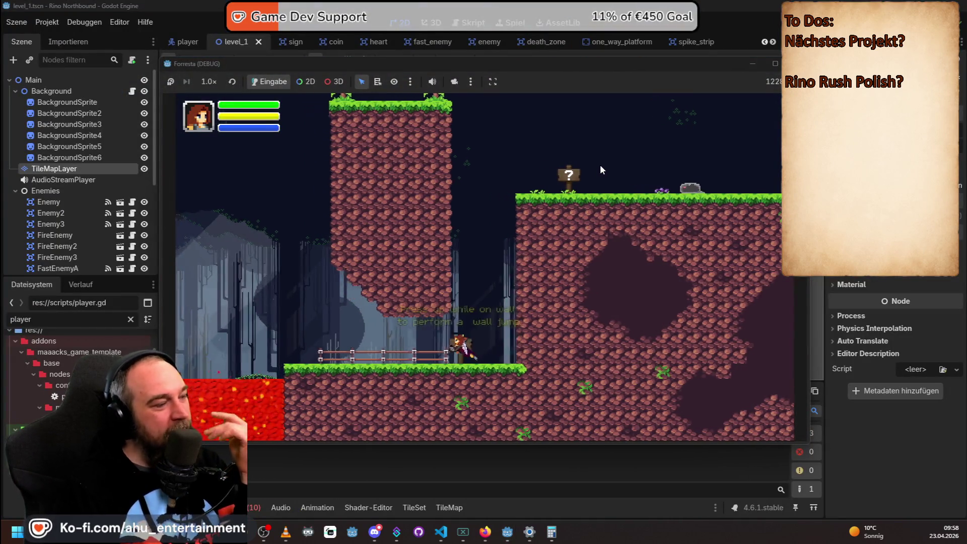
key("Right")
key("space")
key("space")
key("Right")
key("Right")
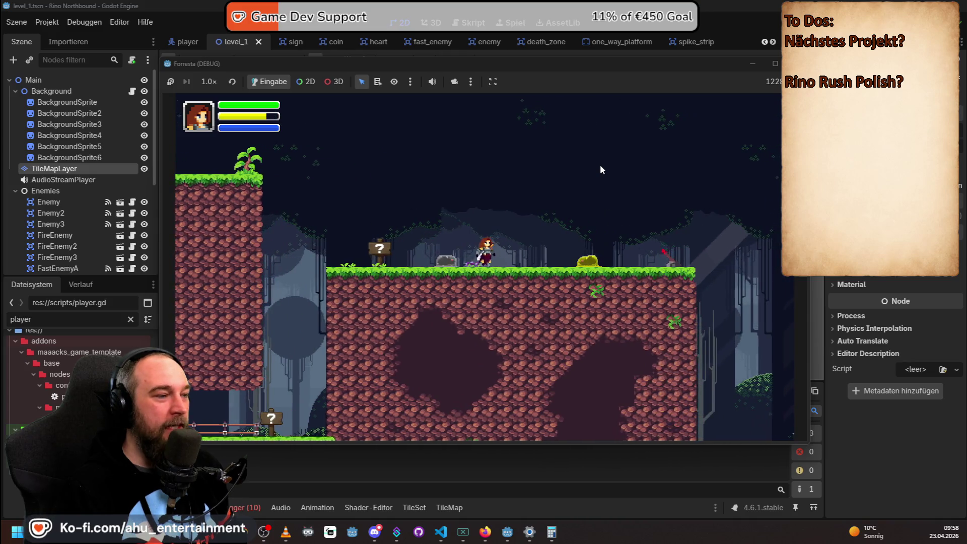
key("Left")
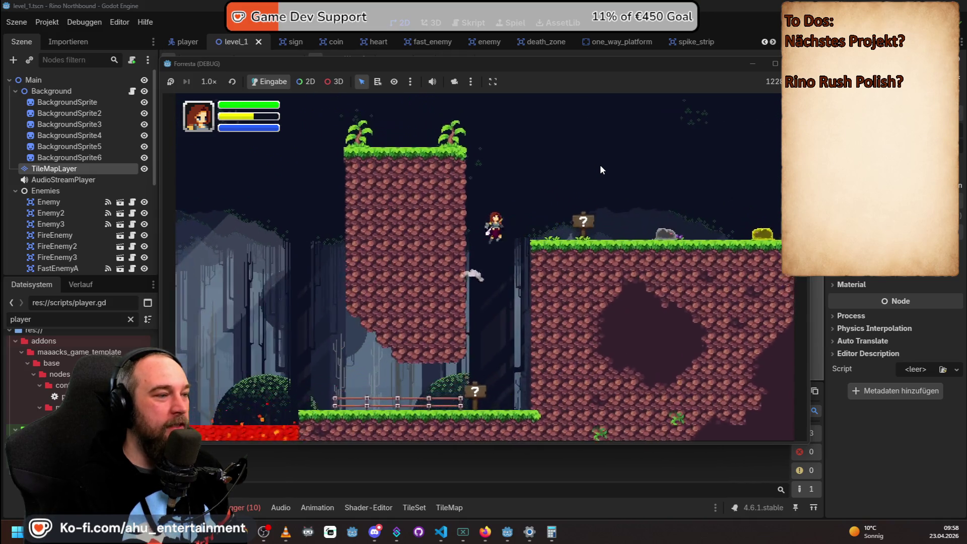
key("Right")
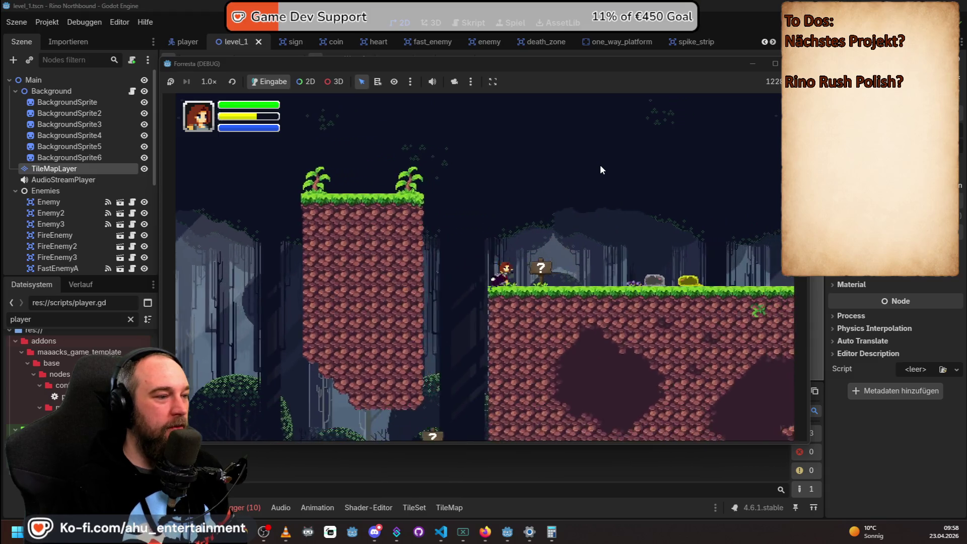
key("Right")
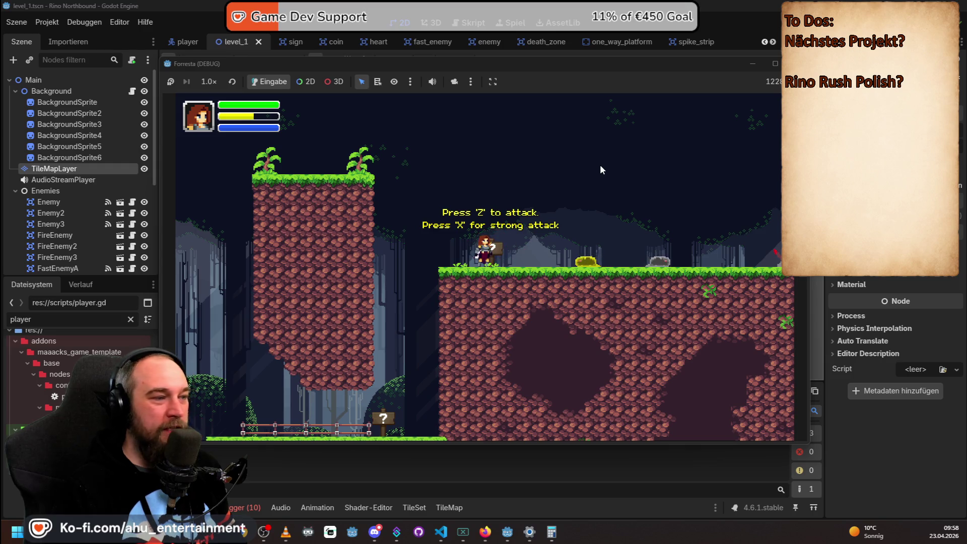
key("Right")
Fight the slimes with the sword and jump across the floating platforms to the large platform.
key("z")
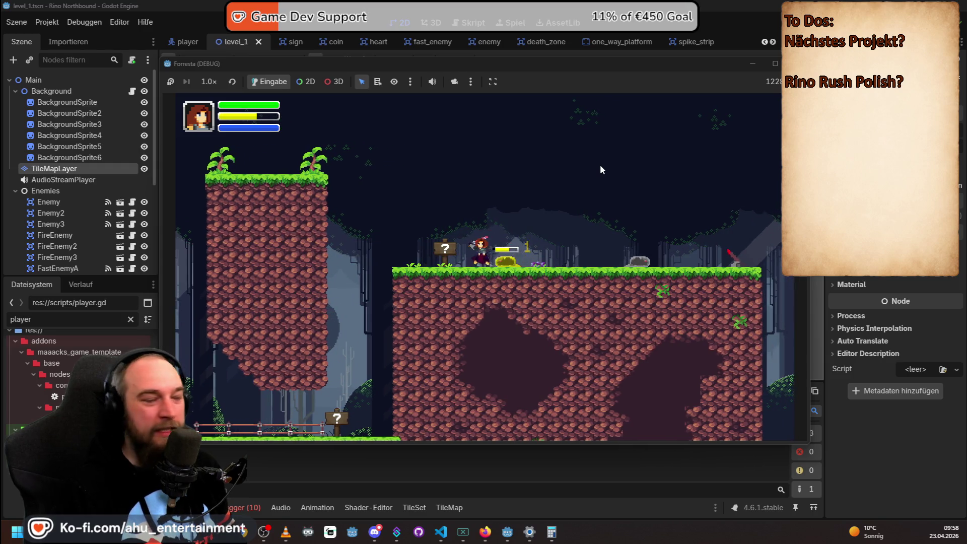
key("Right")
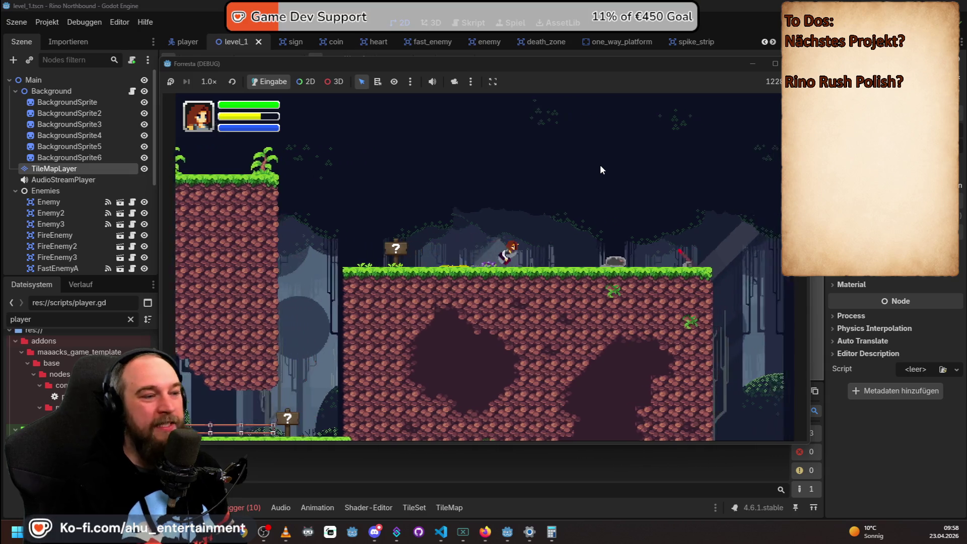
key("Right")
key("z")
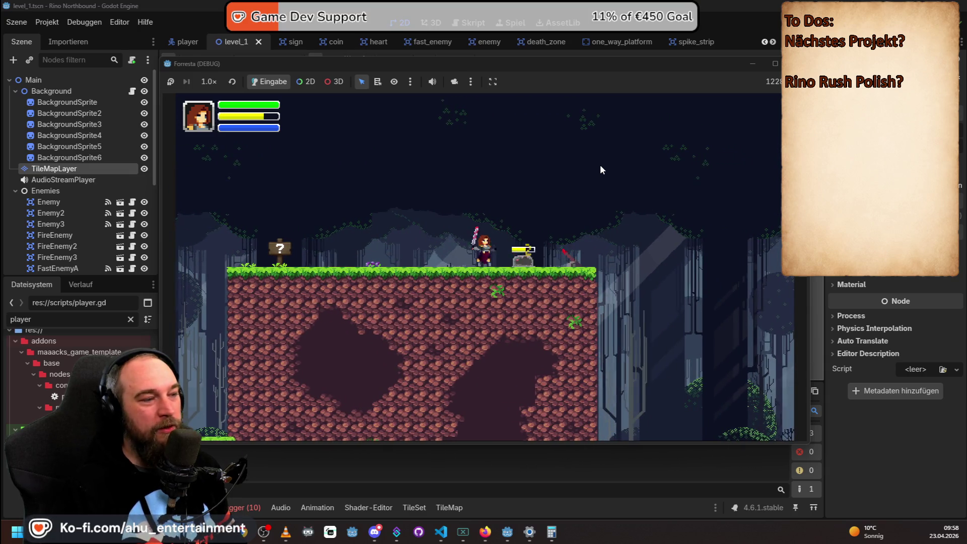
key("Right")
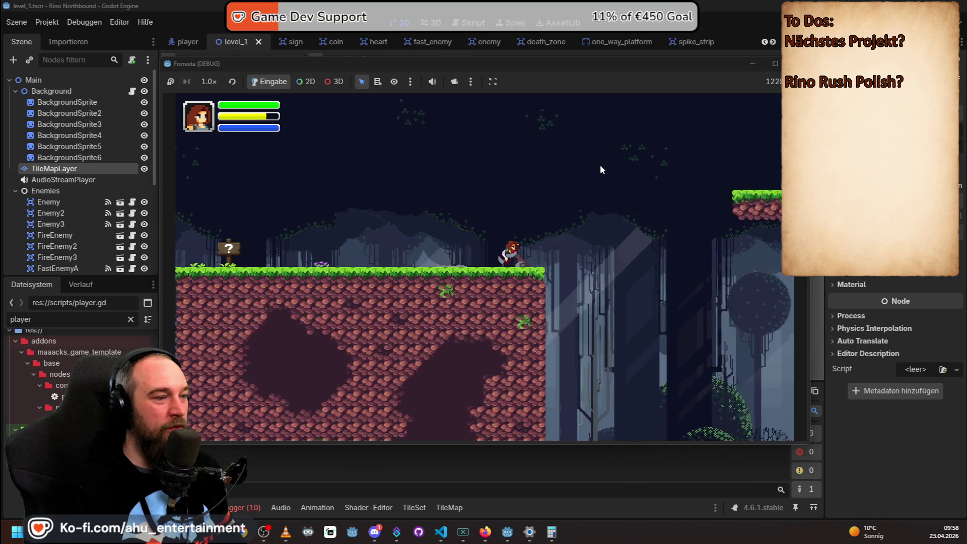
key("z")
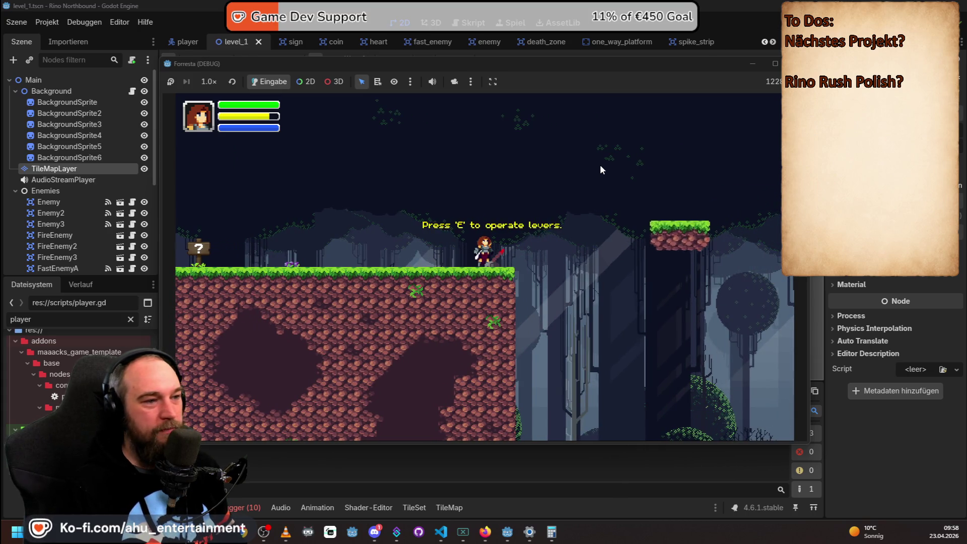
key("Right")
key("space")
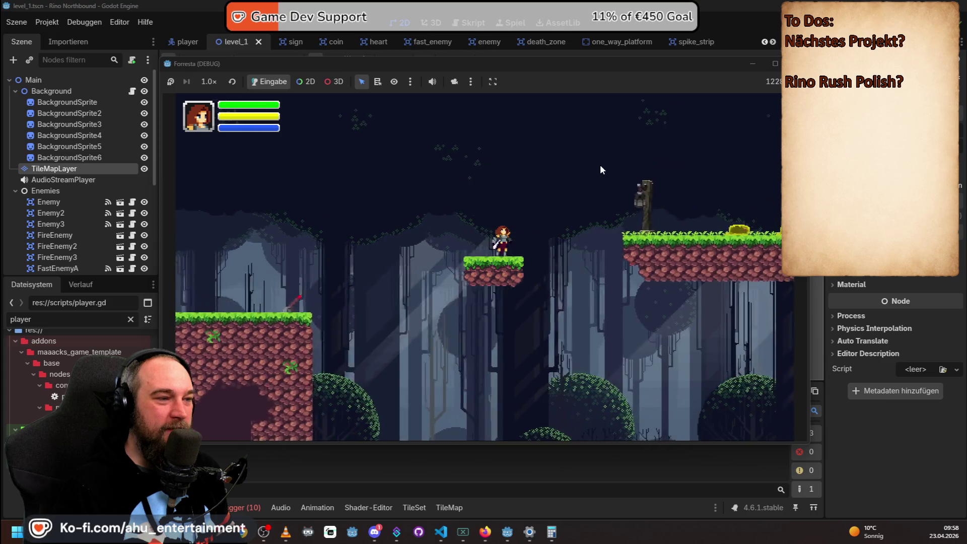
key("Right")
key("space")
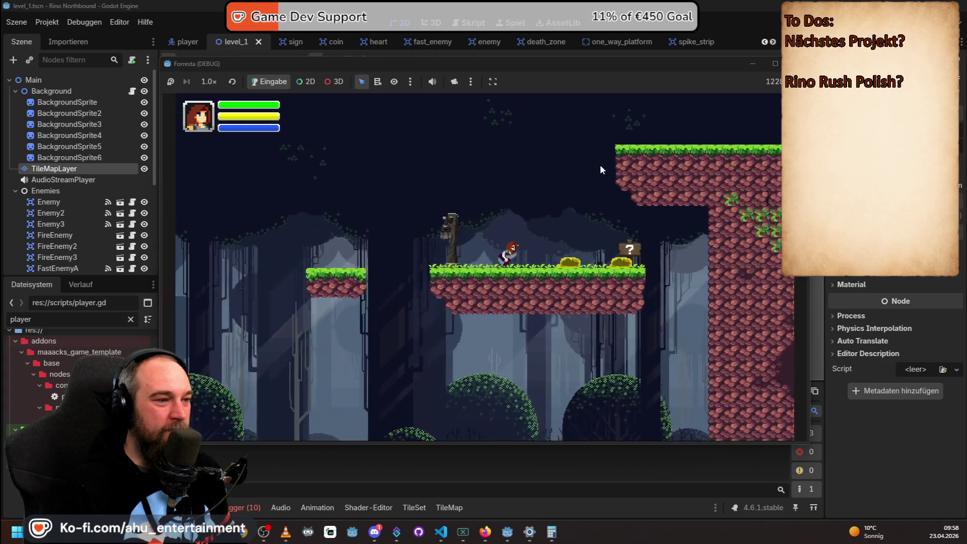
key("Right")
key("x")
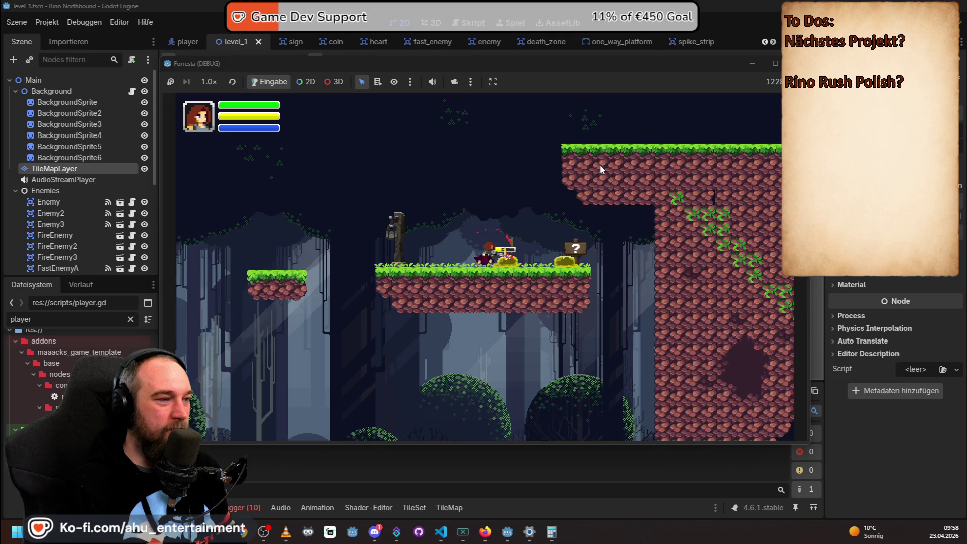
Walk to the wall-slide sign and slide down the tall rock wall to the ground.
key("Left")
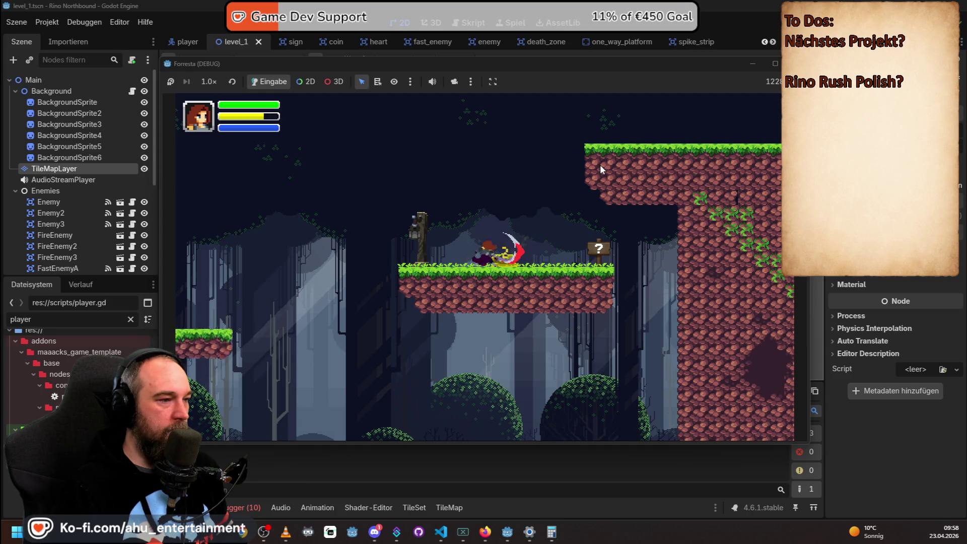
key("Right")
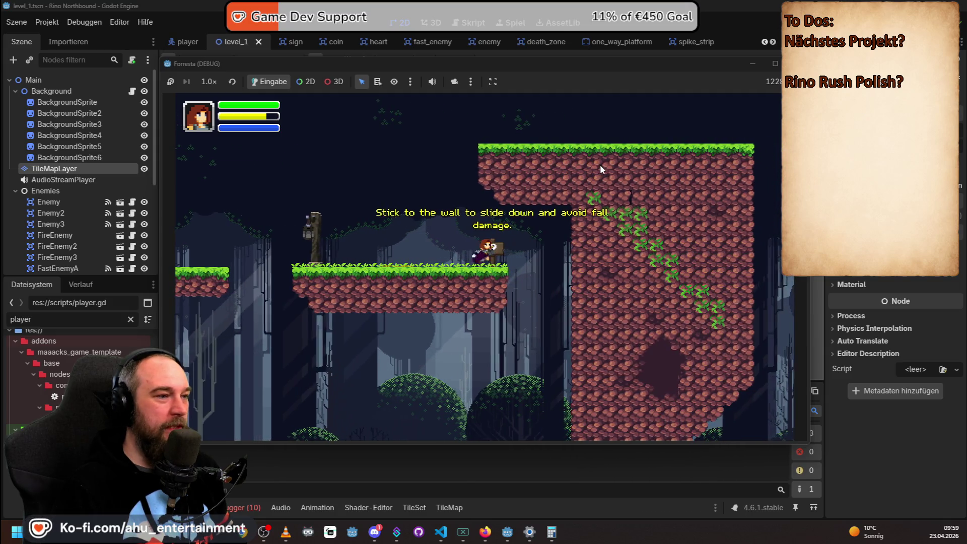
key("Right")
key("Up")
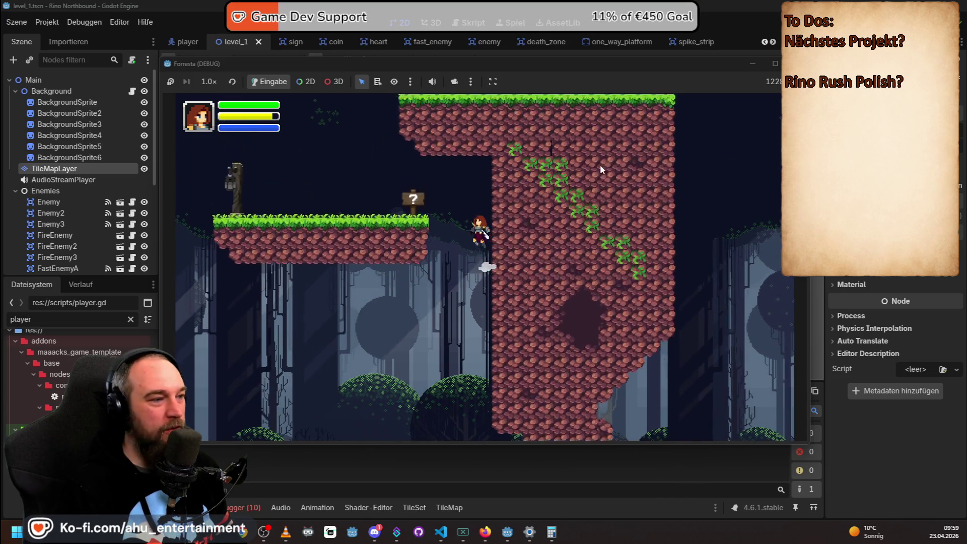
key("Up")
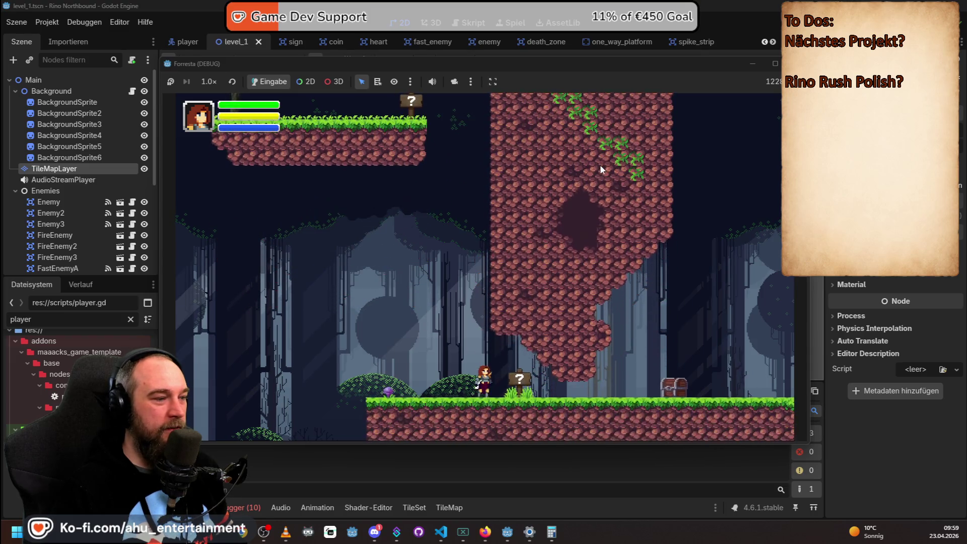
Try the slide, jump onto the chest platform, grab the green item, and jump onward right.
key("Right")
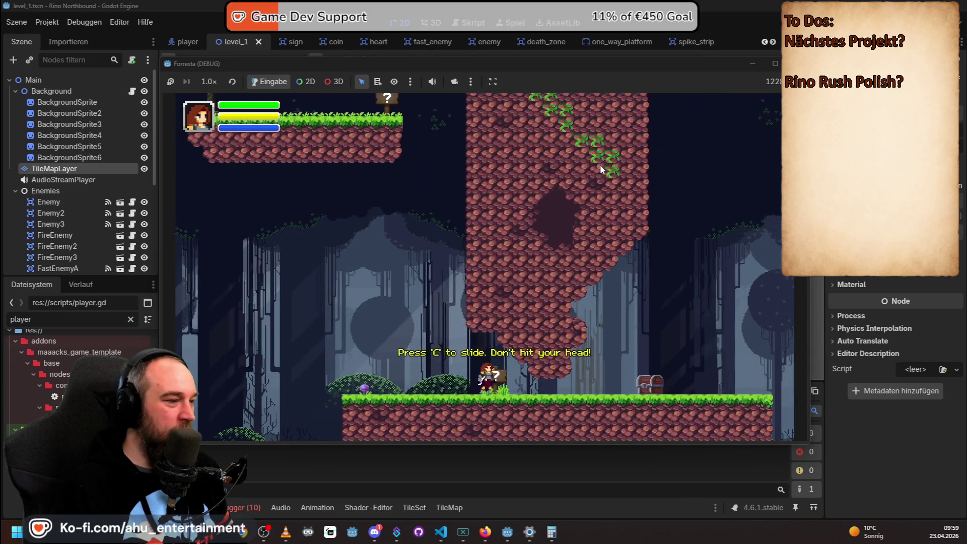
key("Left")
key("Left")
key("Right")
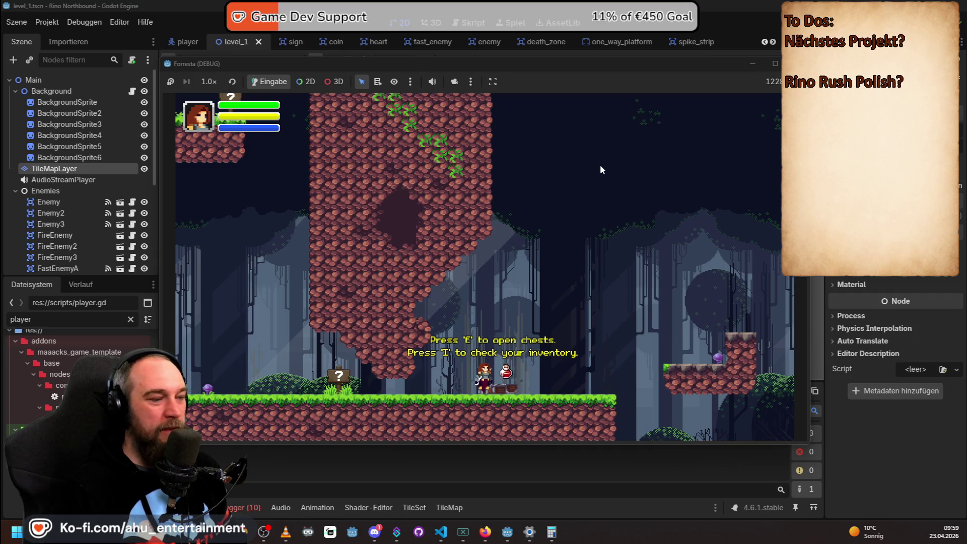
key("Right")
key("space")
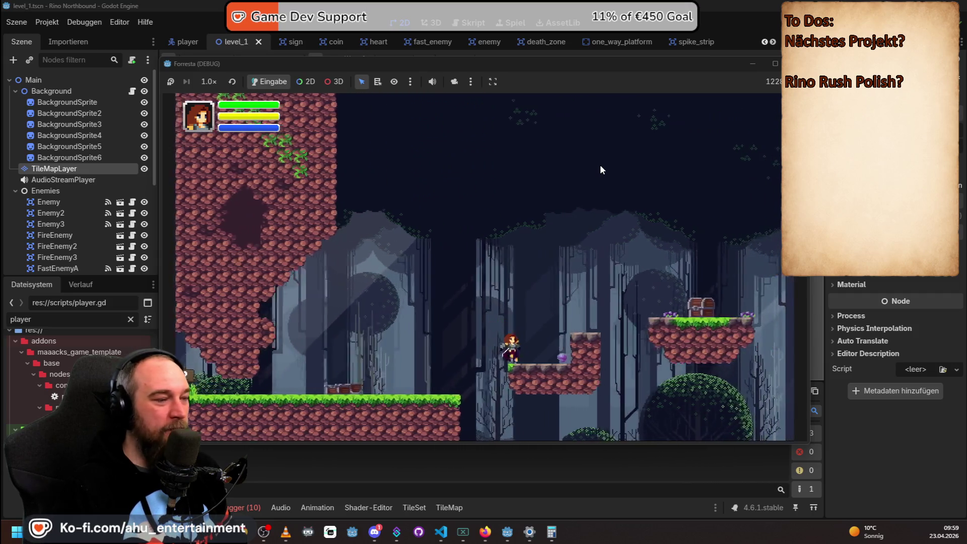
key("Right")
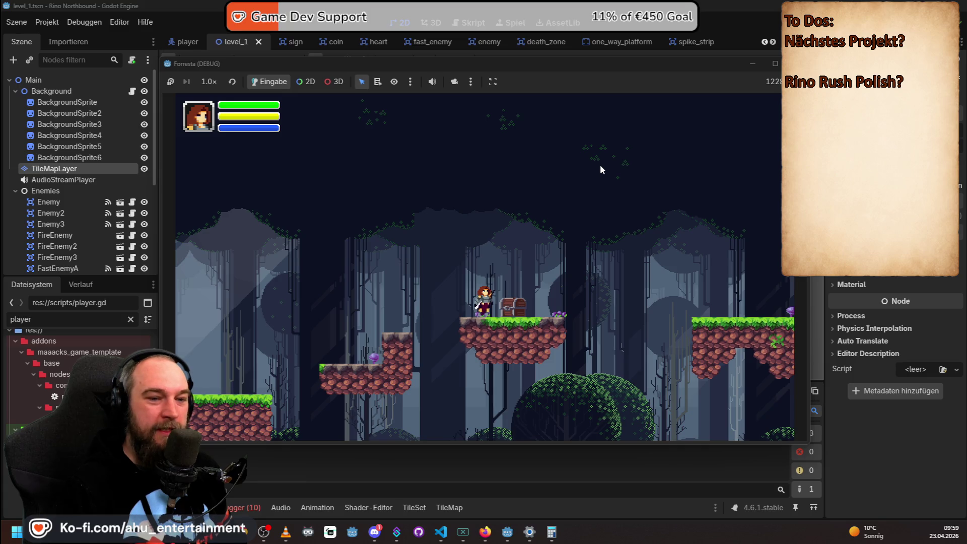
key("Right")
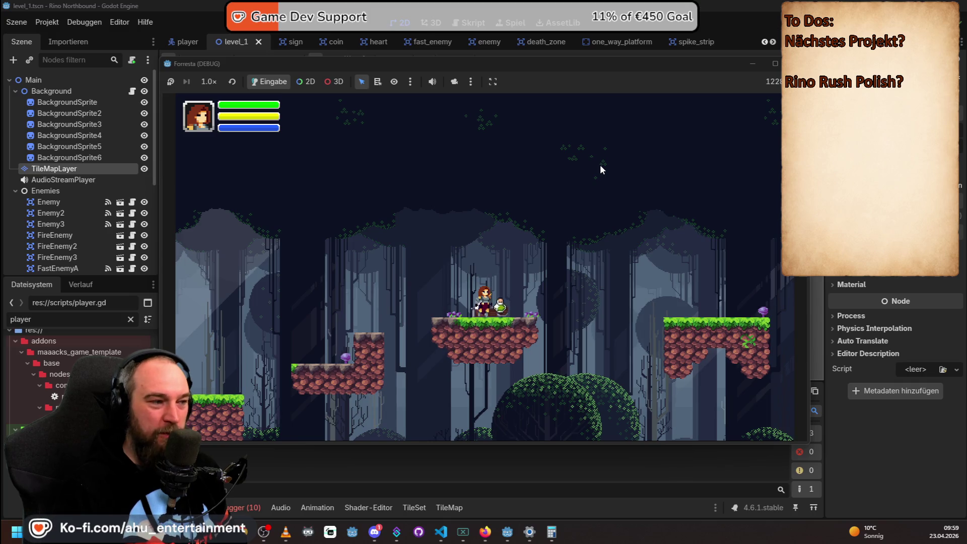
key("Right")
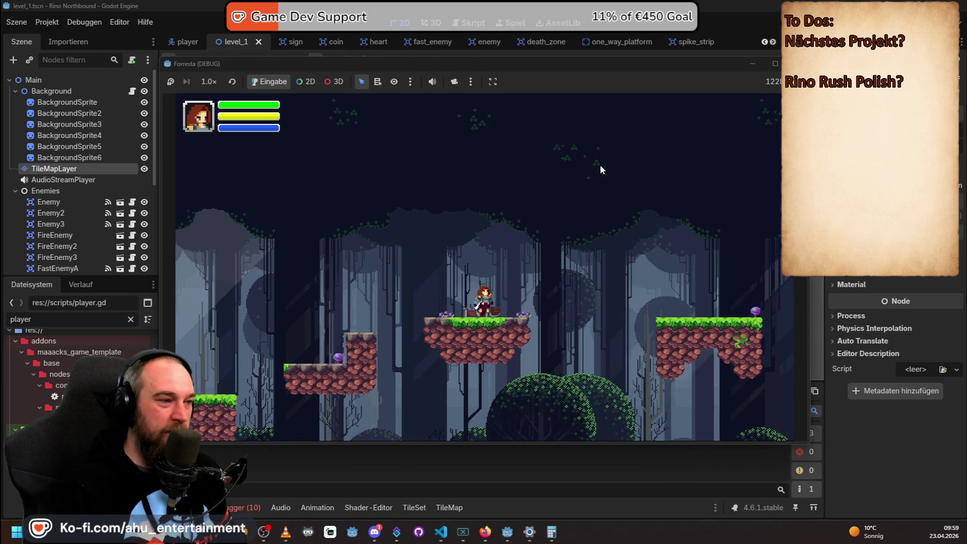
key("Left")
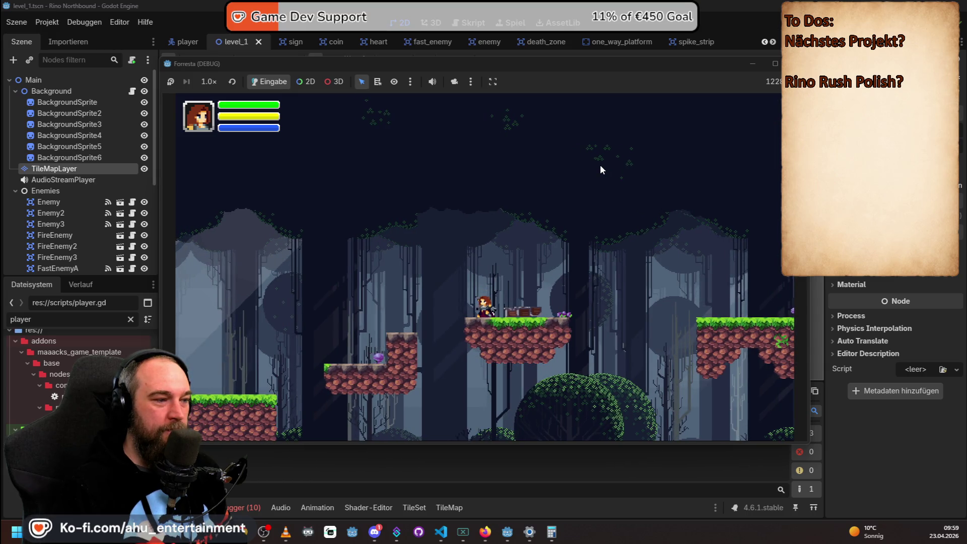
key("Right")
key("space")
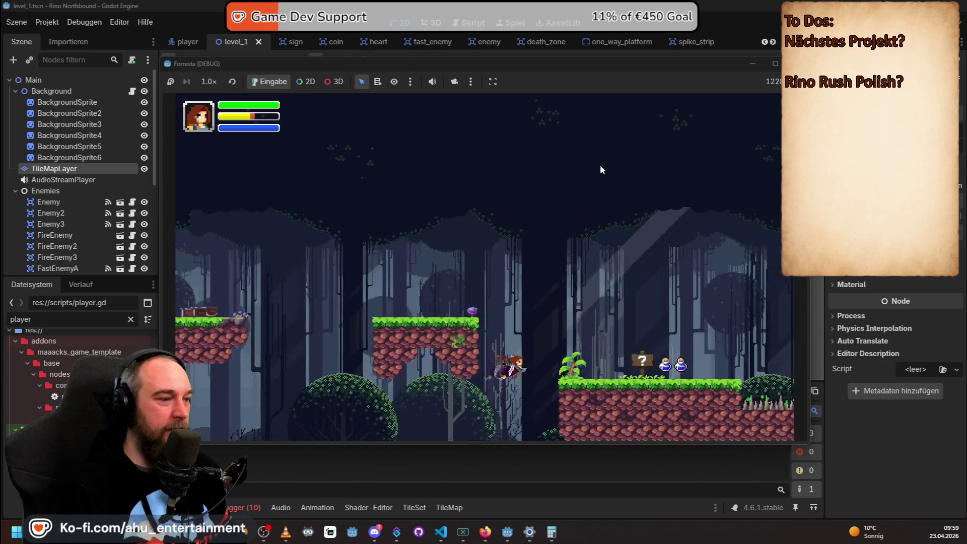
Cross the grass pillars, read the block hint, and fight the enemy on the lower grass.
key("Right")
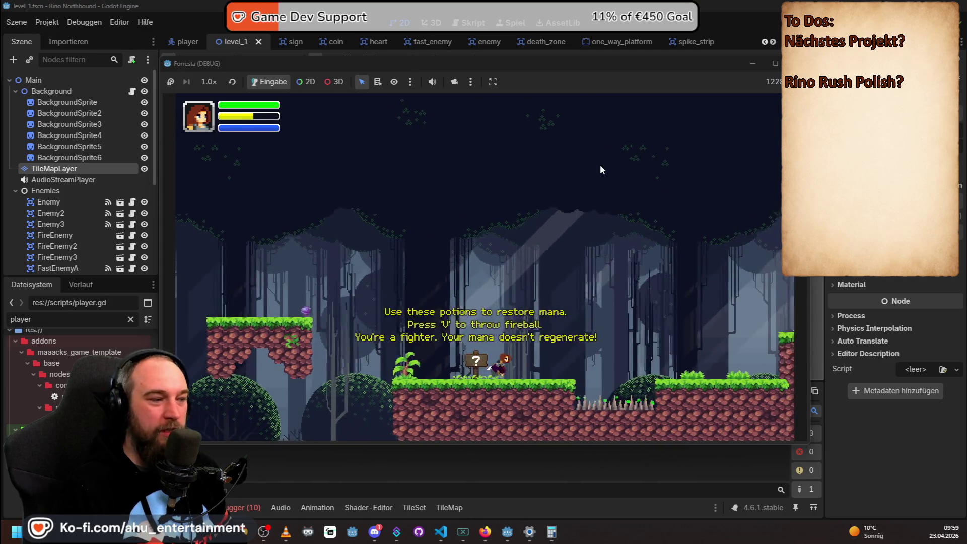
key("Right")
key("space")
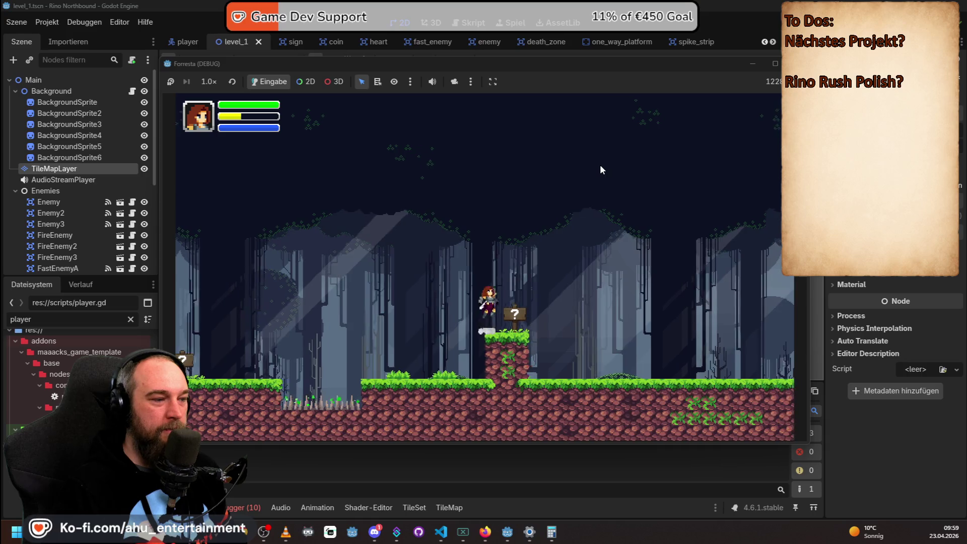
key("Right")
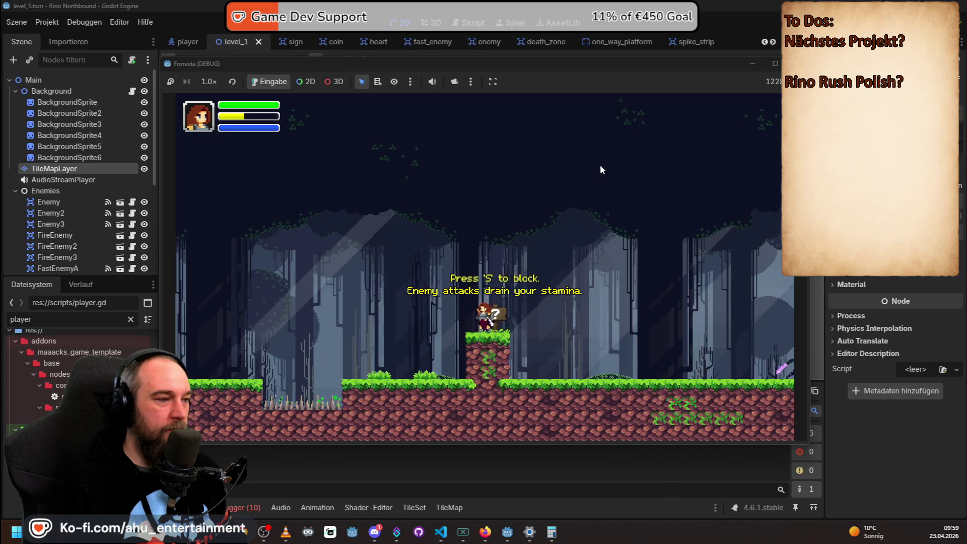
key("Right")
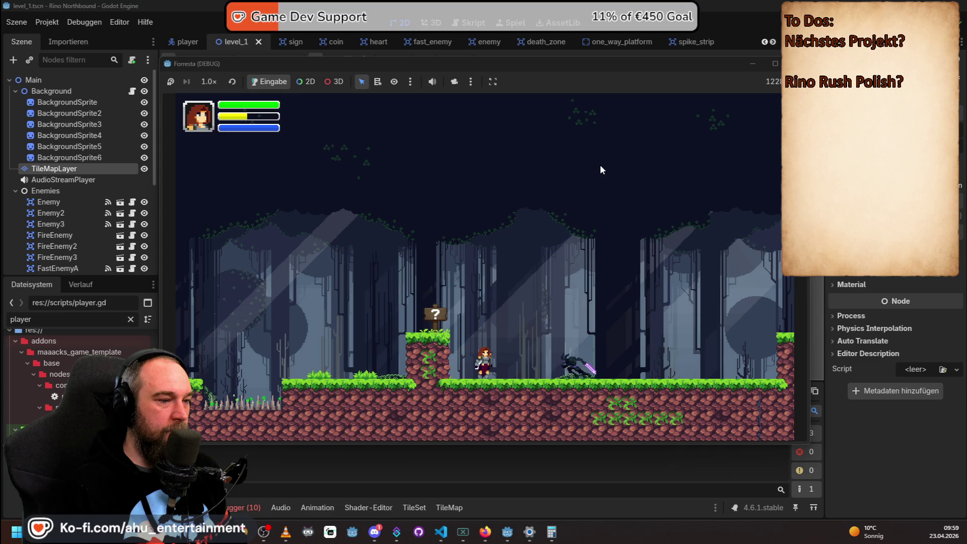
key("Right")
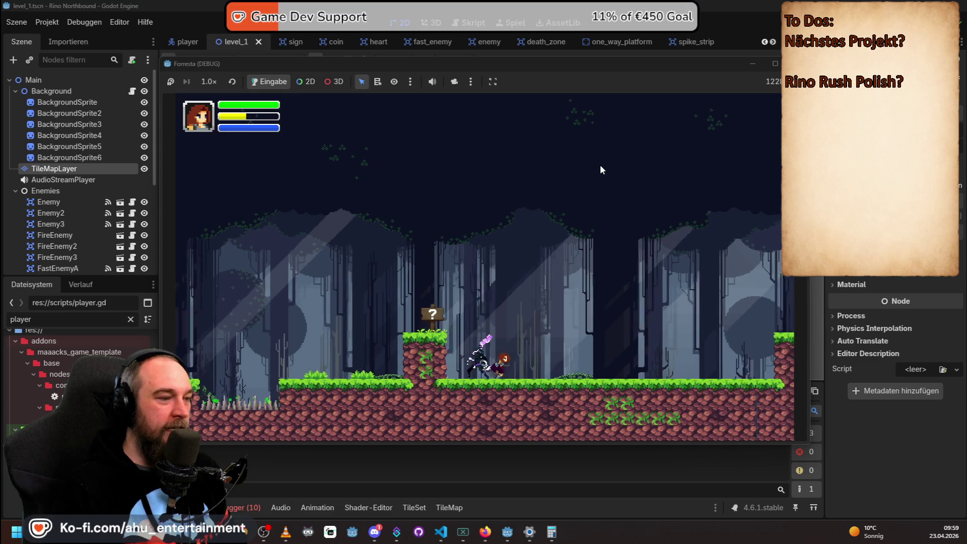
key("Left")
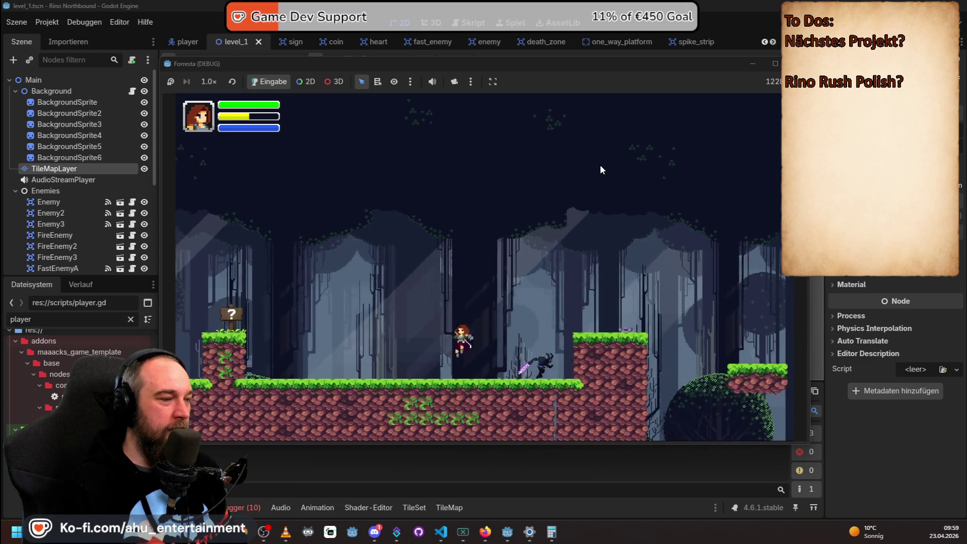
key("Left")
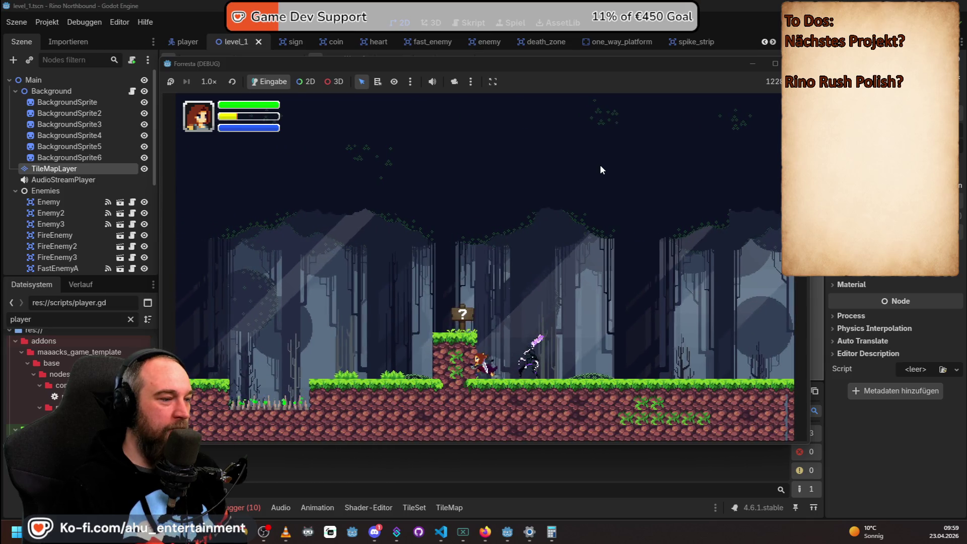
key("Left")
key("space")
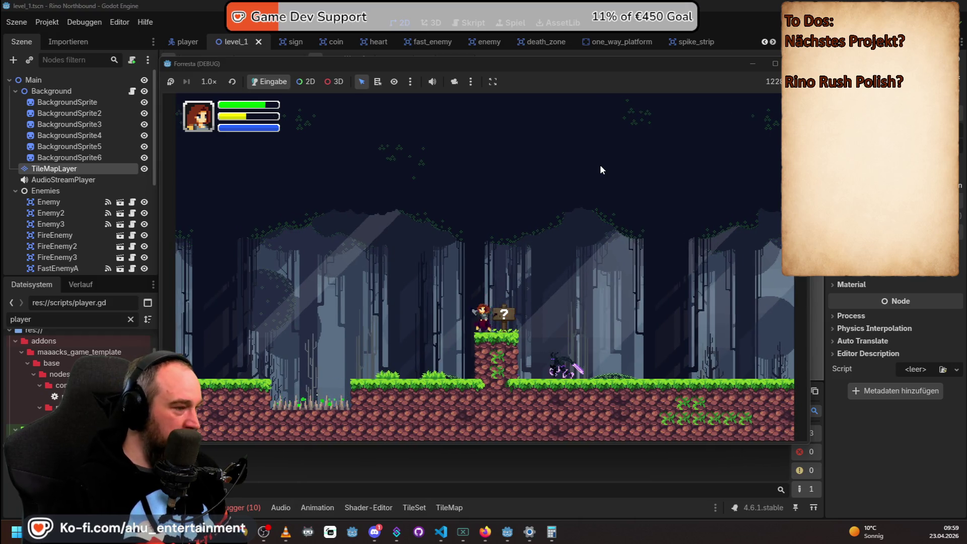
key("Right")
key("space")
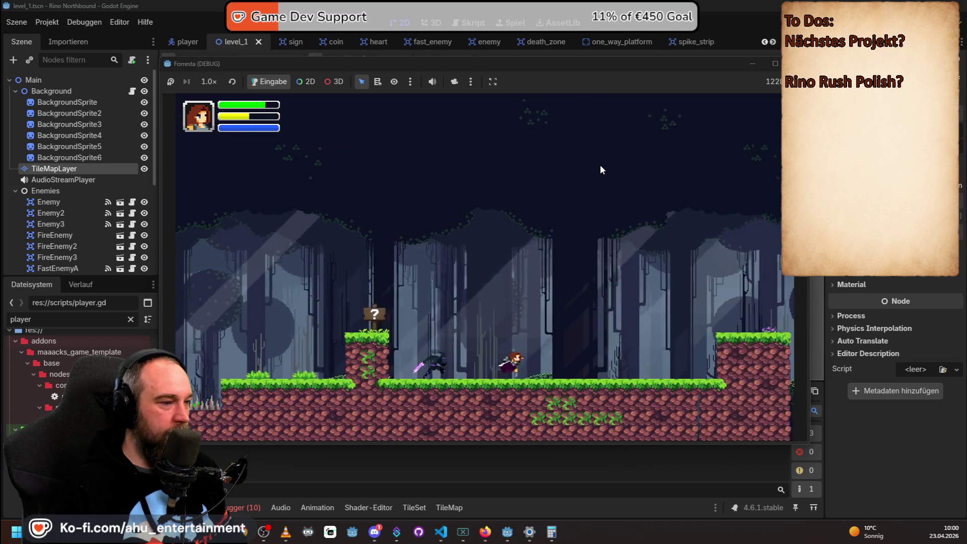
key("Left")
key("space")
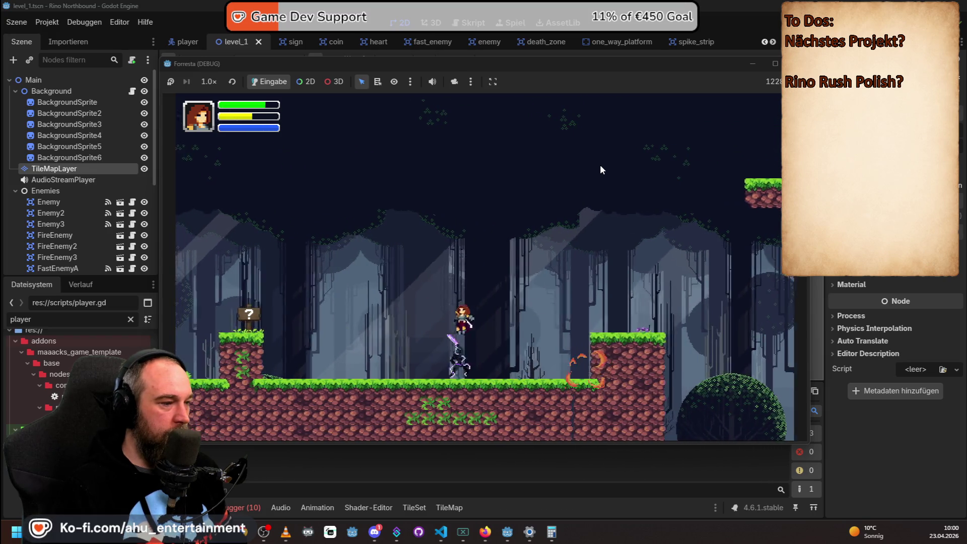
key("Left")
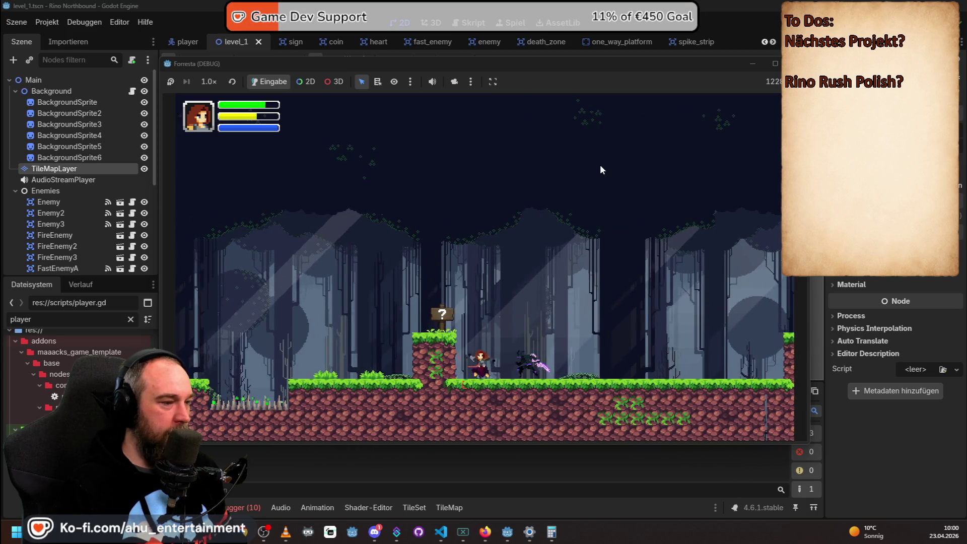
key("x")
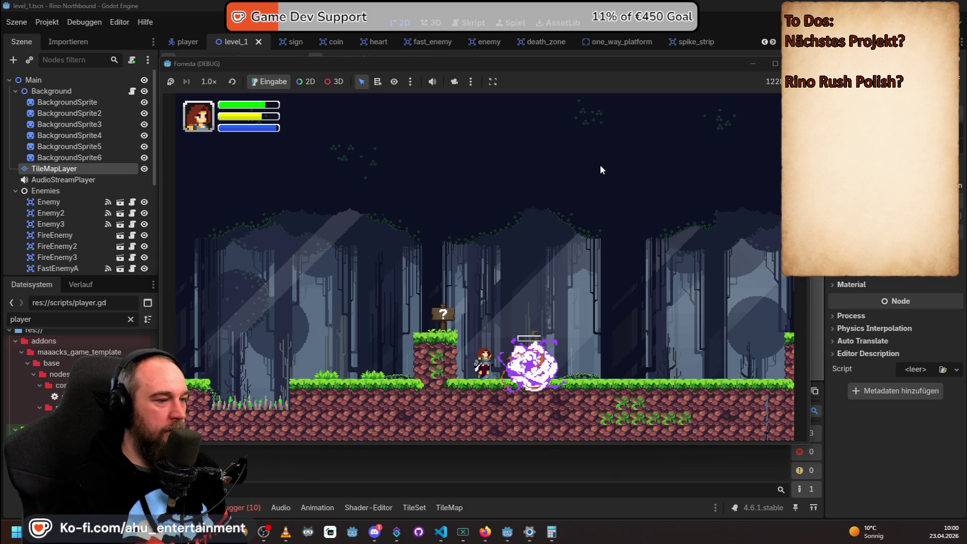
Jump across the raised block and moving platform to the duck-hint sign.
key("Right")
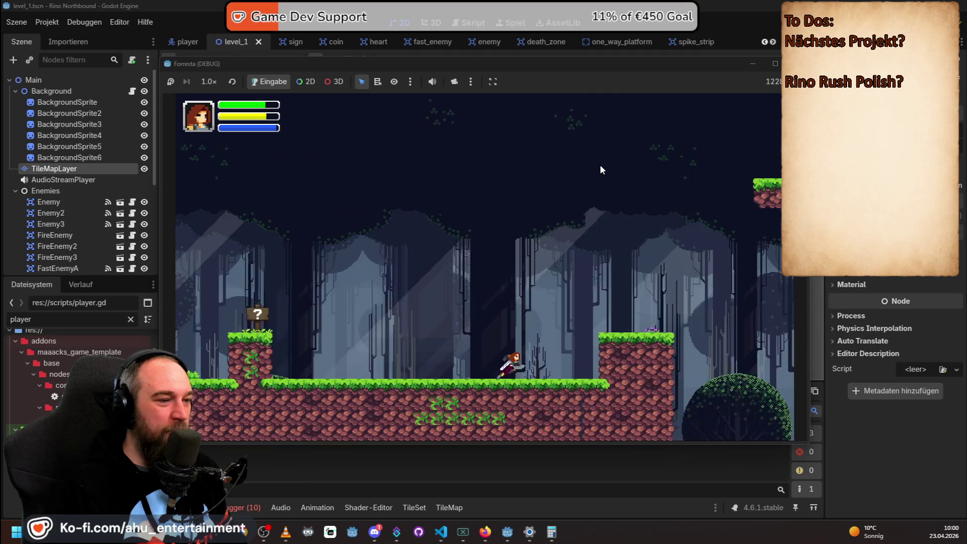
key("Right")
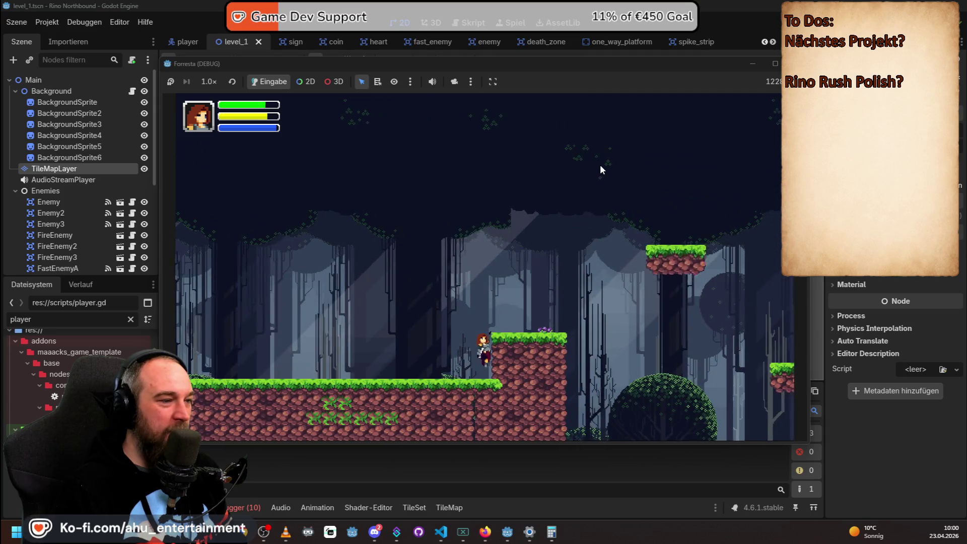
key("space")
key("space")
key("Right")
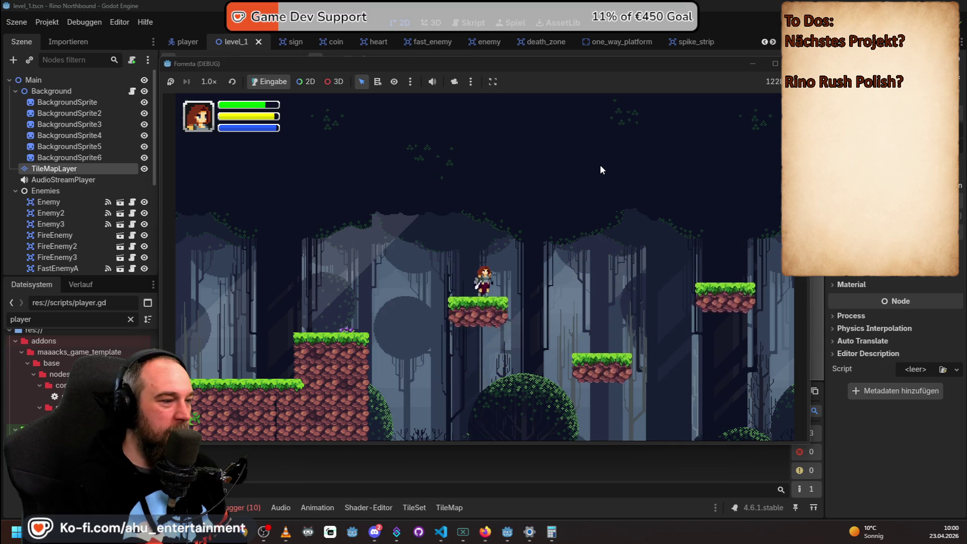
key("space")
key("Right")
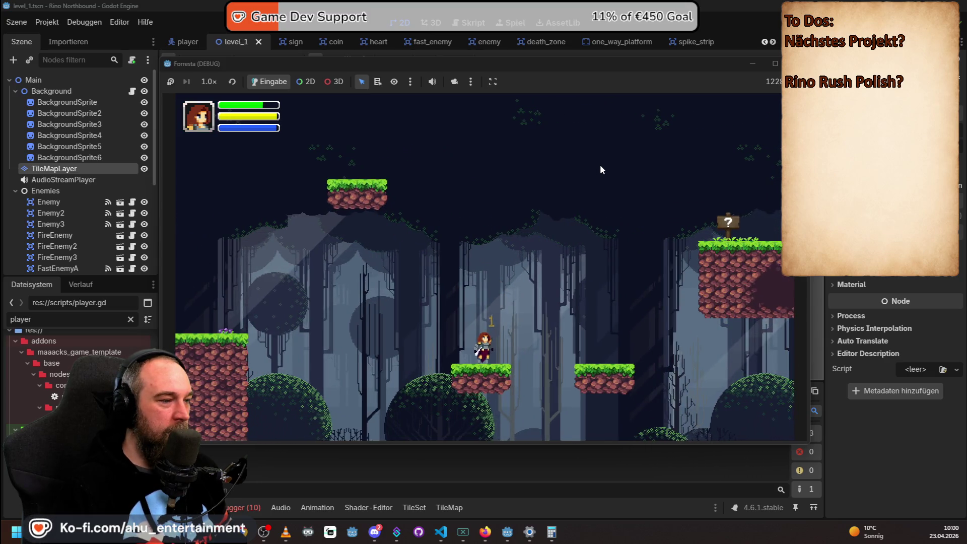
key("space")
key("Right")
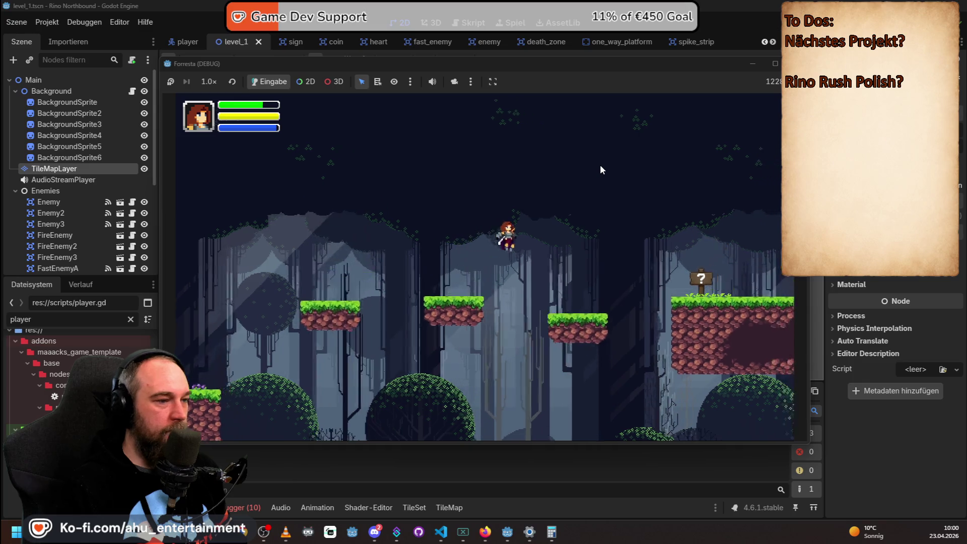
key("Right")
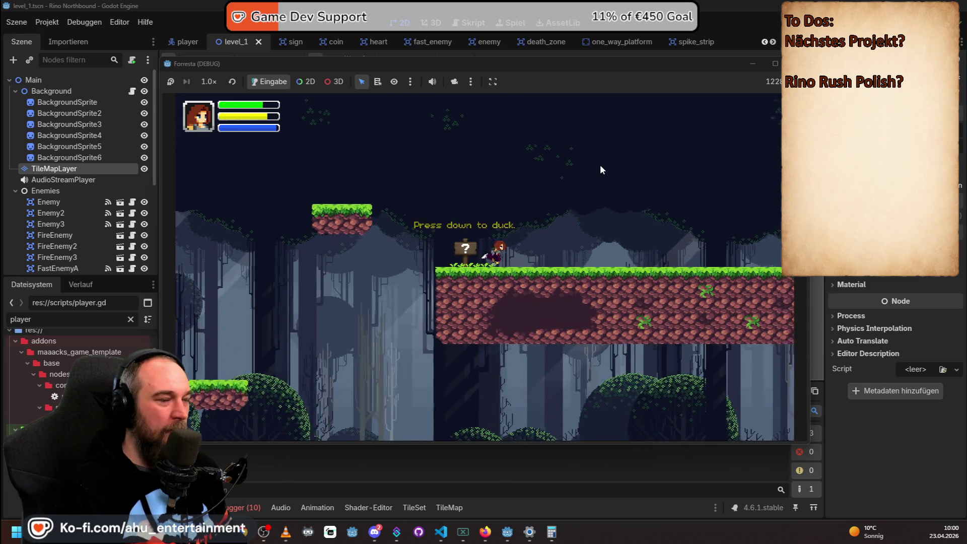
key("Right")
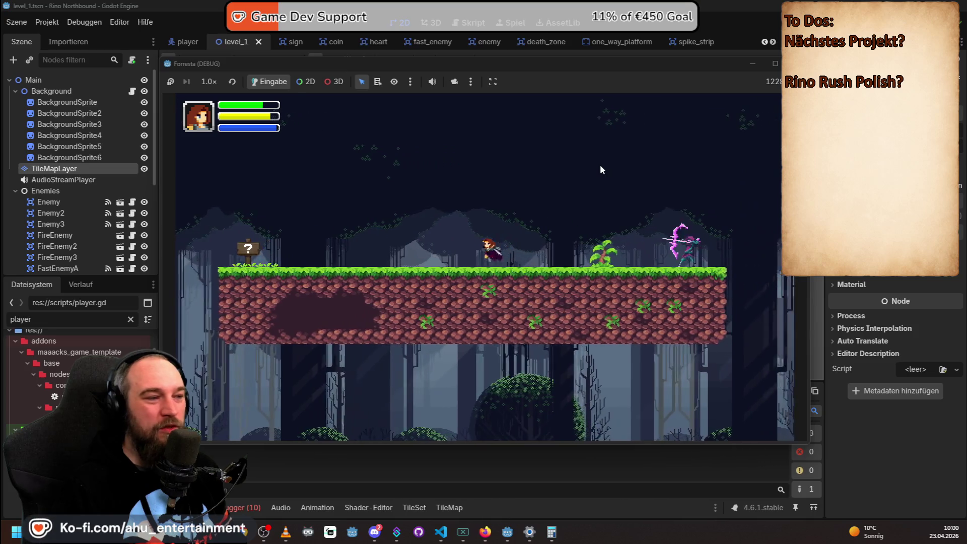
Dodge the archer's arrows, hit the archer, and continue right until the level restarts.
key("Left")
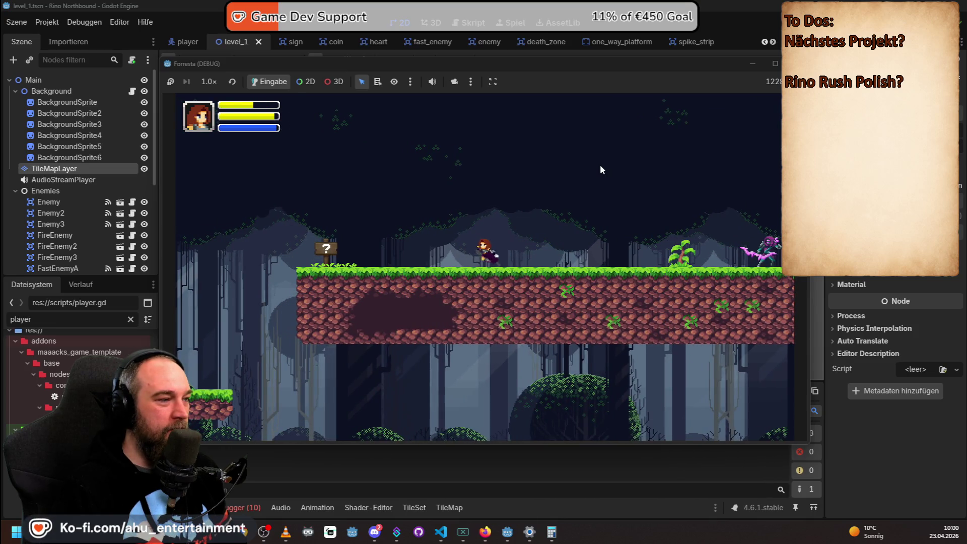
key("Left")
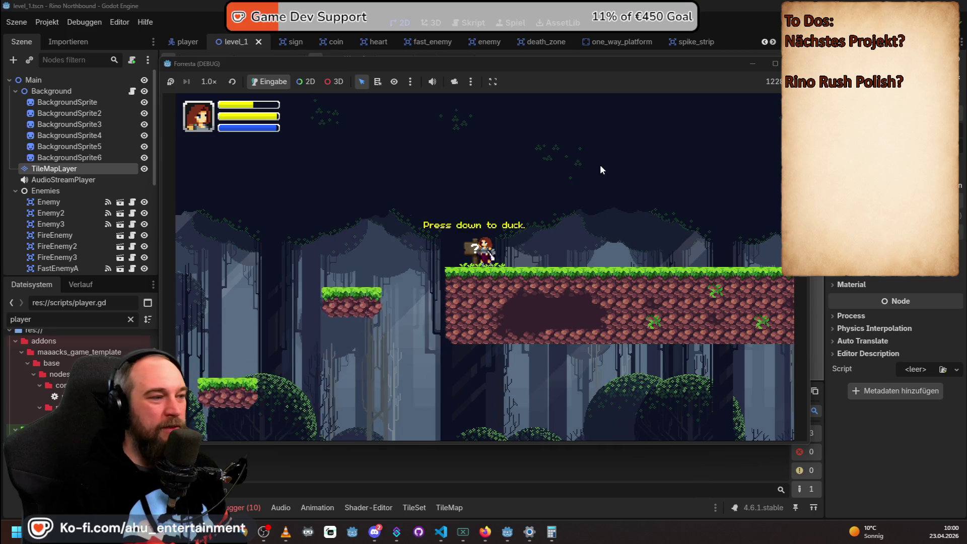
key("Right")
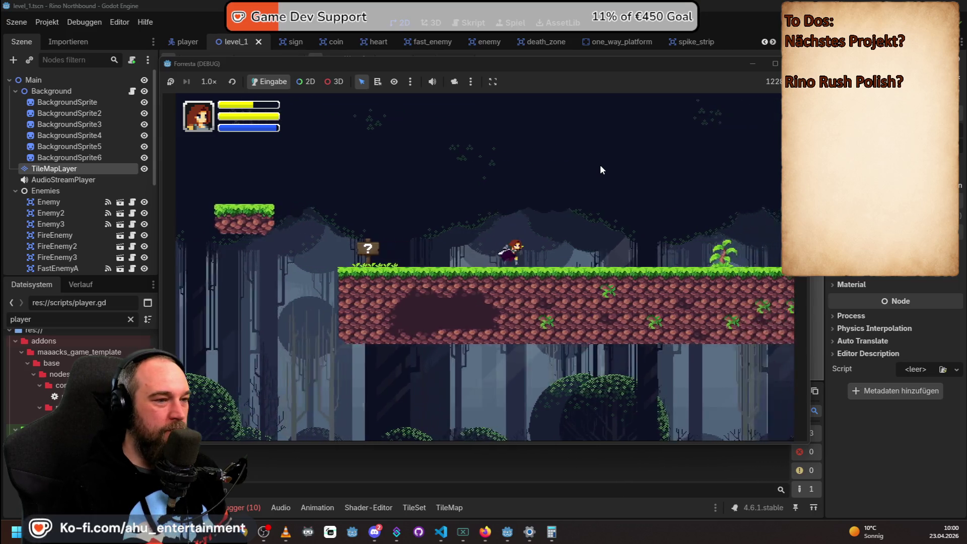
key("Right")
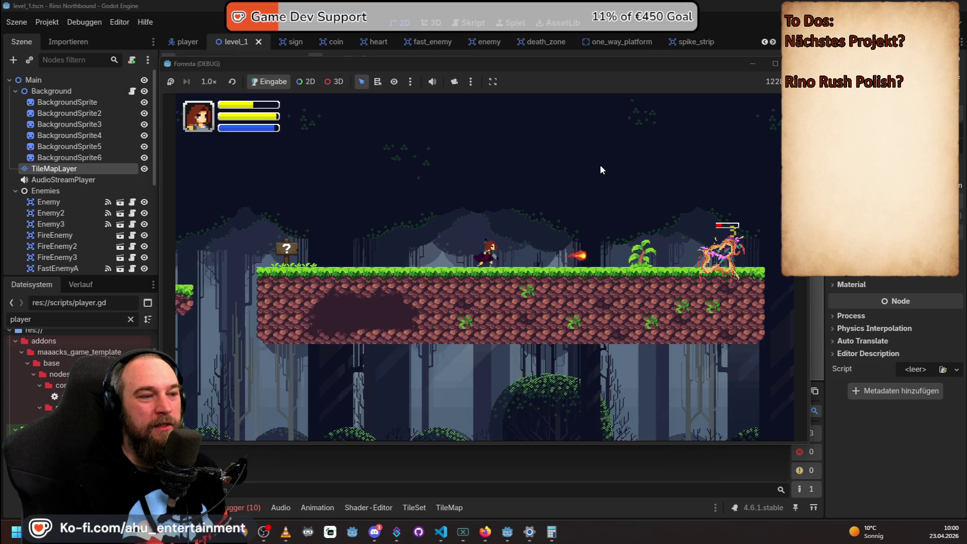
key("Right")
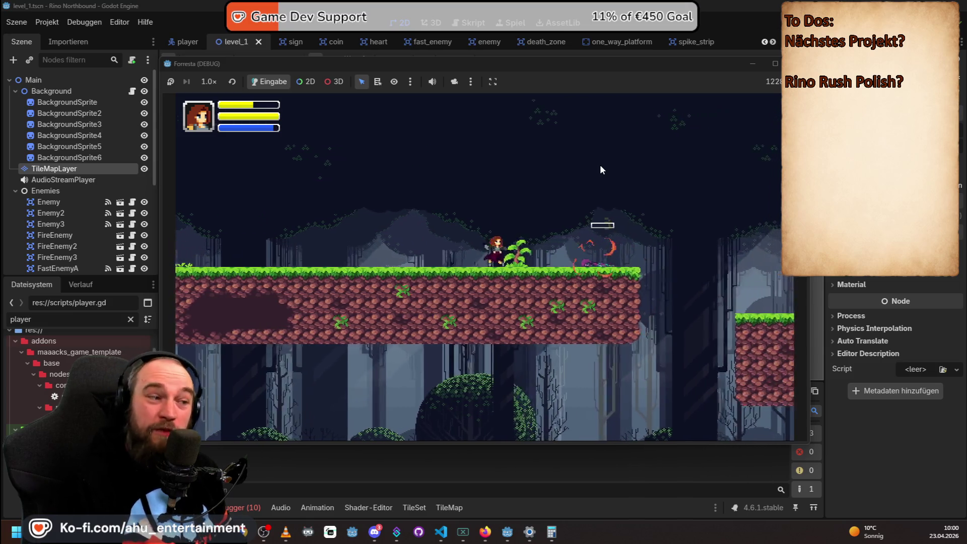
key("Right")
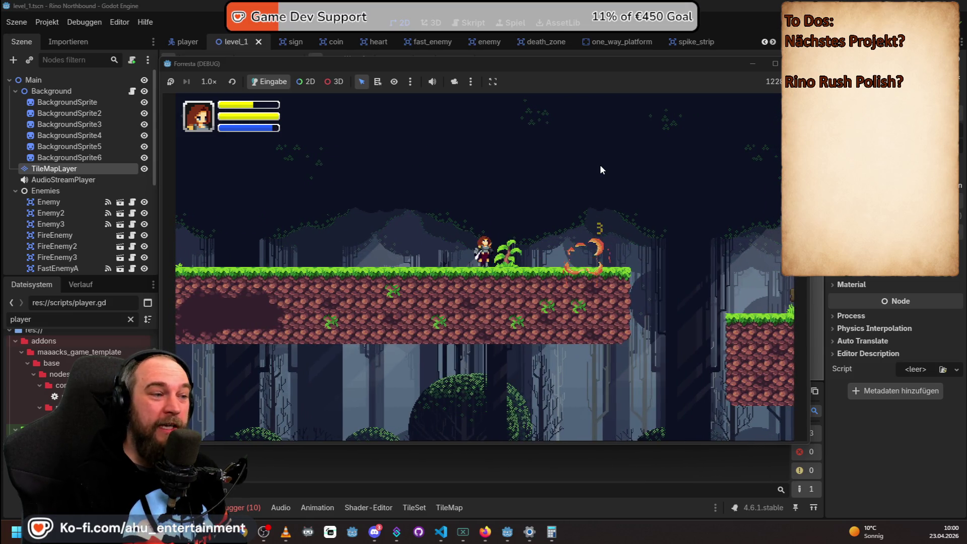
key("Right")
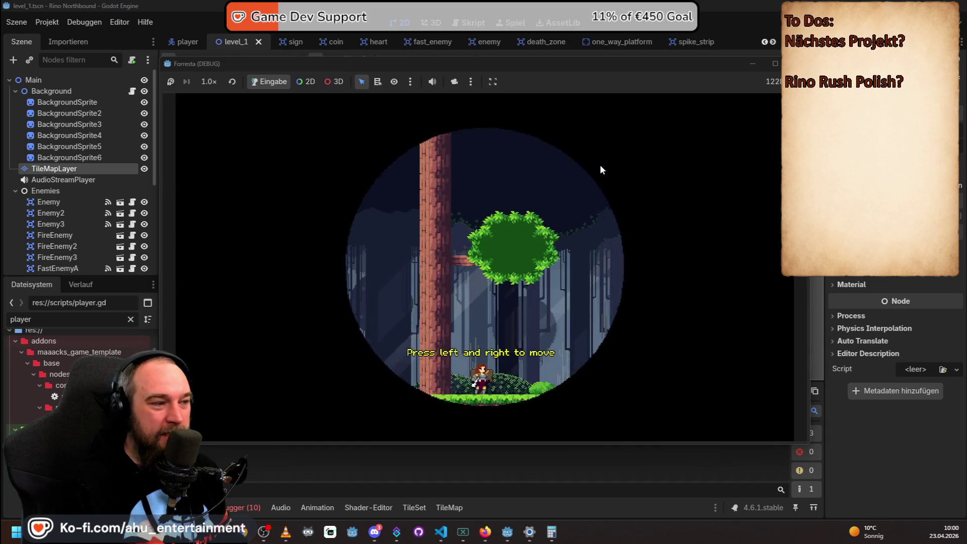
Run right, jump the first gap and dash over the lava pit onto the ledge by the sign.
key("Right")
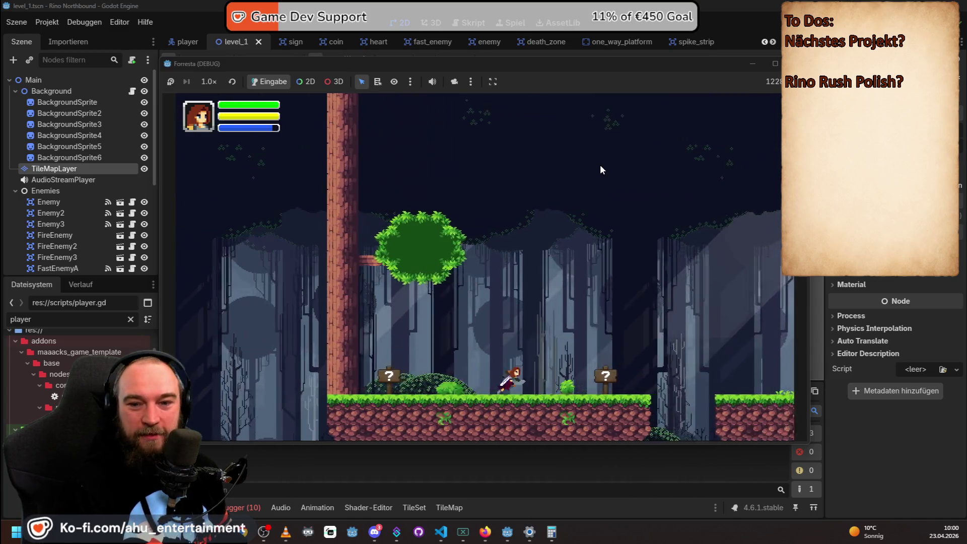
key("Right")
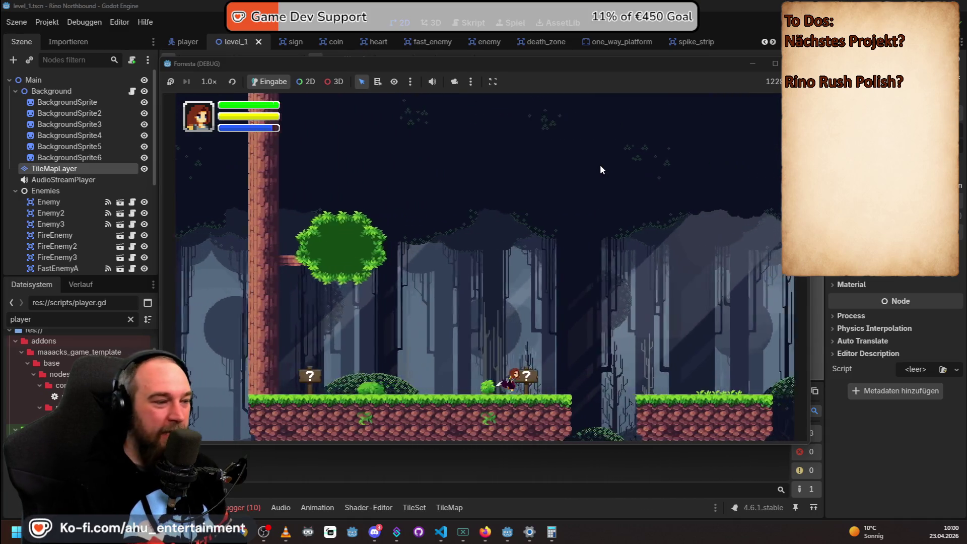
key("space")
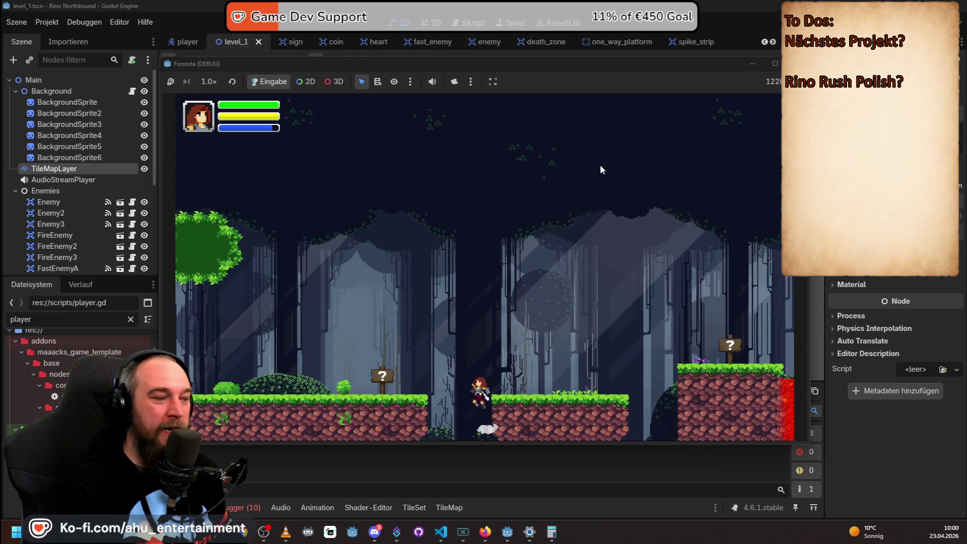
key("Right")
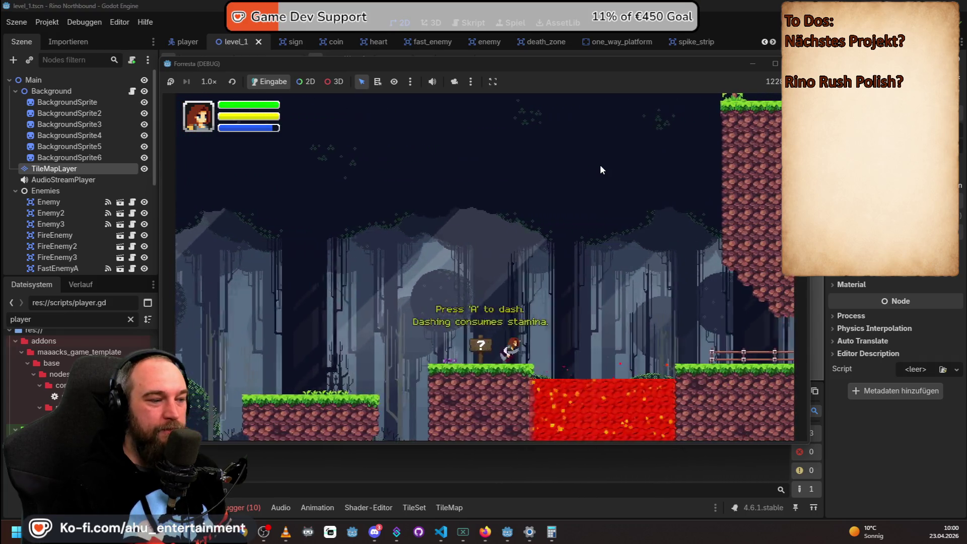
key("Right")
key("a")
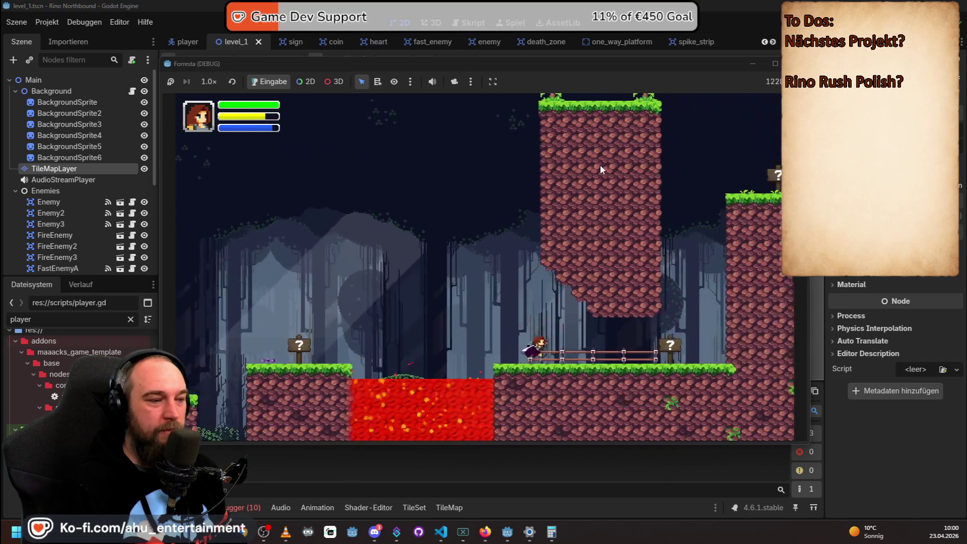
key("space")
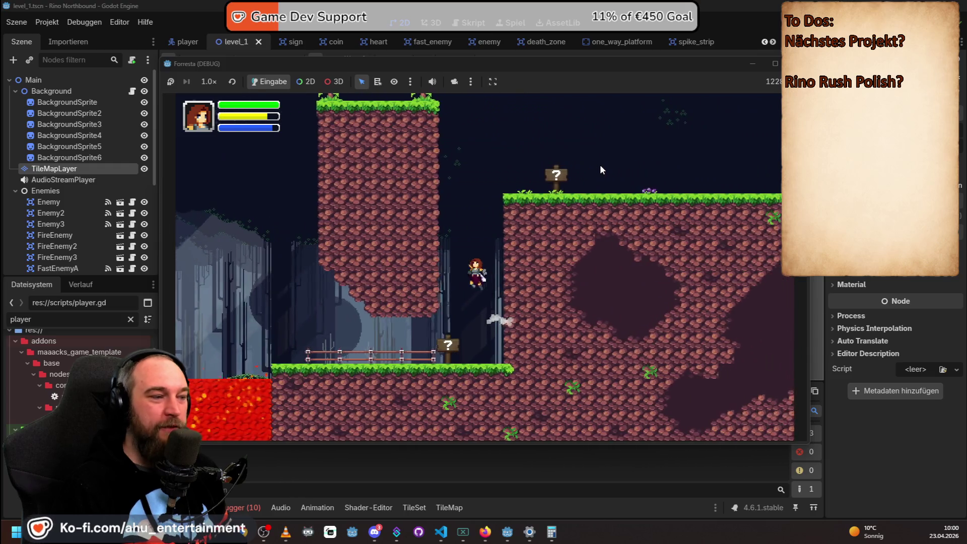
key("space")
key("Right")
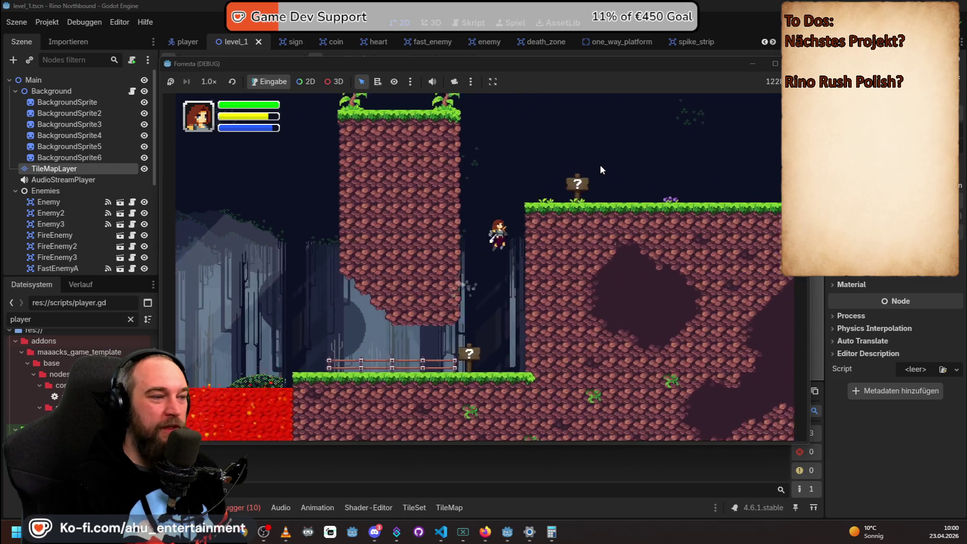
key("Right")
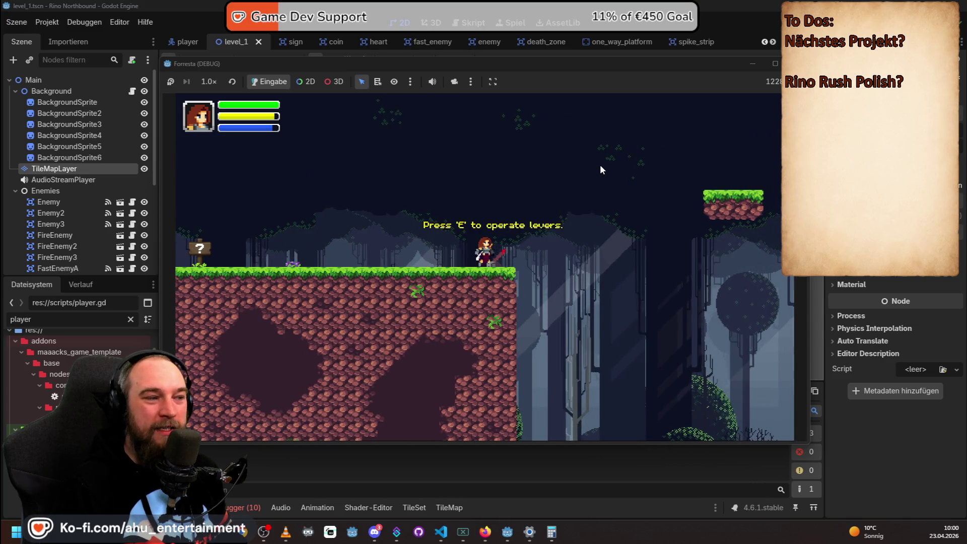
Jump via the floating platform to the far ledge, then drop down the wall to the slide hint.
key("Right")
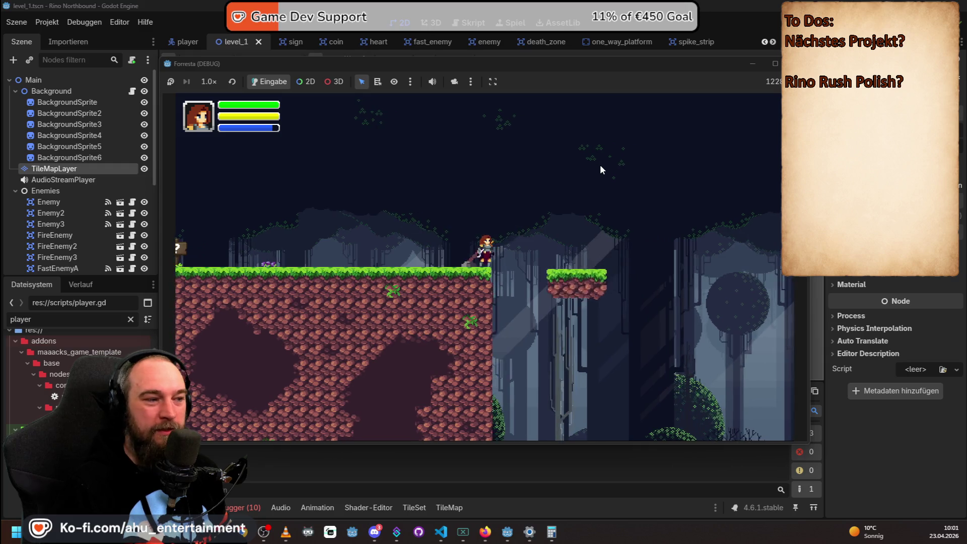
key("space")
key("Right")
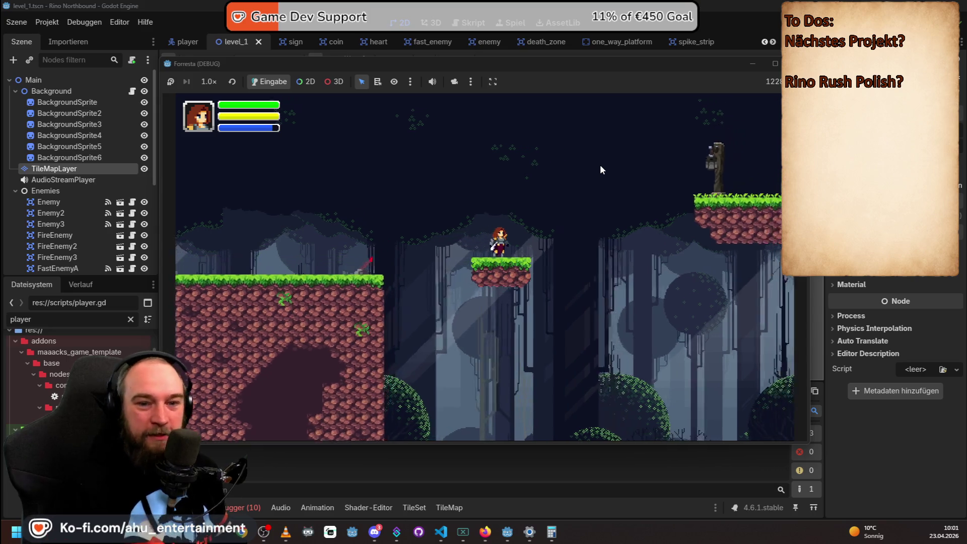
key("Right")
key("space")
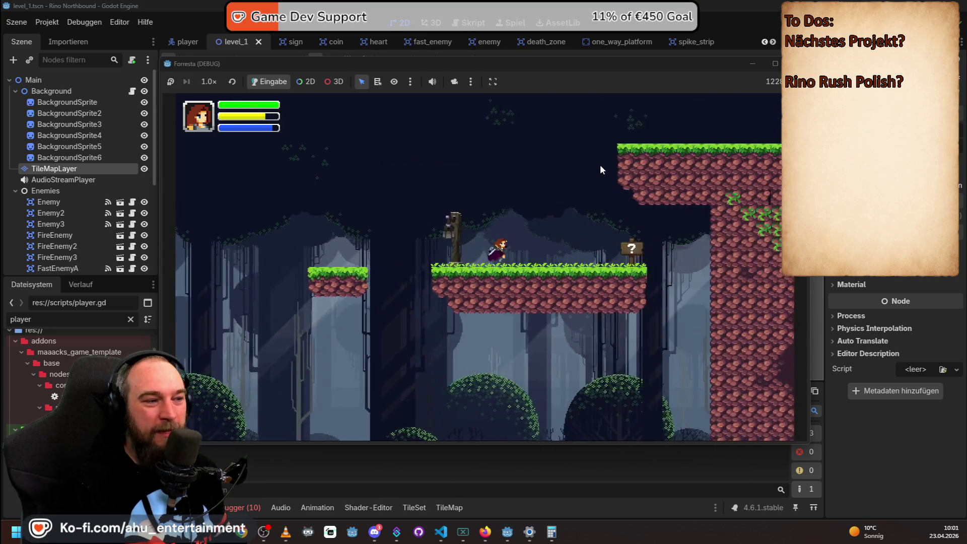
key("Right")
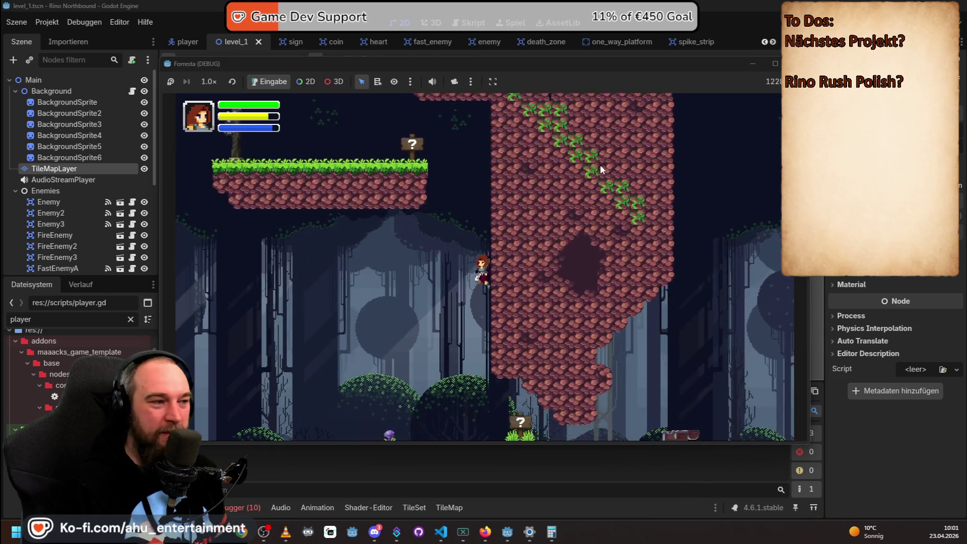
key("Left")
key("Right")
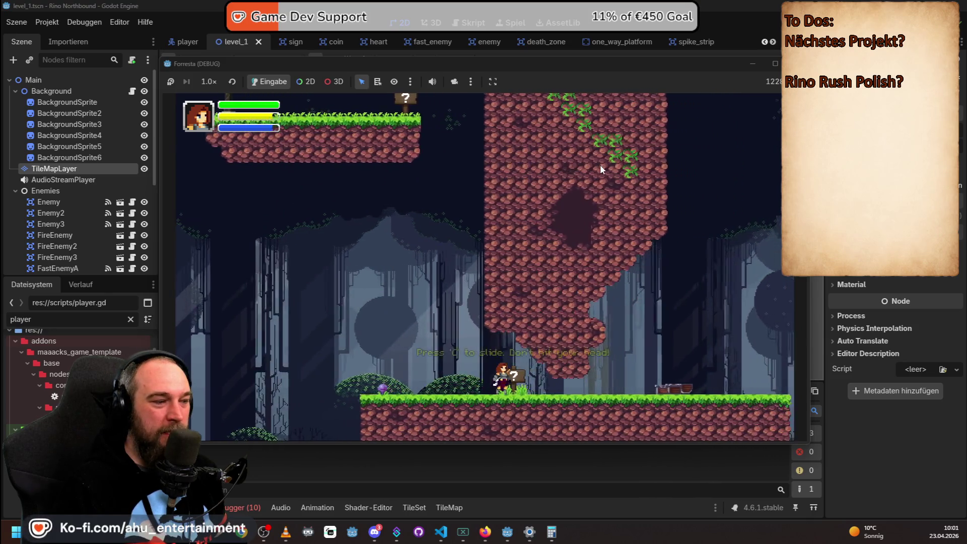
Run past the sign, climb the next ledge, drop to lower ground and attack left.
key("Left")
key("Right")
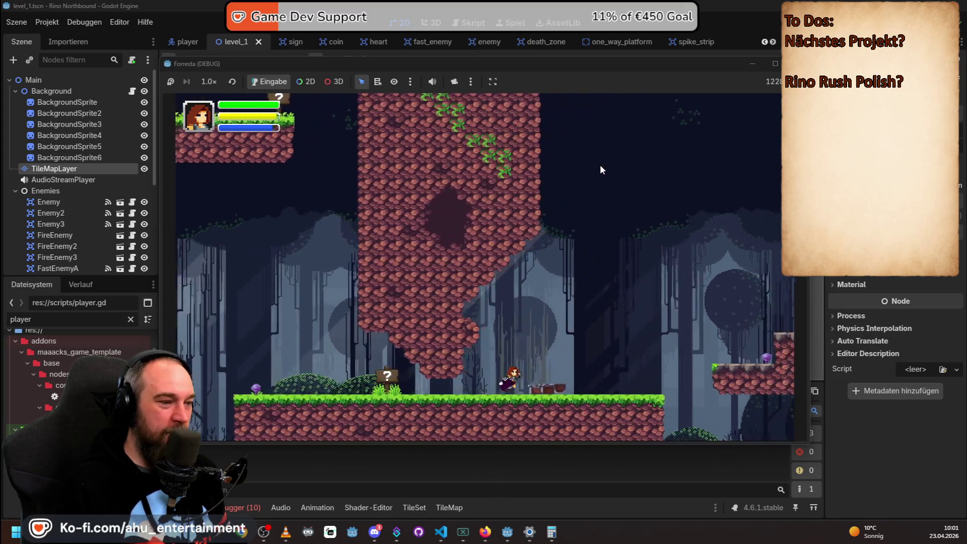
key("Right")
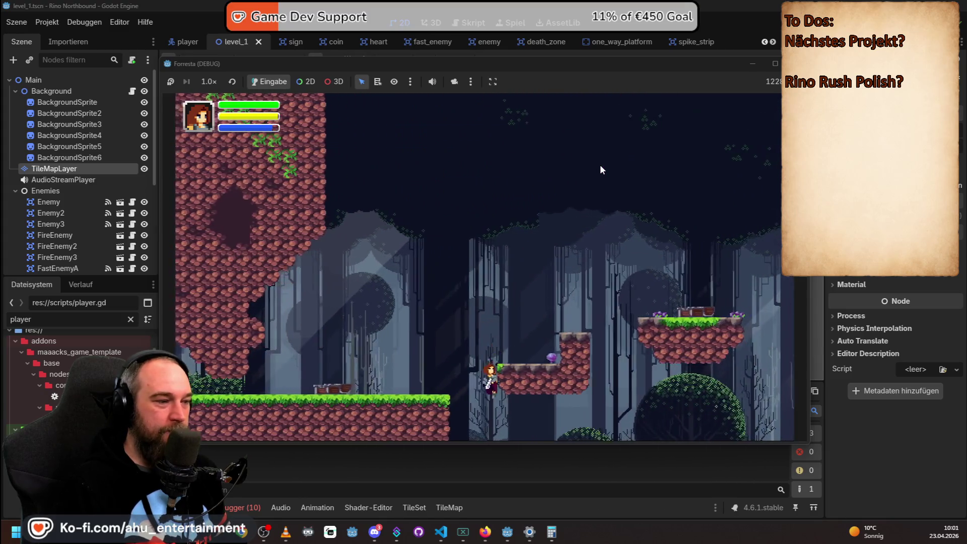
key("space")
key("Right")
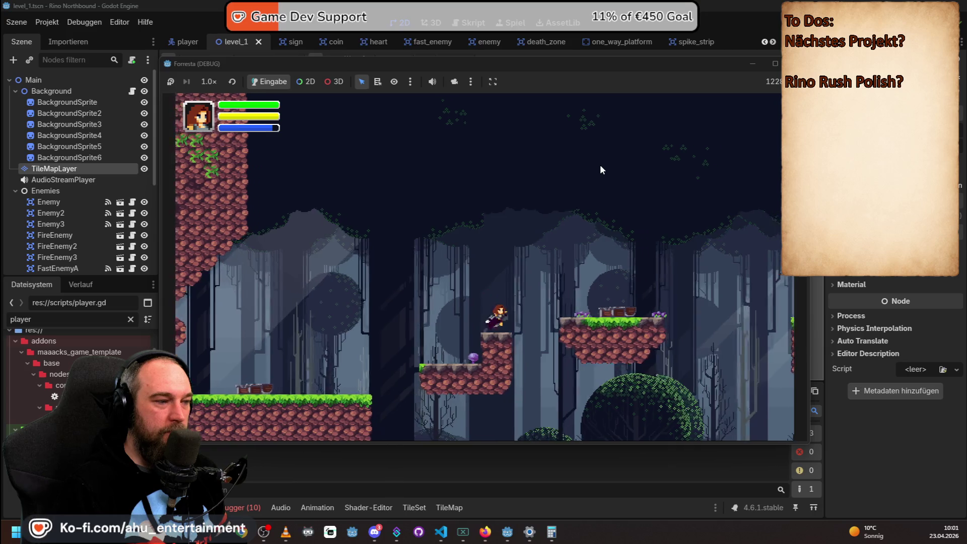
key("Right")
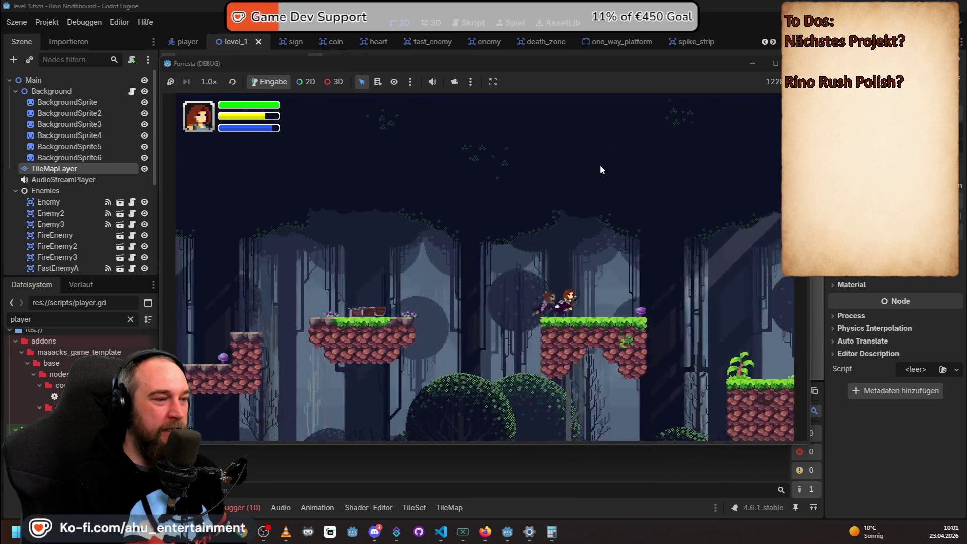
key("Right")
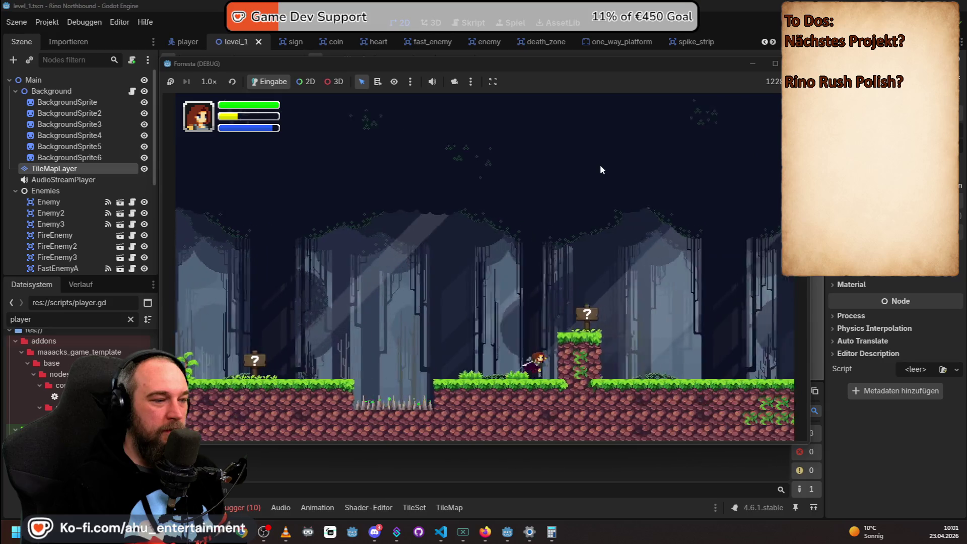
key("Left")
Run past the block hint sign and jump up onto the raised platform.
key("Right")
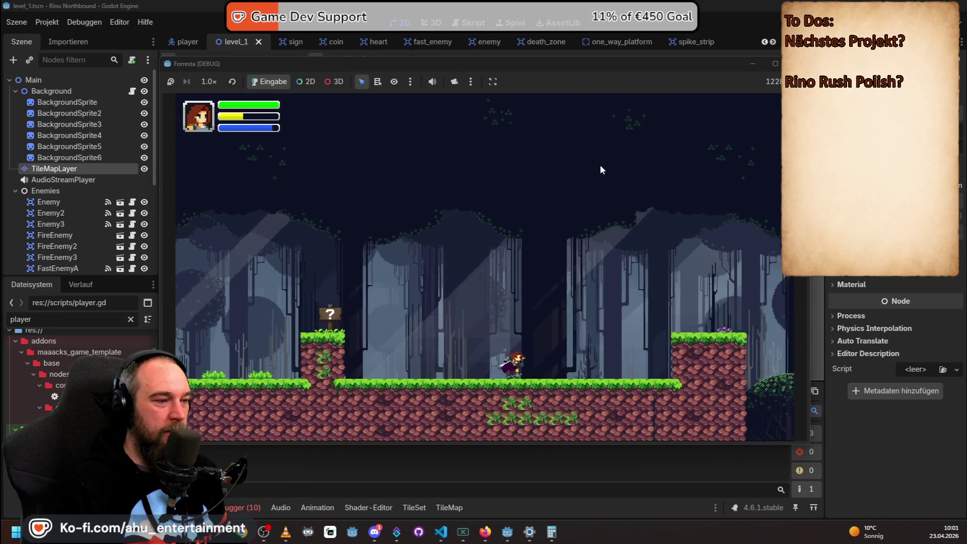
key("Right")
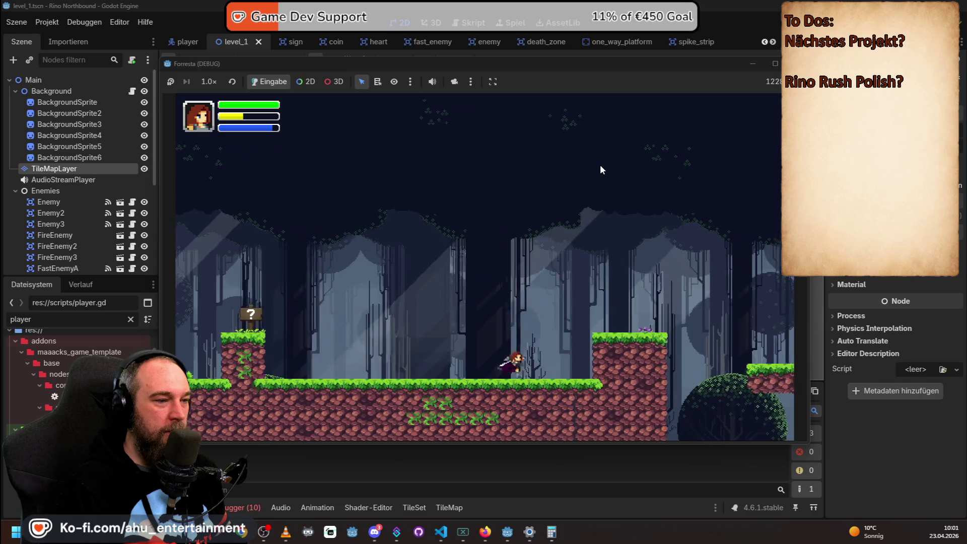
key("space")
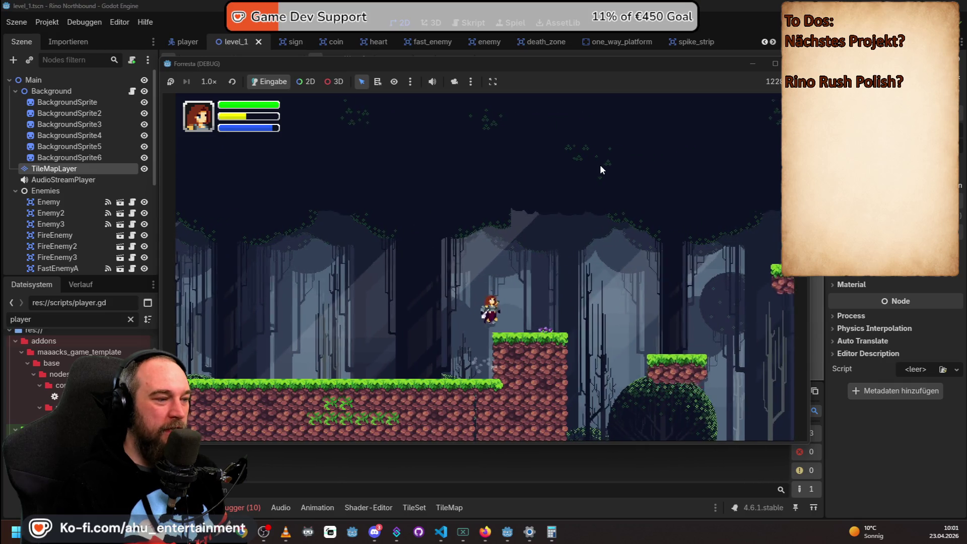
key("Right")
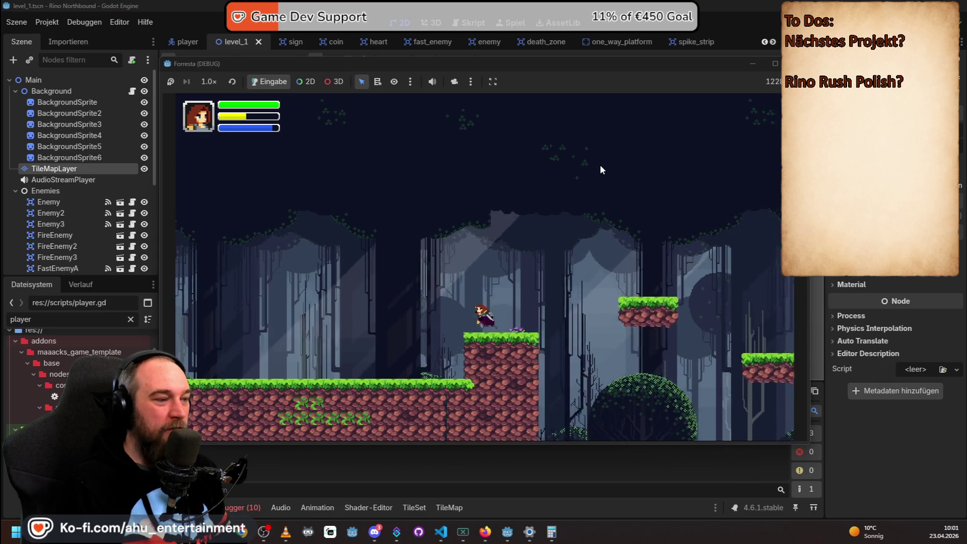
key("space")
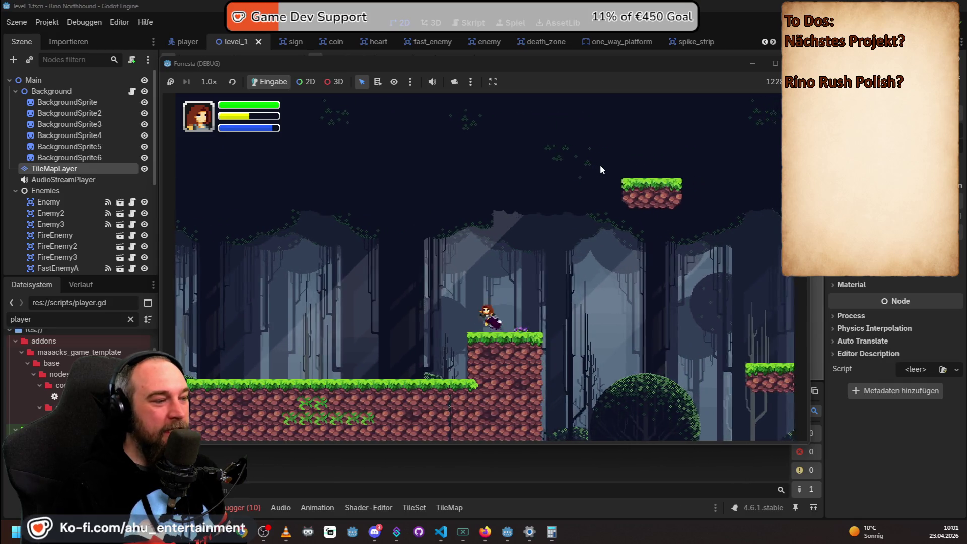
key("Left")
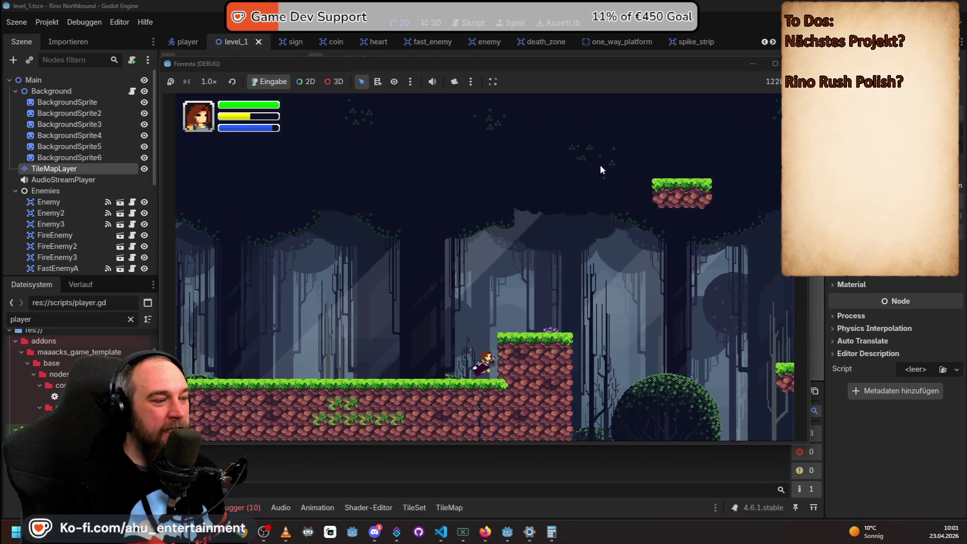
key("space")
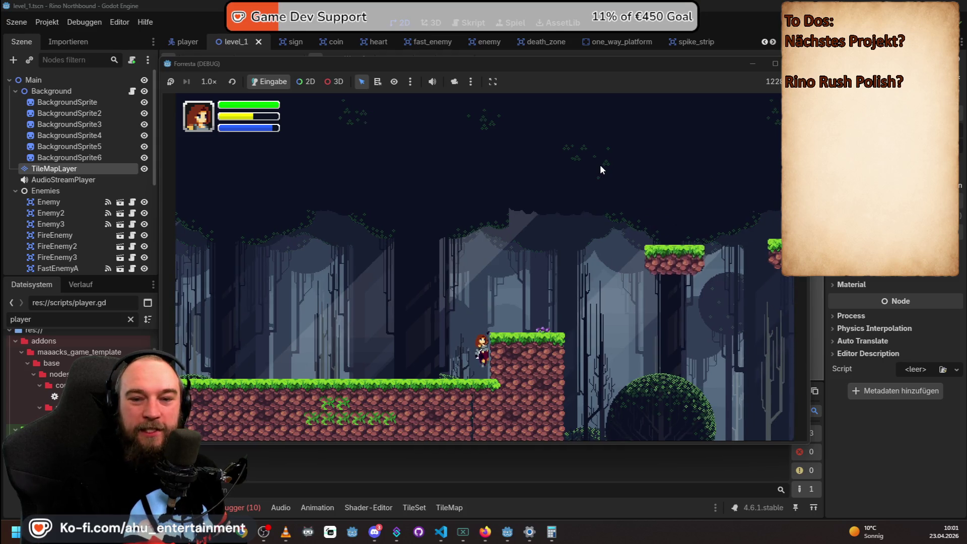
key("Right")
key("space")
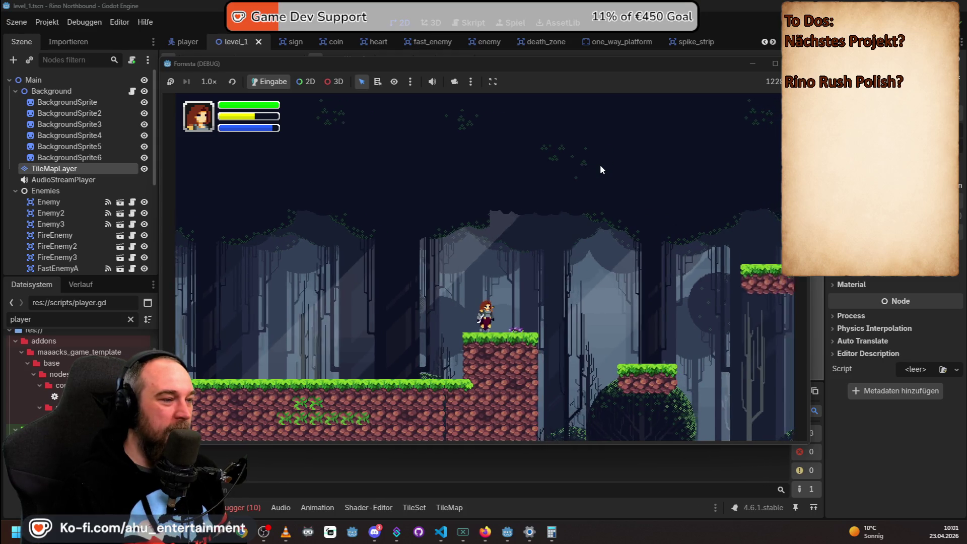
Cross the floating and moving platforms to the grass platform, then view and dismiss the Status screen.
key("Right")
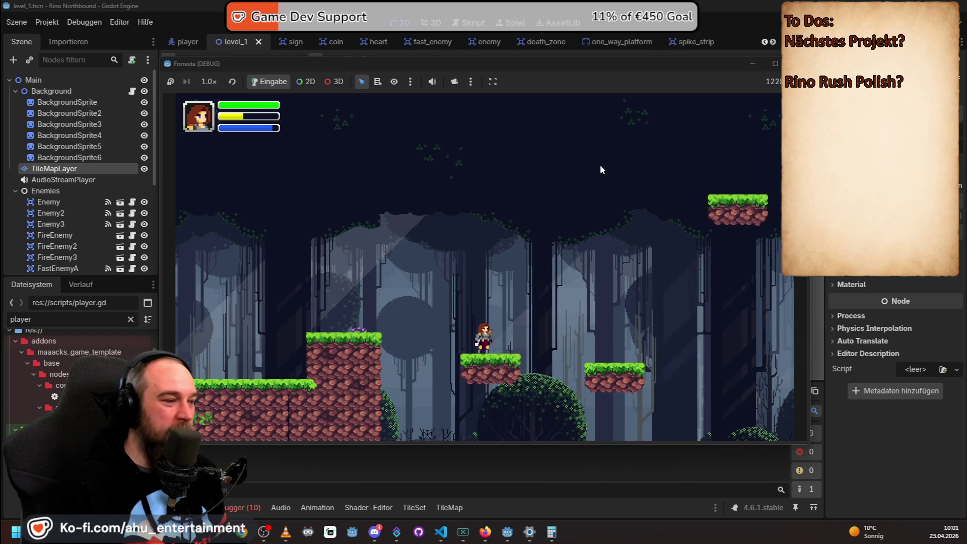
key("space")
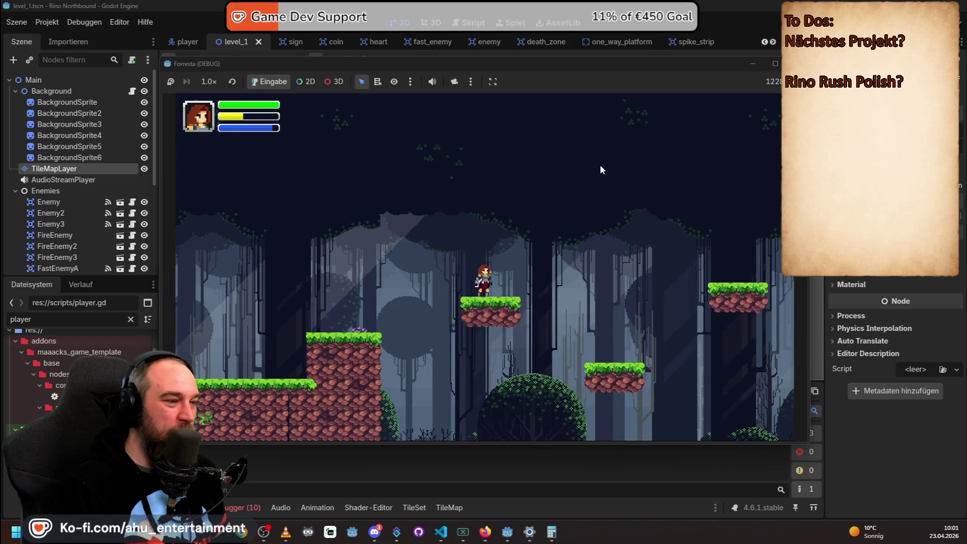
key("Right")
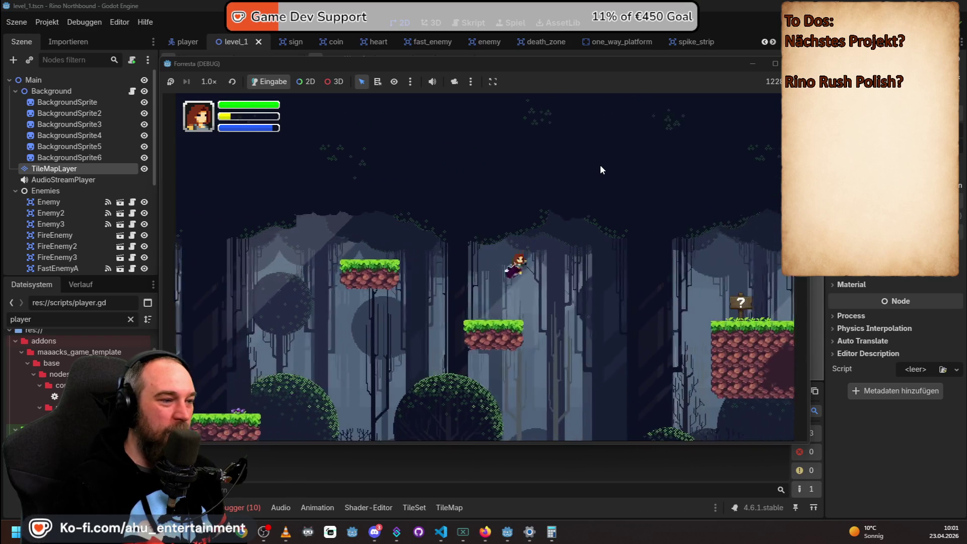
key("Left")
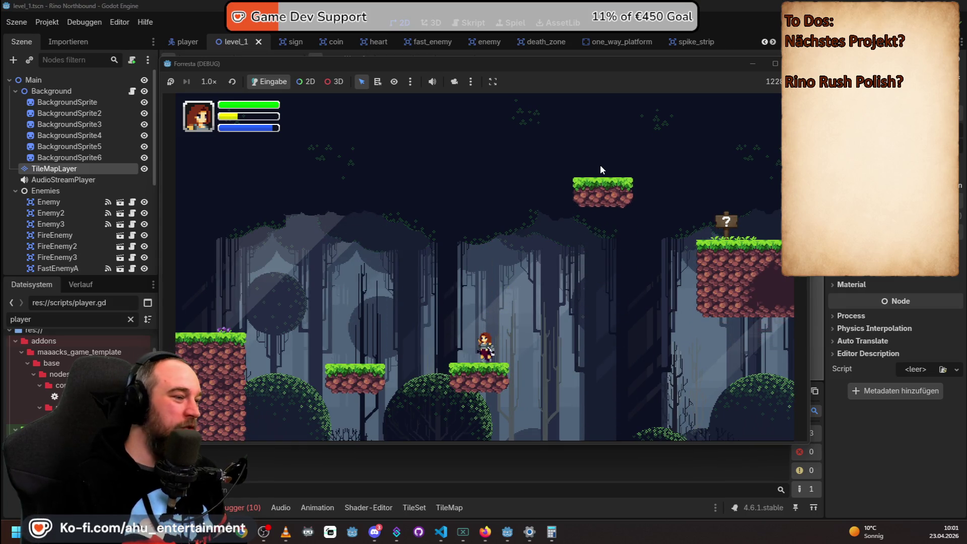
key("space")
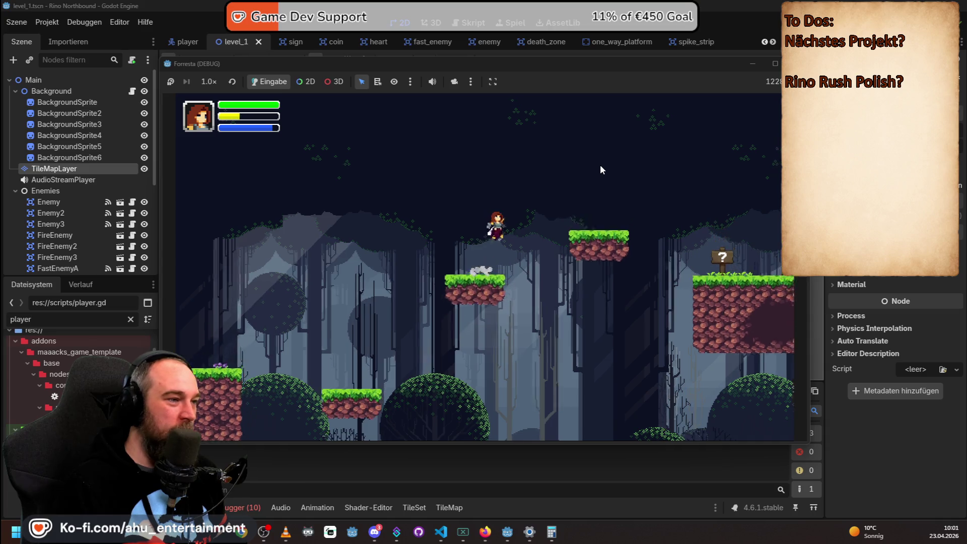
key("Right")
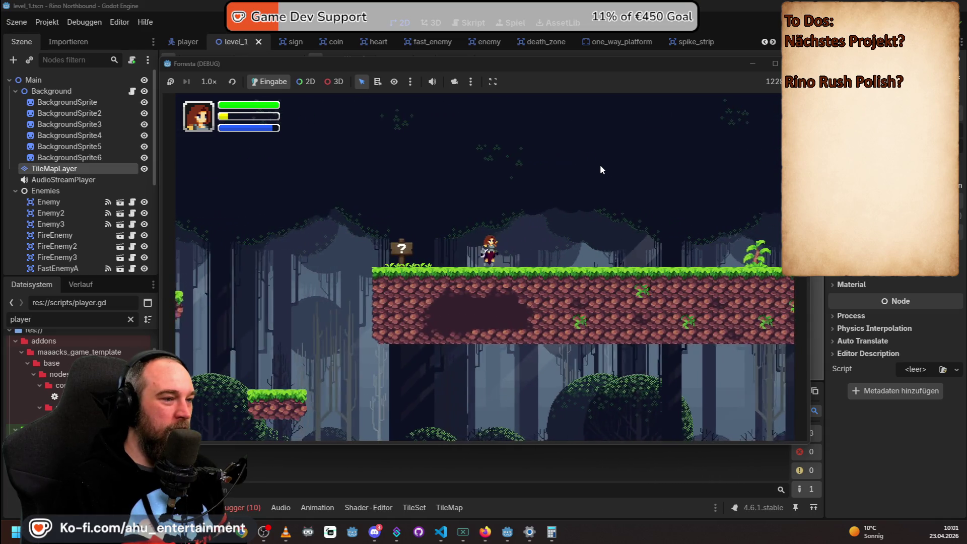
key("Right")
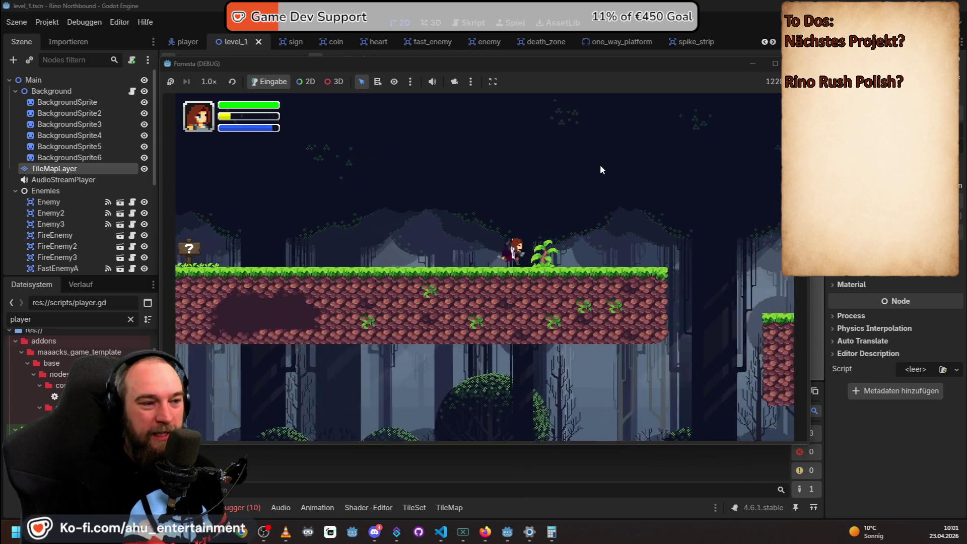
key("Right")
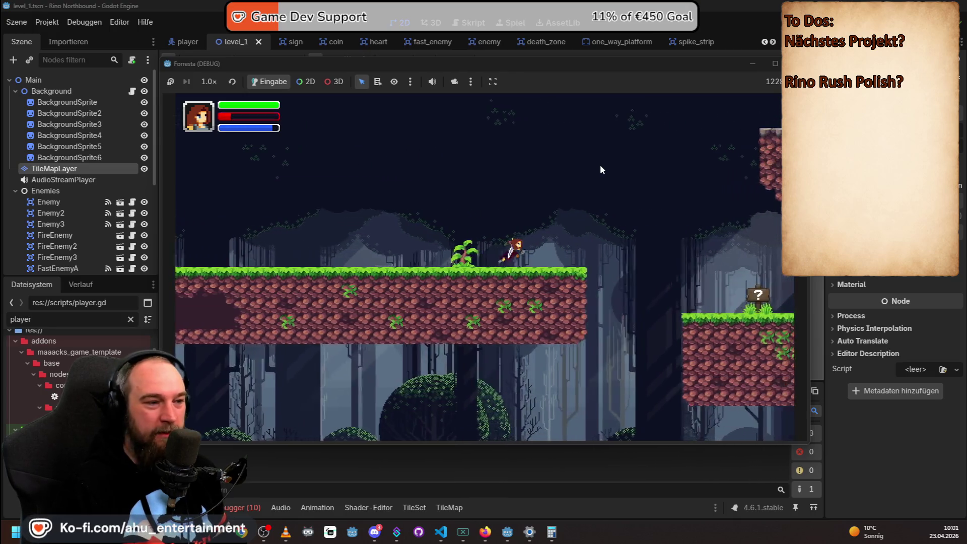
key("Tab")
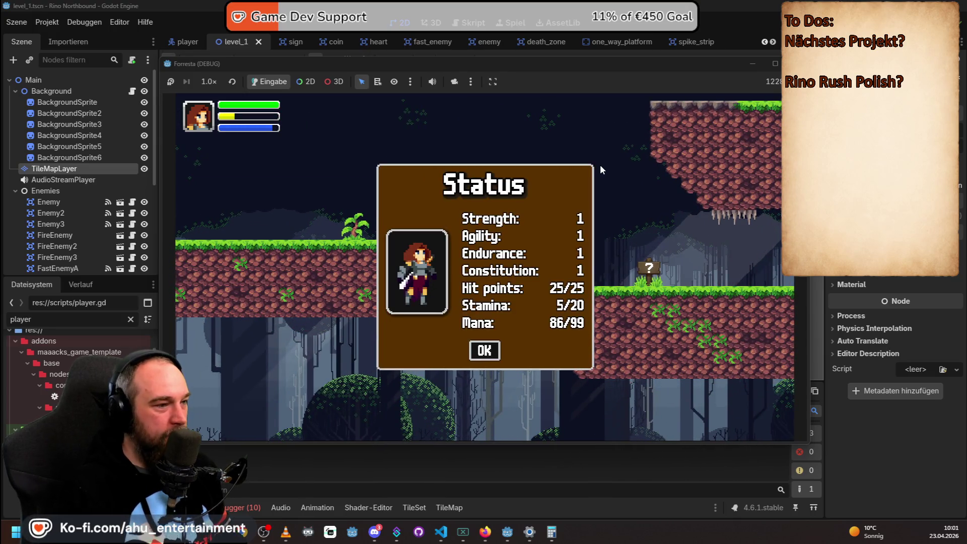
left_click(479, 347)
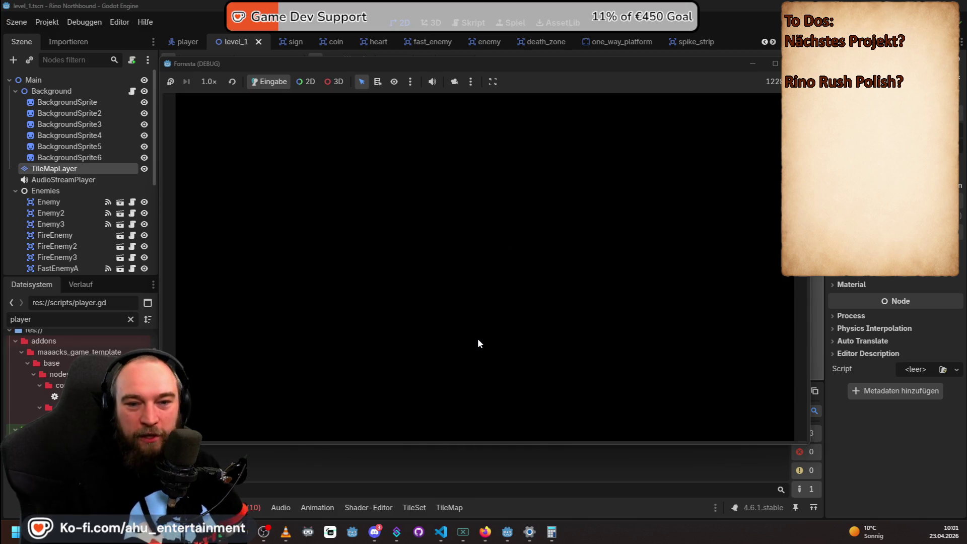
Stop the Forresta debug run with F8, returning to the Rino Northbound level_1 editor.
key("F8")
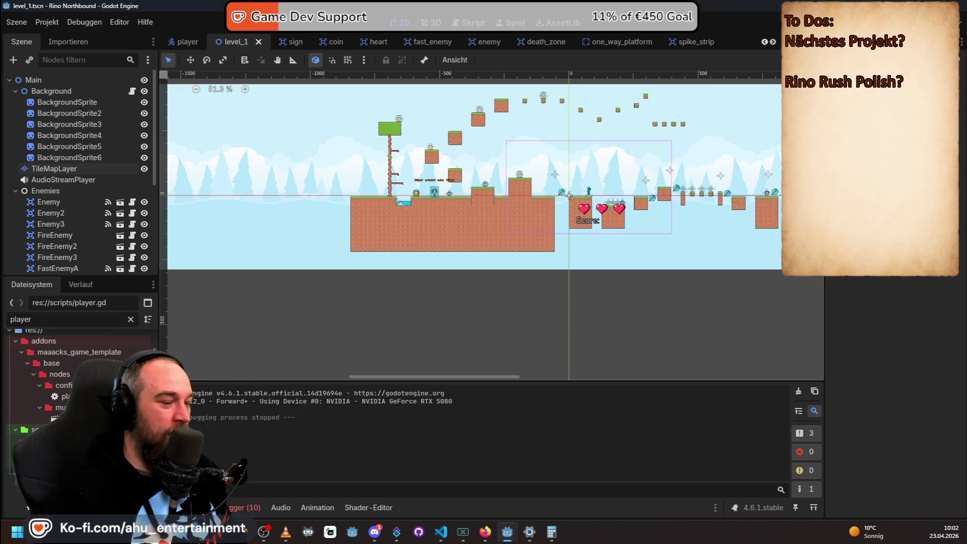
Switch to the Forresta editor window and select the InfoBoard node.
mouse_move(516, 539)
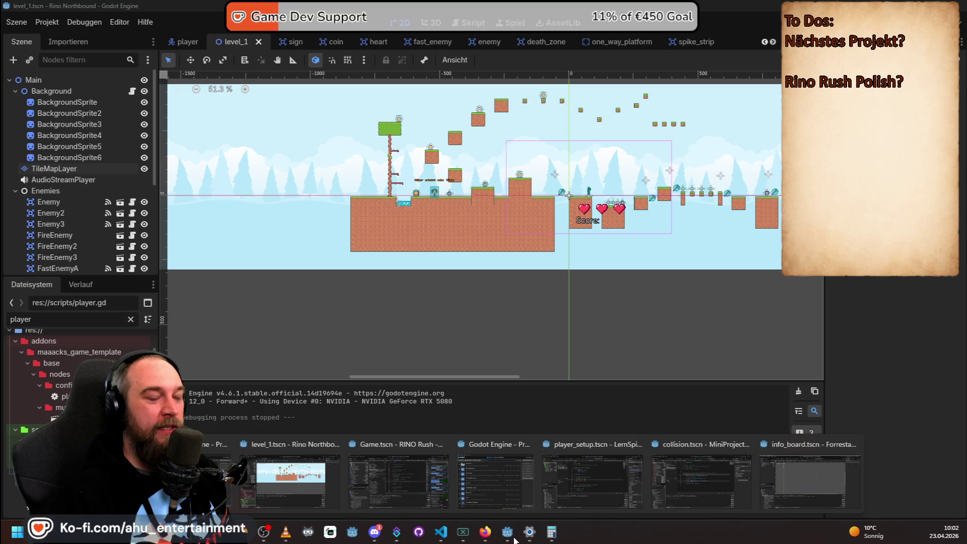
left_click(806, 476)
scroll(61, 412, "down", 10)
scroll(61, 411, "up", 8)
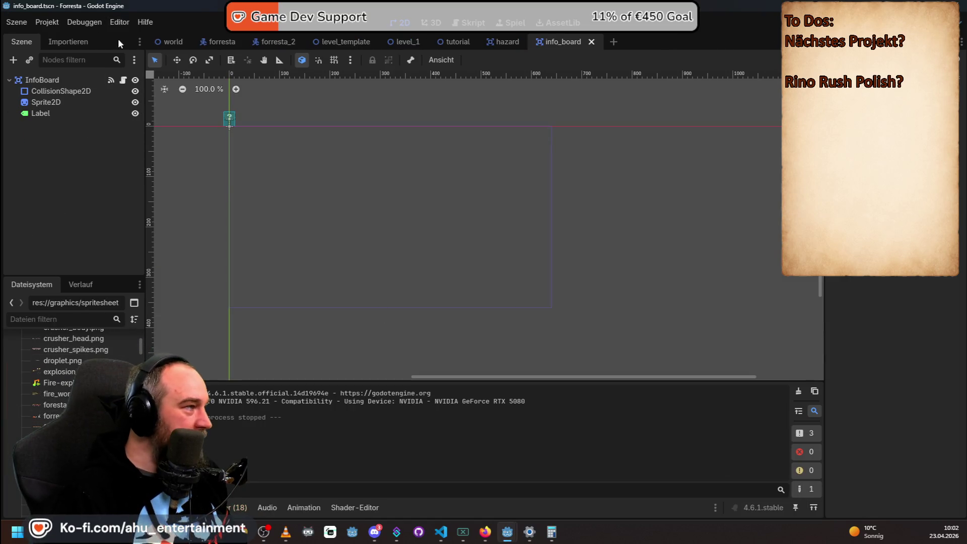
left_click(74, 77)
Open the forresta player scene and browse its node tree and canvas.
left_click(226, 38)
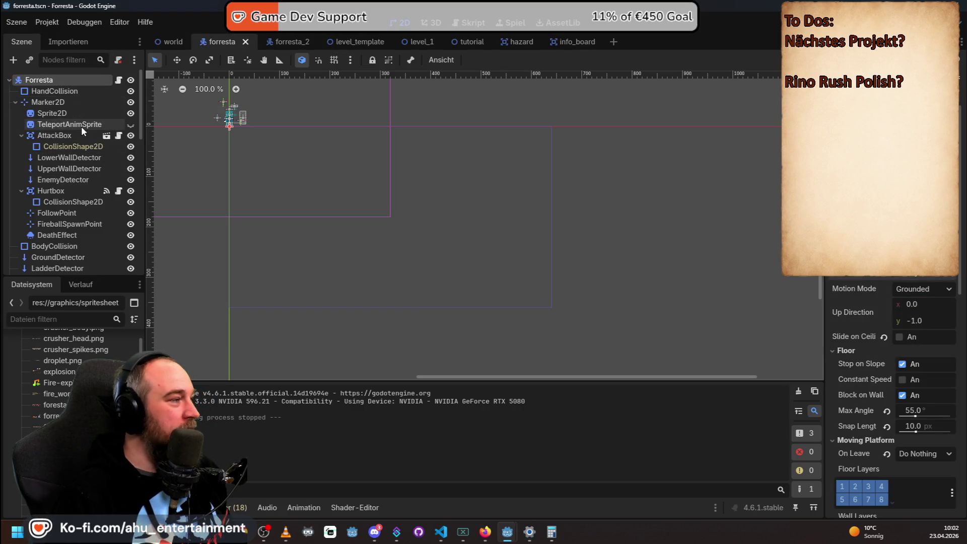
scroll(70, 162, "down", 10)
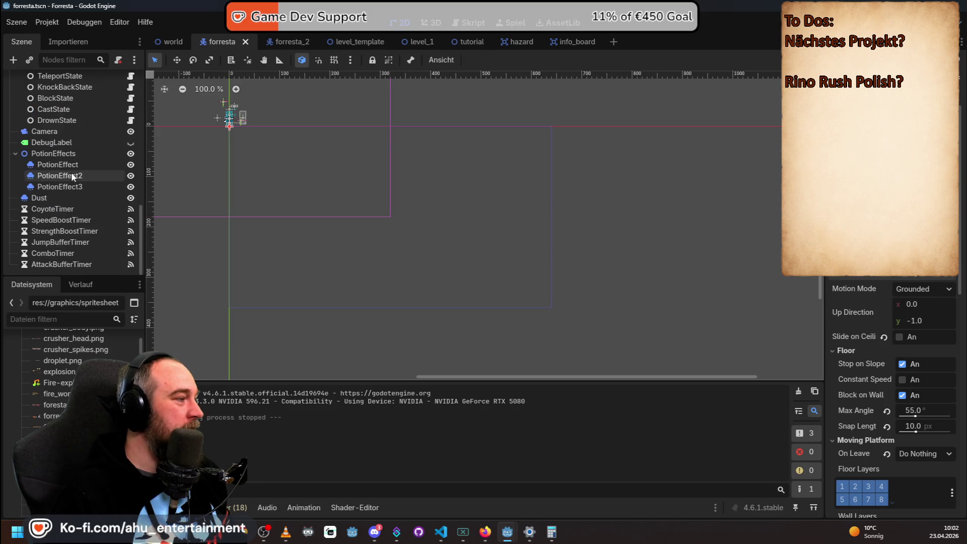
scroll(71, 174, "up", 10)
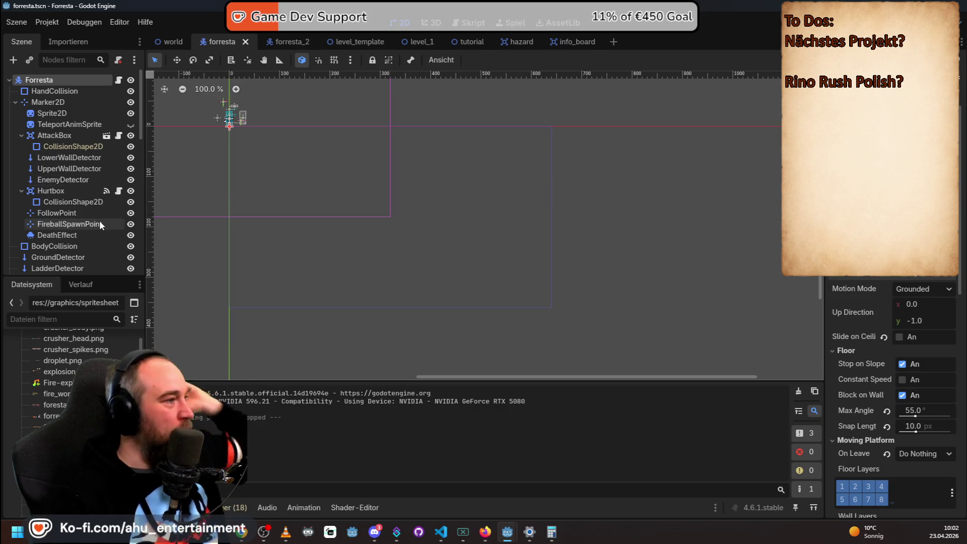
scroll(217, 98, "up", 5)
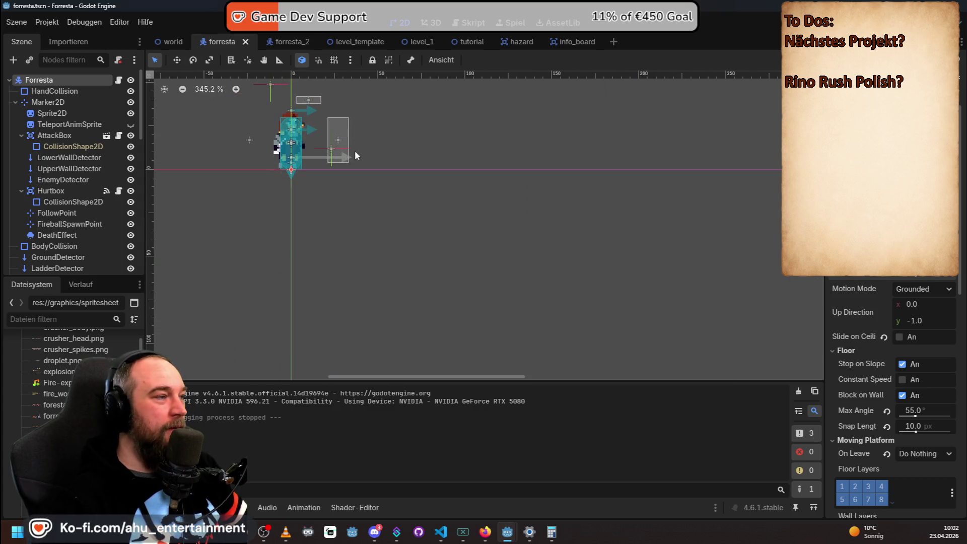
left_click(443, 181)
scroll(437, 232, "down", 1)
right_click(452, 147)
left_click(466, 203)
Step through the forresta_2 and level_template scene tabs to open level_1.
left_click(282, 41)
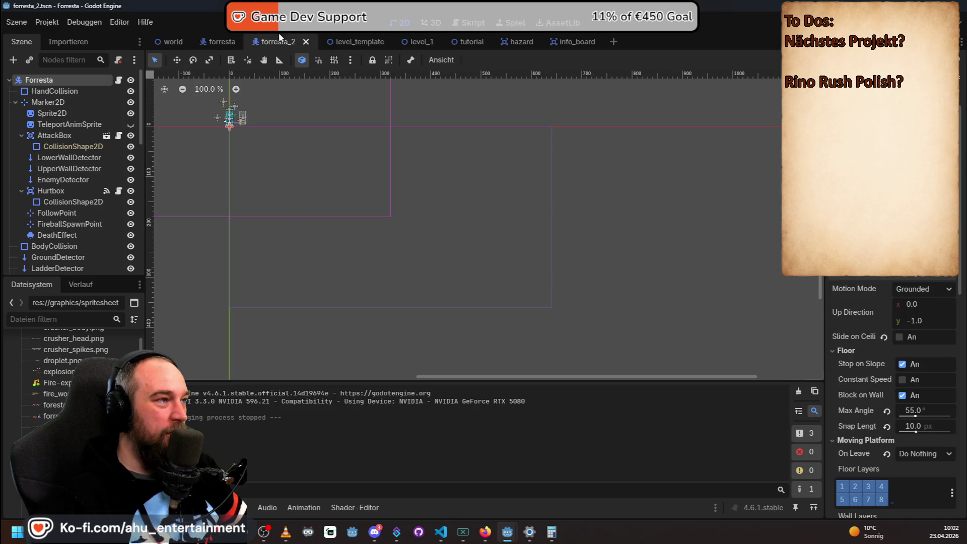
left_click(353, 42)
left_click(416, 39)
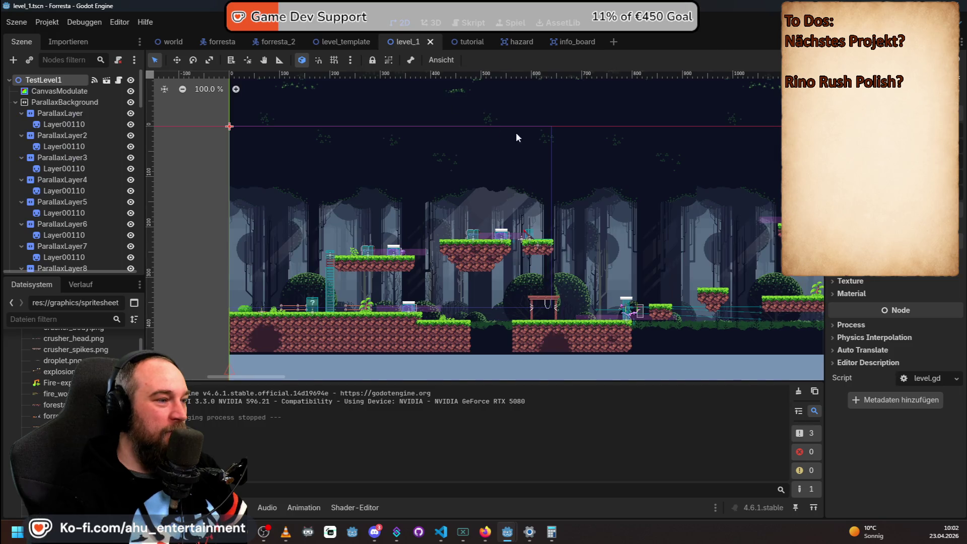
Zoom out and pan across the middle section of the Forresta level_1 canvas.
scroll(537, 143, "down", 6)
left_click_drag(597, 290, 323, 331)
scroll(700, 252, "right", 10)
mouse_move(616, 163)
left_mouse_down()
mouse_move(460, 147)
mouse_move(660, 129)
left_mouse_up()
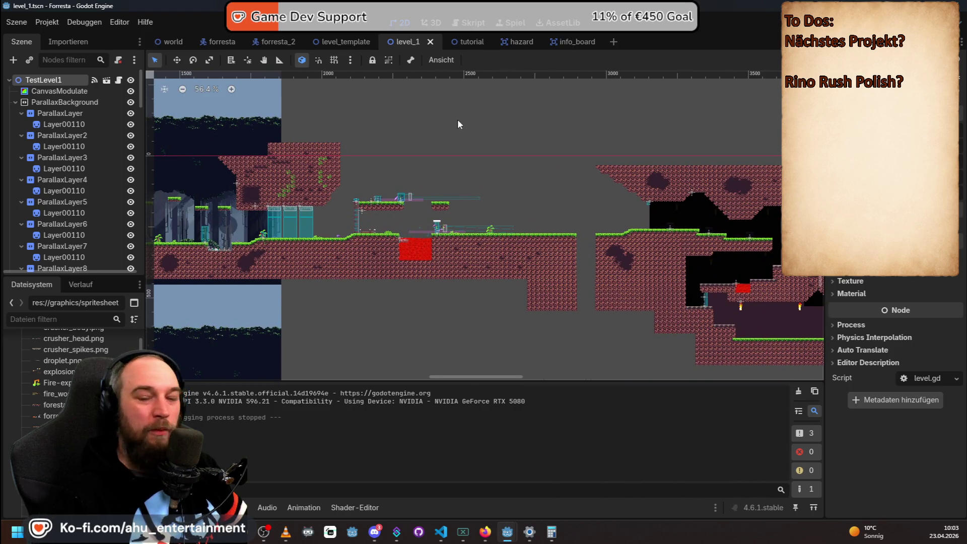
left_click_drag(458, 125, 670, 104)
mouse_move(353, 109)
left_mouse_down()
mouse_move(426, 93)
mouse_move(561, 118)
left_mouse_up()
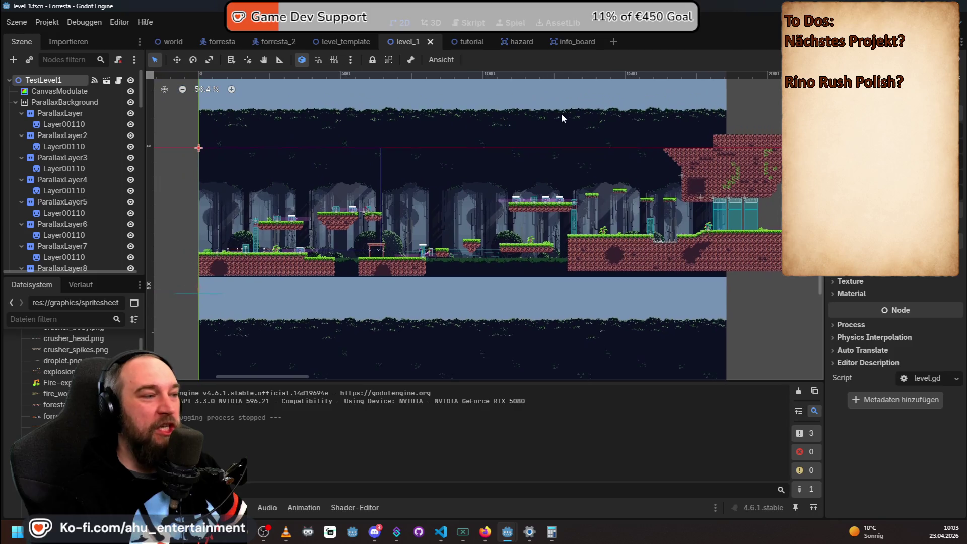
scroll(561, 121, "down", 3)
Pan to the far right end of level_1, then back to center the level start.
left_click_drag(767, 106, 721, 160)
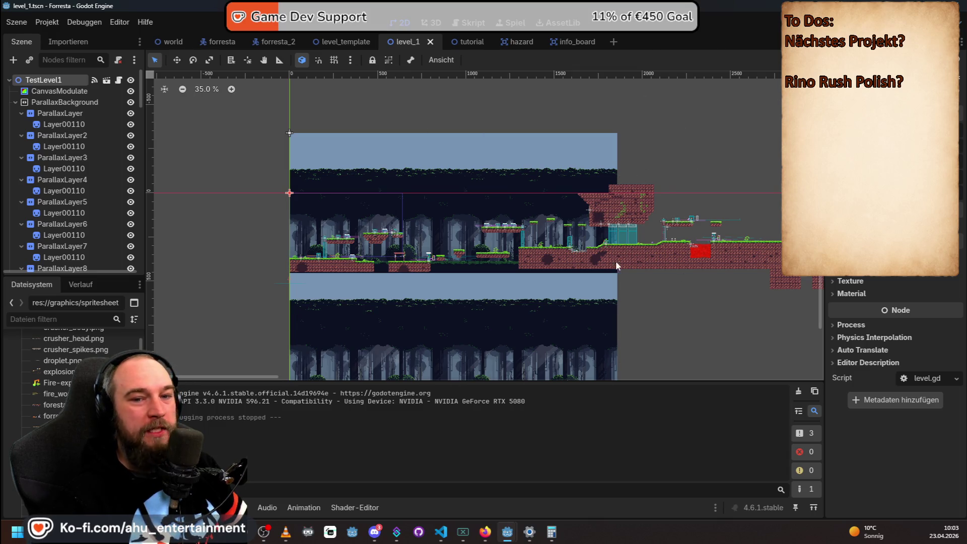
mouse_move(689, 149)
left_mouse_down()
mouse_move(704, 153)
mouse_move(415, 166)
left_mouse_up()
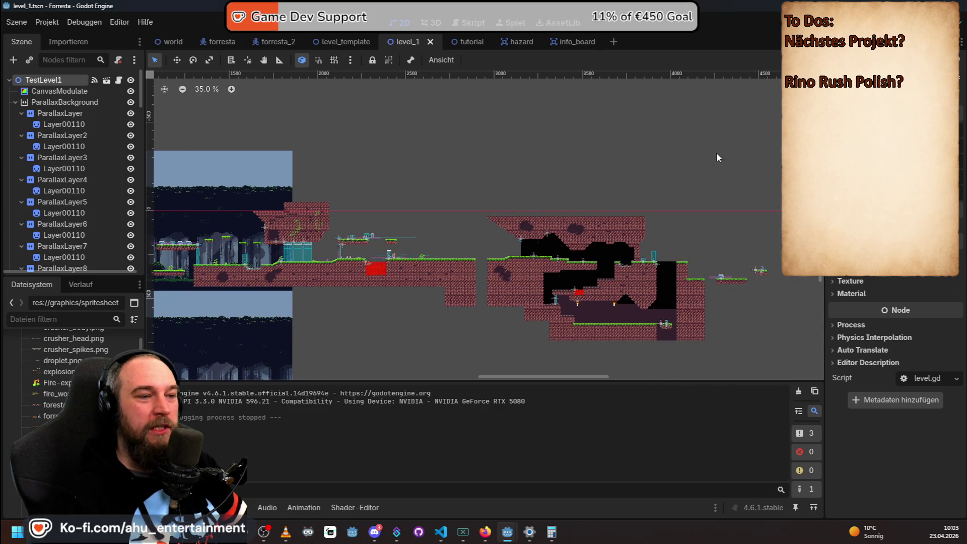
left_click_drag(712, 157, 400, 158)
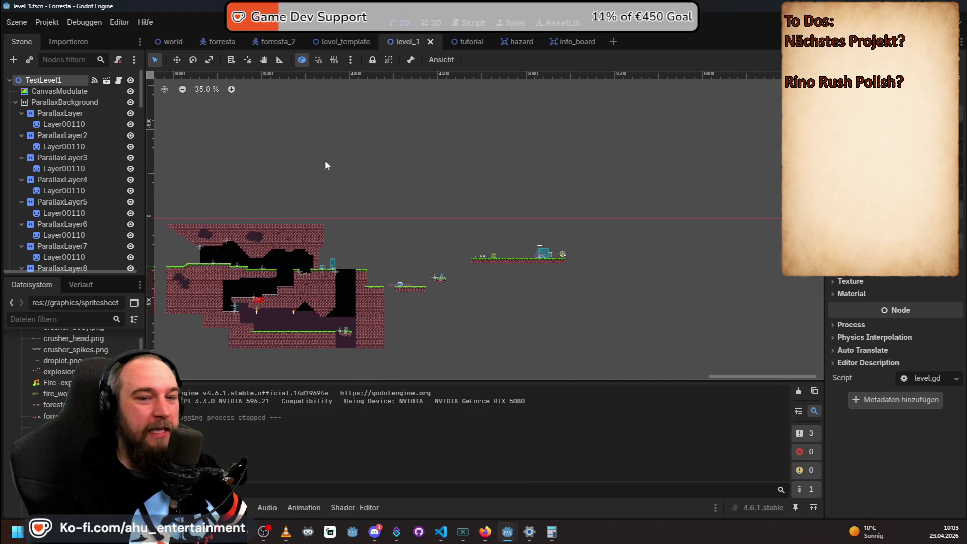
mouse_move(277, 158)
left_mouse_down()
mouse_move(585, 175)
mouse_move(563, 191)
left_mouse_up()
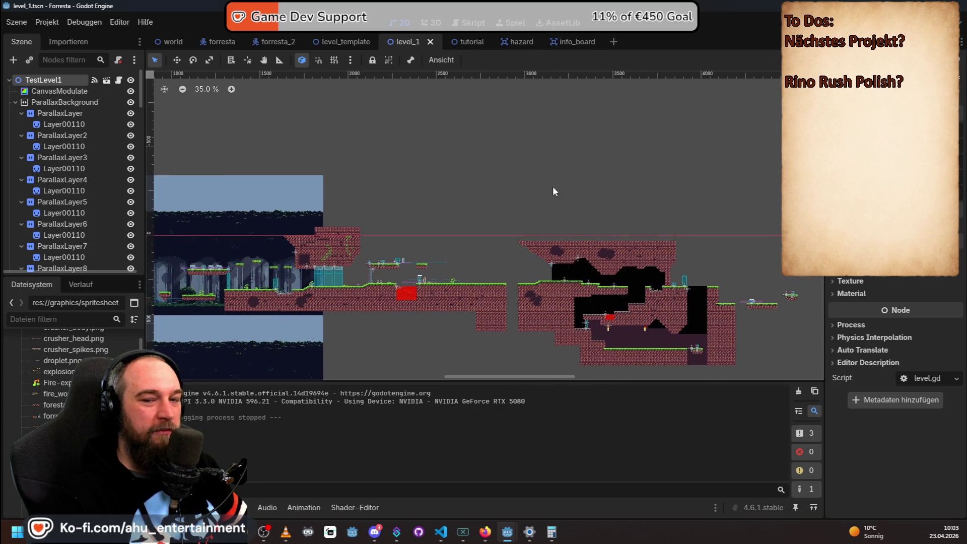
left_click_drag(426, 176, 614, 148)
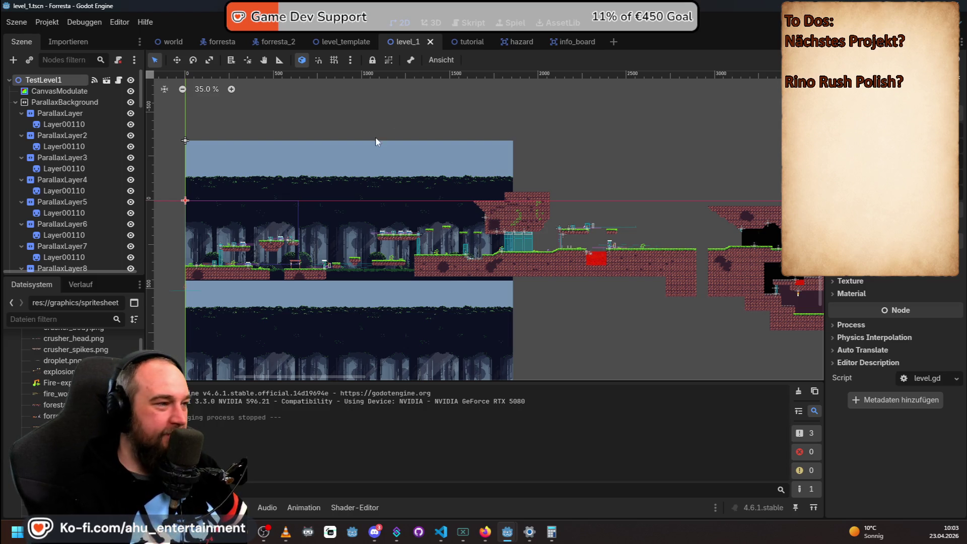
left_click_drag(408, 112, 488, 106)
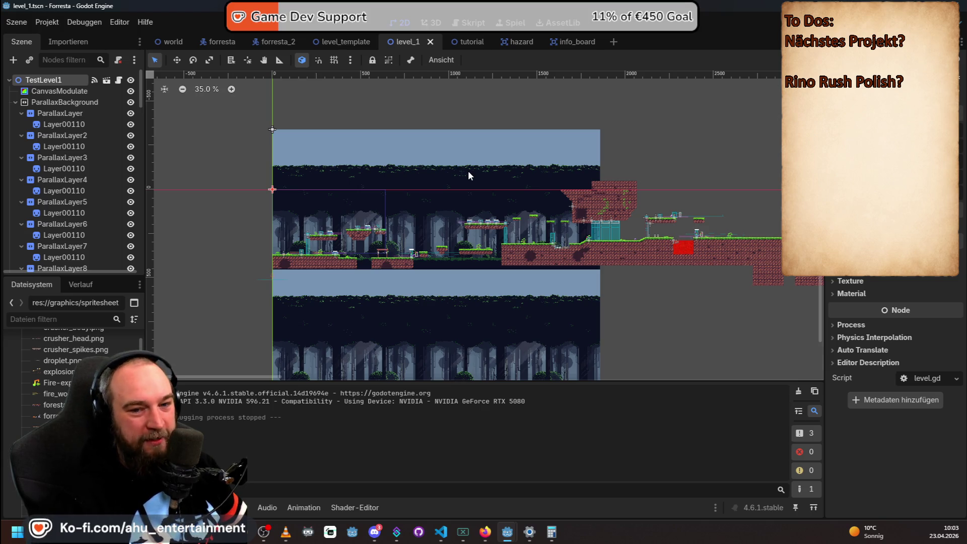
scroll(390, 205, "up", 4)
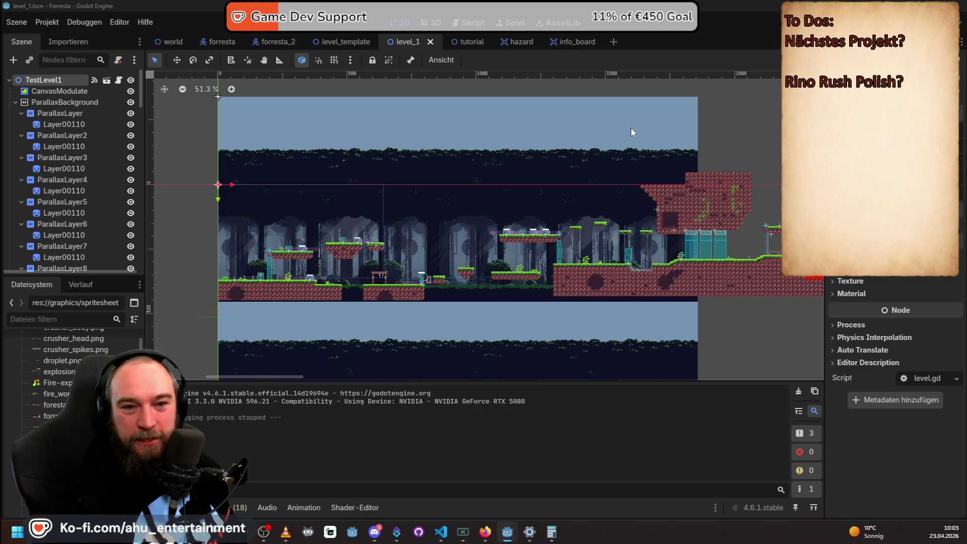
Run the Rino Northbound project with F5 and start a new game.
key("alt+Tab")
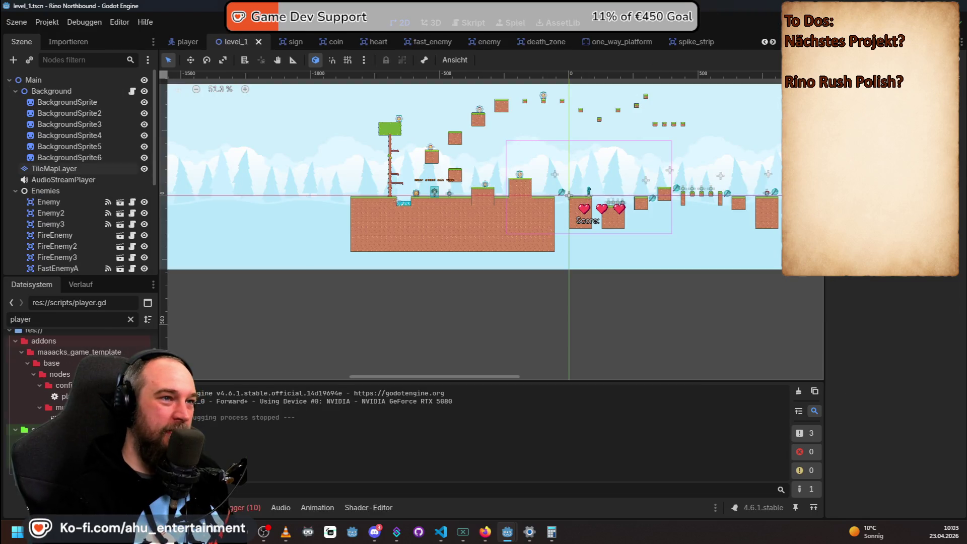
key("F5")
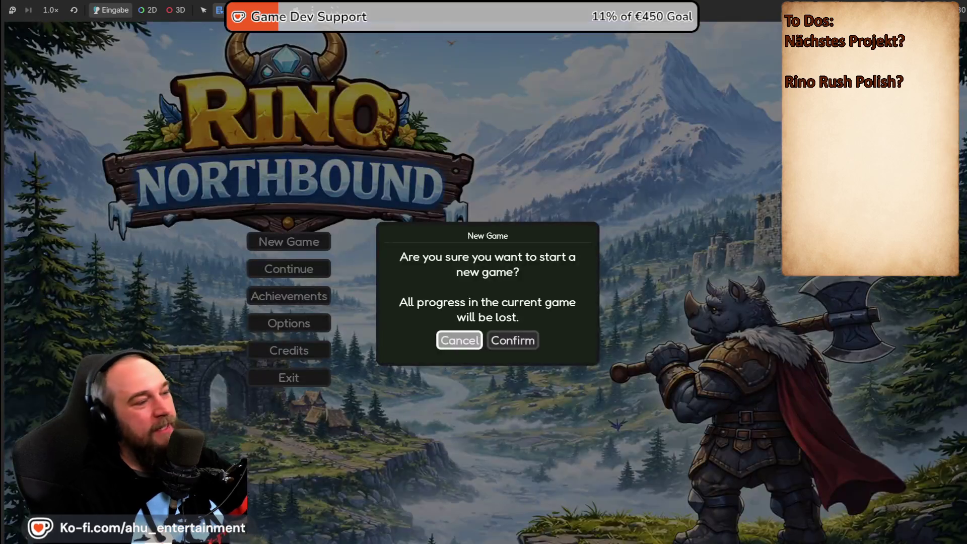
key("Return")
Run and jump with a flame attack, then restart the level from the pause menu after falling.
key("Right")
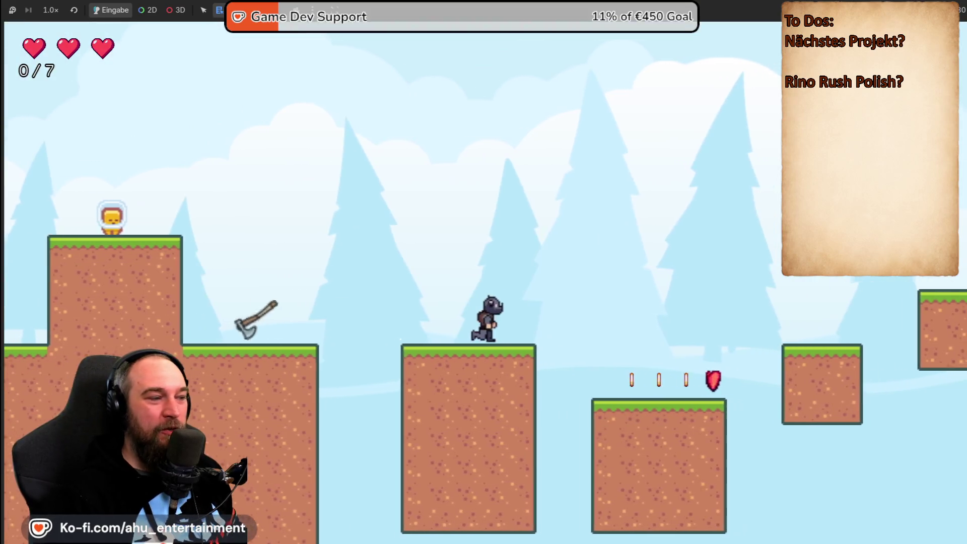
key("Left")
key("space")
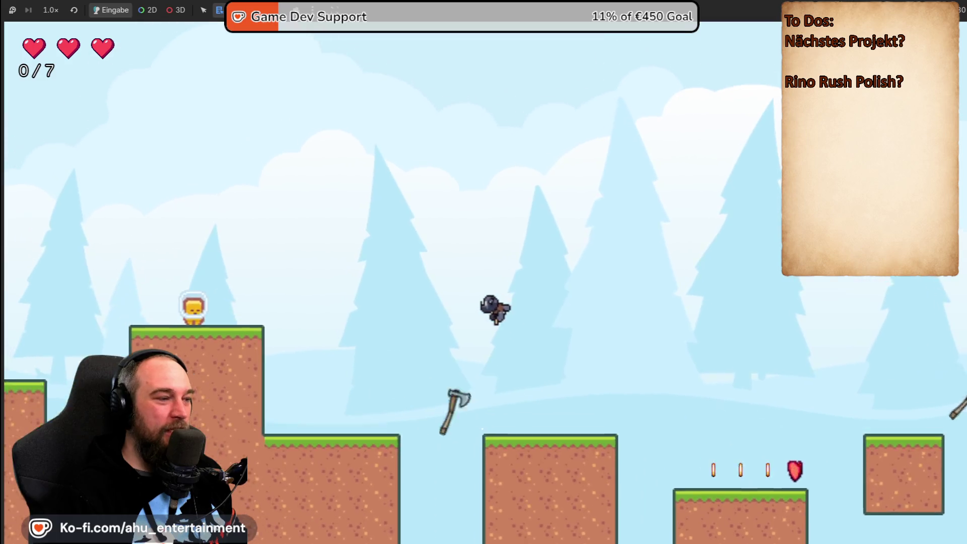
key("Escape")
key("Down")
key("Return")
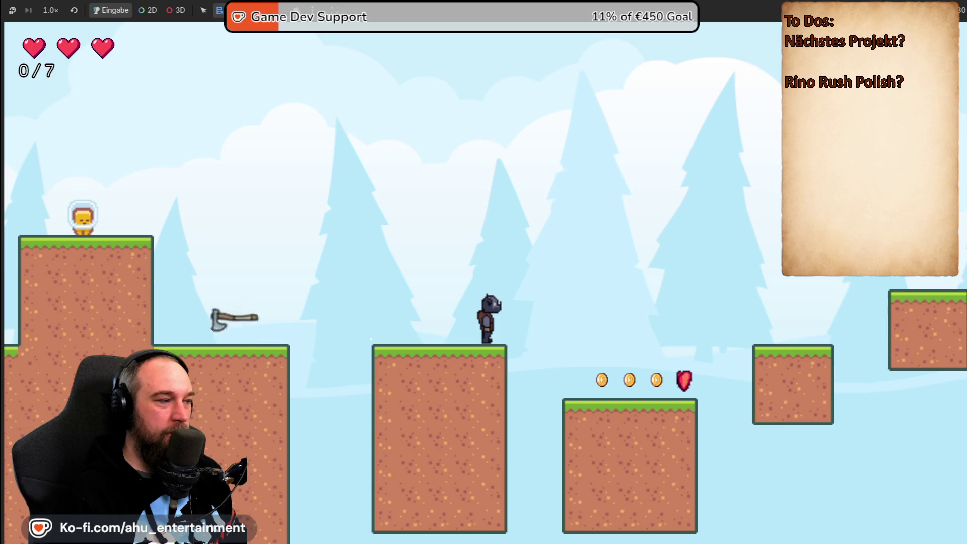
Jump onto the higher platform, grab the extra heart and reach the question-mark signpost.
key("space")
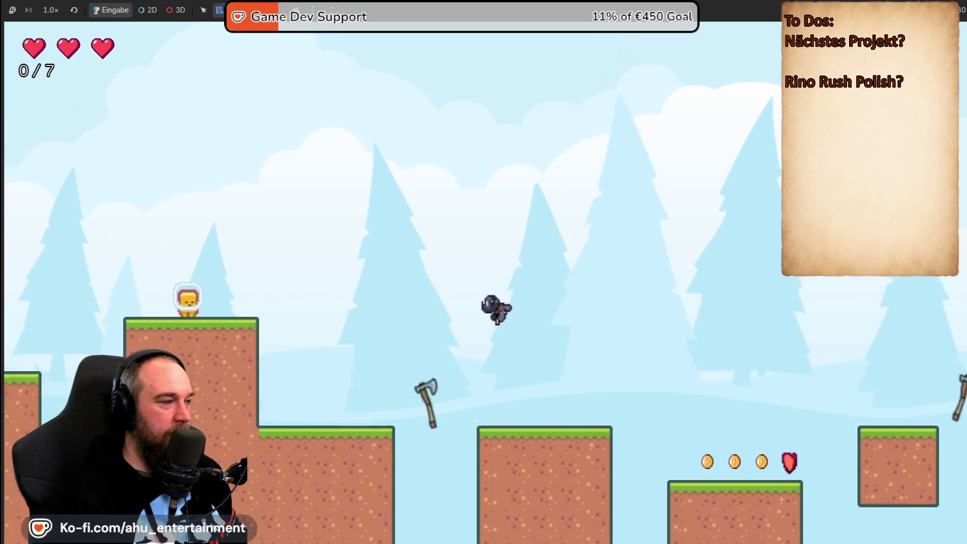
key("Left")
key("Right")
key("space")
key("space")
key("Right")
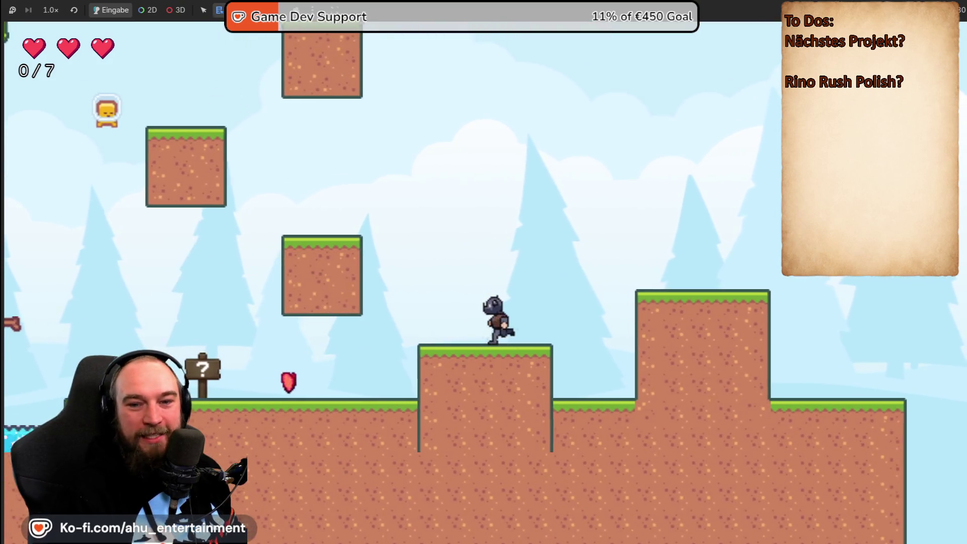
key("Right")
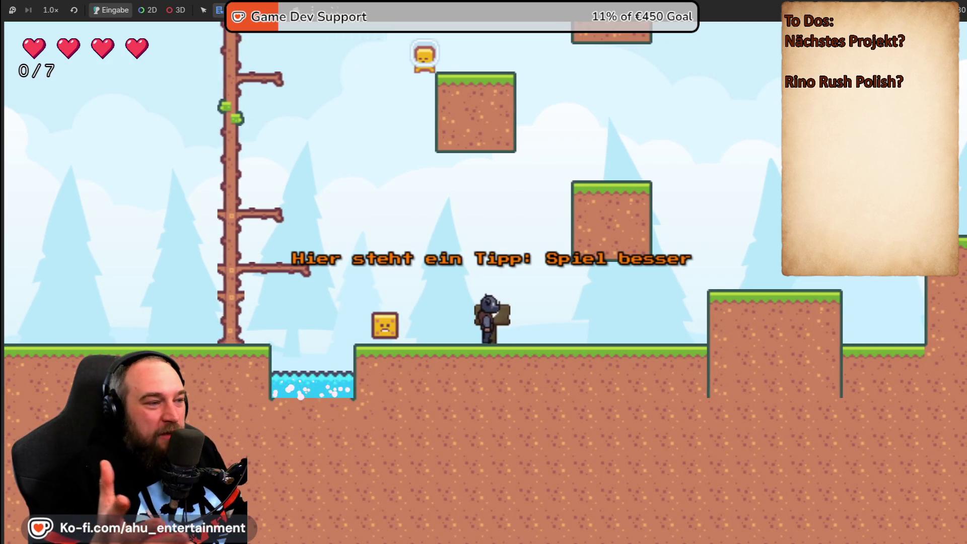
key("Right")
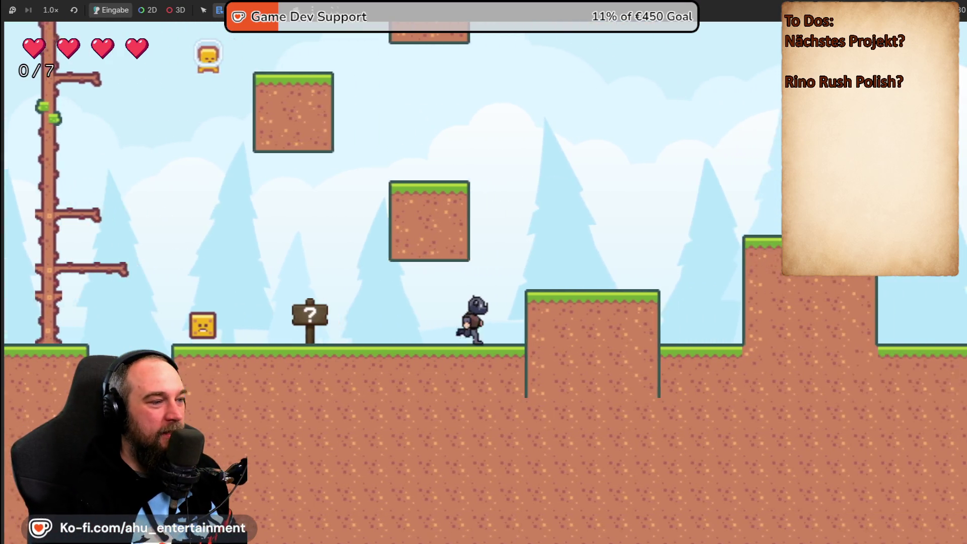
key("space")
Move back and forth to read the signpost tip, then climb up onto the ledge.
key("Left")
key("Right")
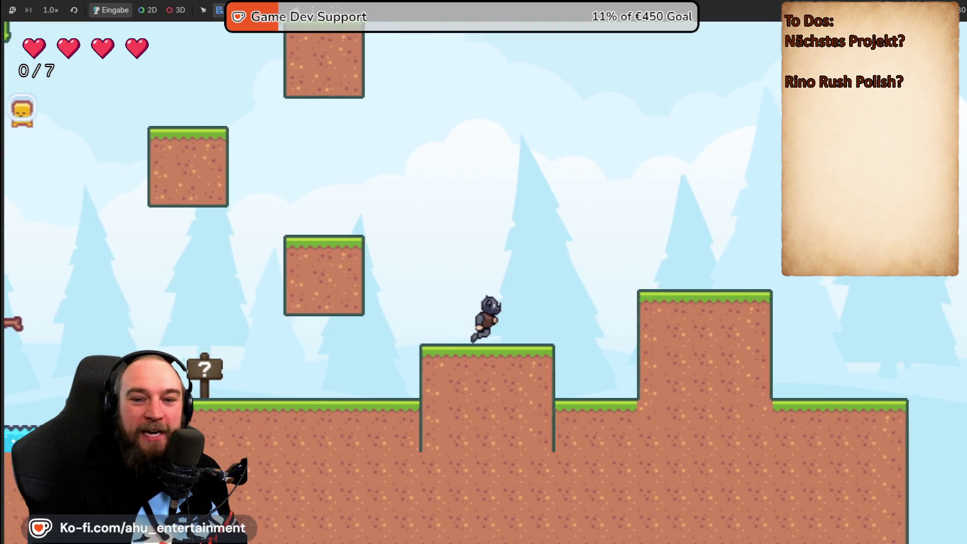
key("Left")
key("Right")
key("Left")
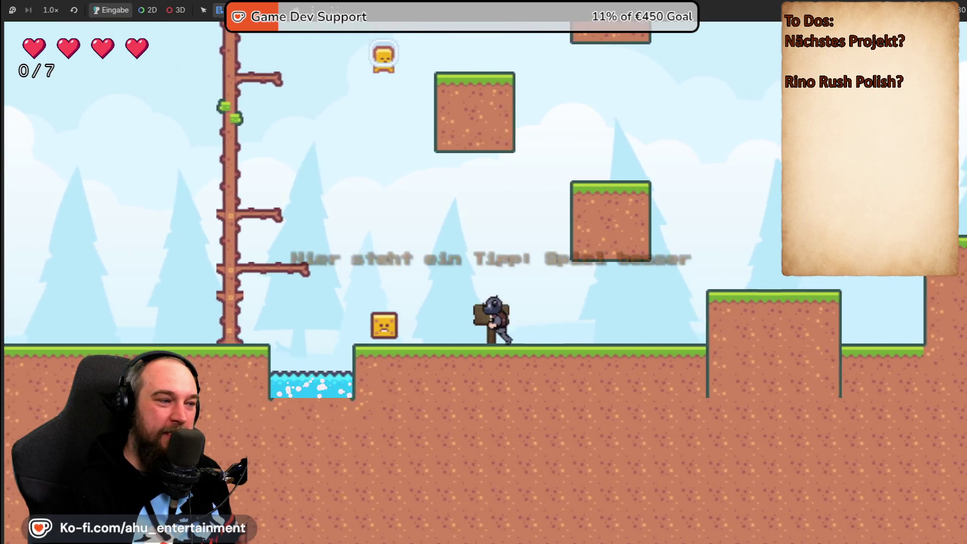
key("Right")
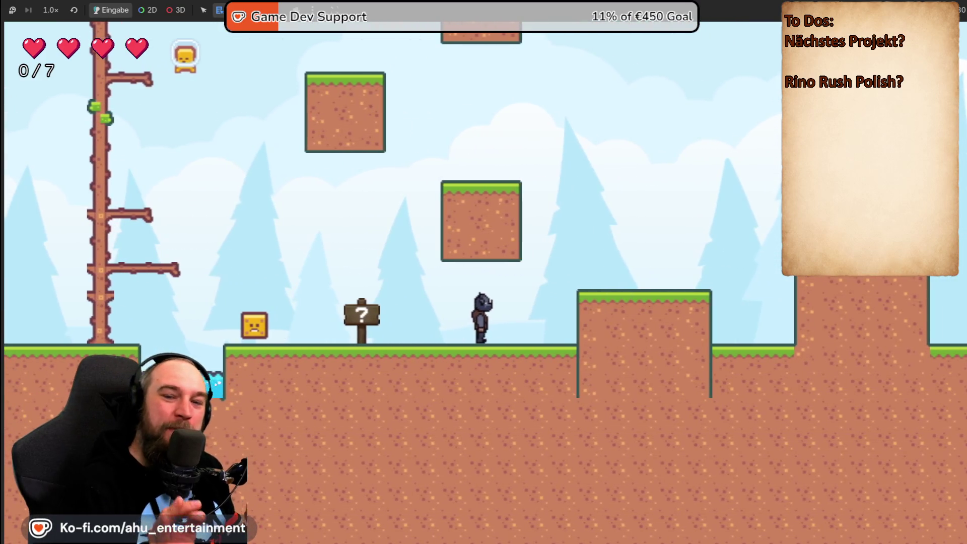
key("space")
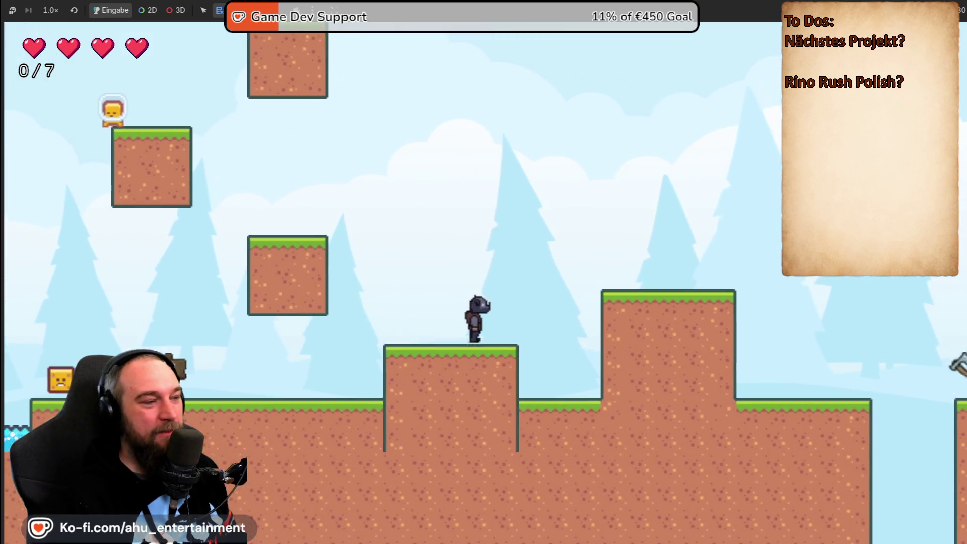
key("space")
key("space")
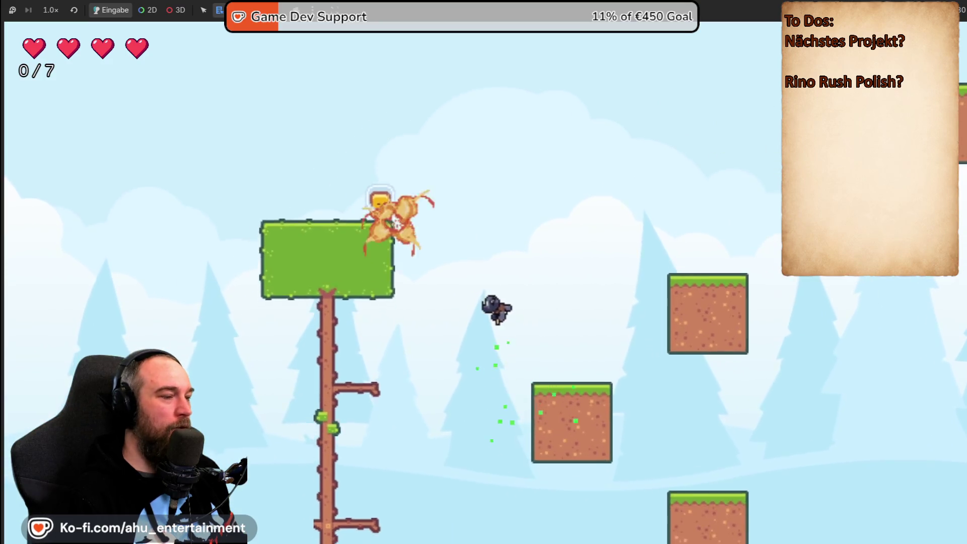
Jump rightward collecting coins and a heart, hopping up across the platforms.
key("Right")
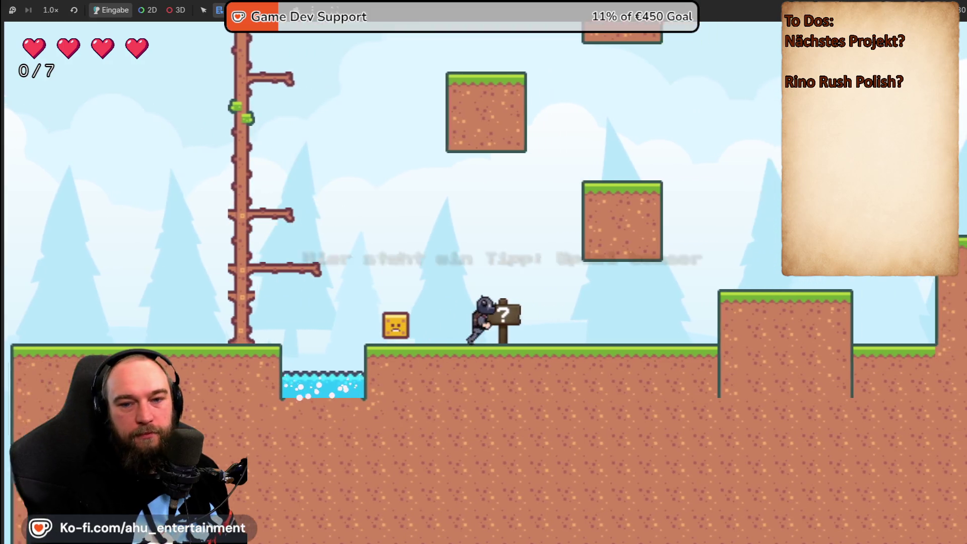
key("space")
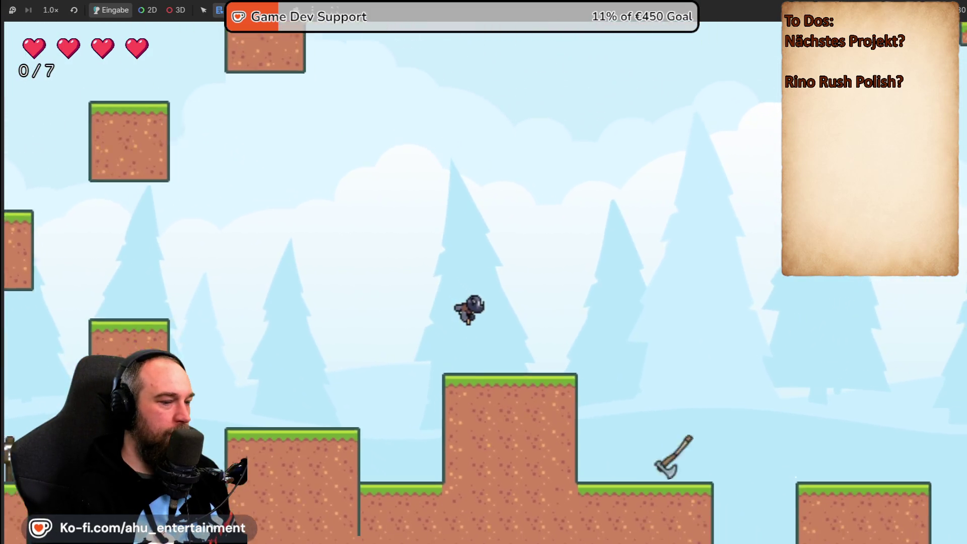
key("space")
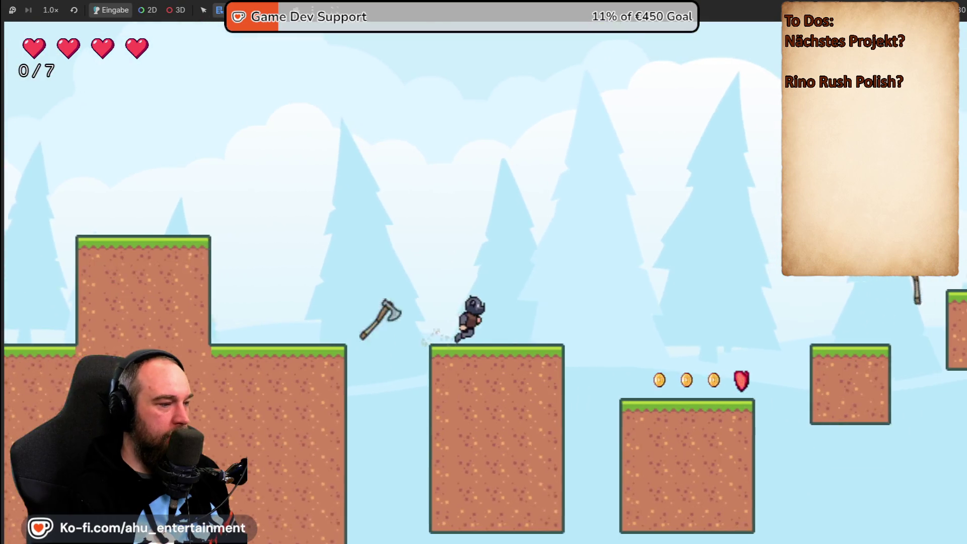
key("space")
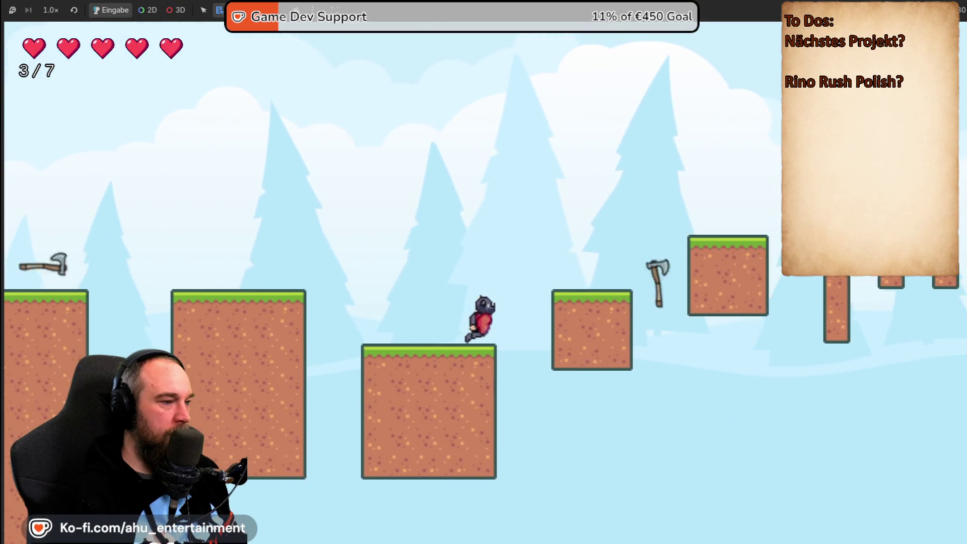
key("space")
key("space")
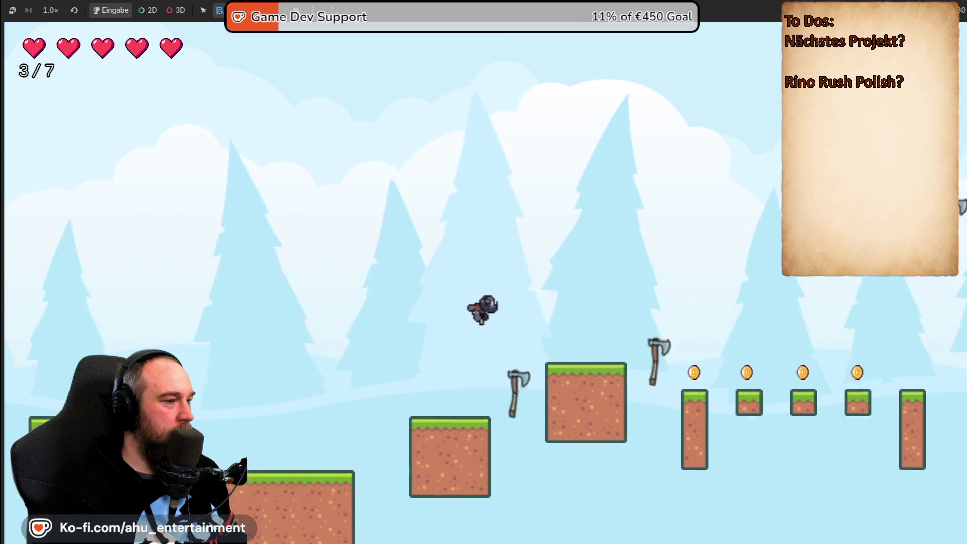
key("space")
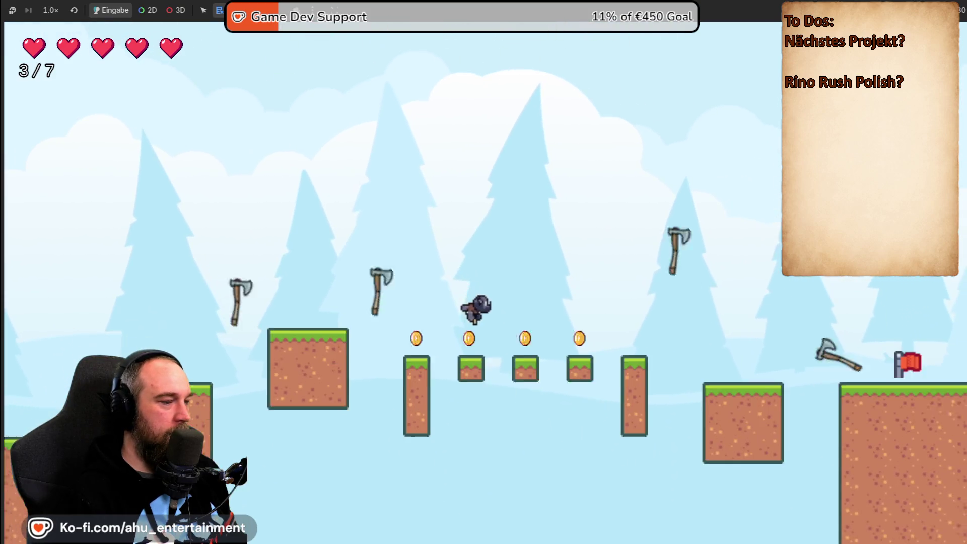
key("space")
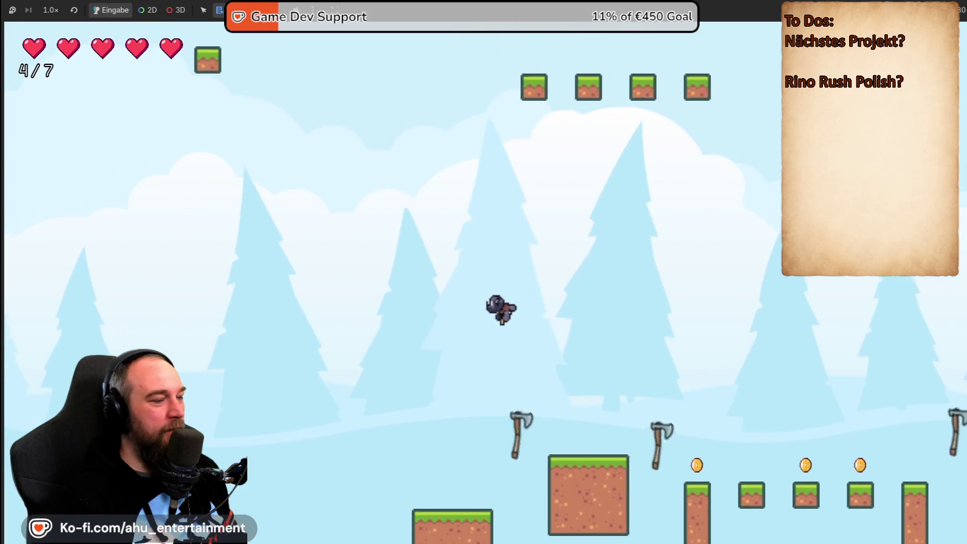
key("space")
key("space")
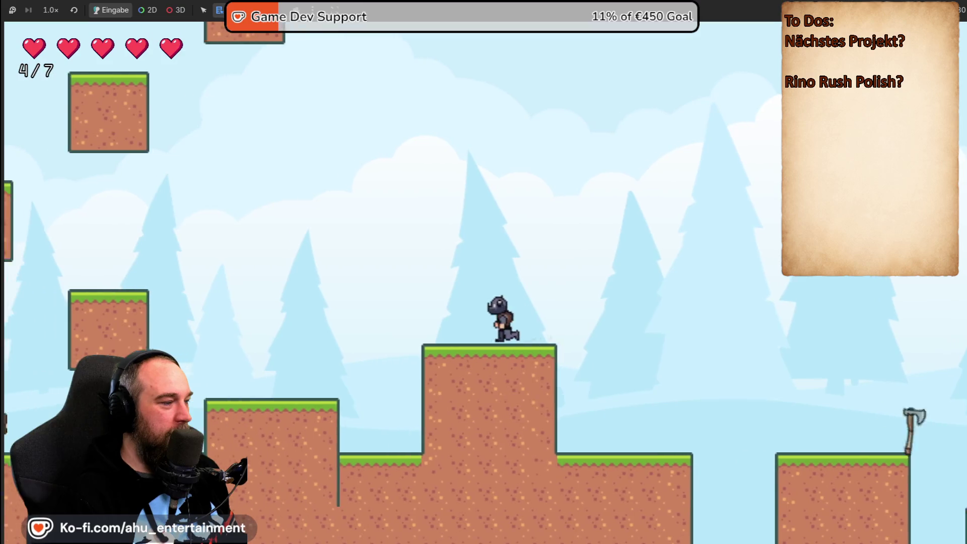
key("space")
Climb the tree branches, then head past the sign onto the floating block.
key("space")
key("Left")
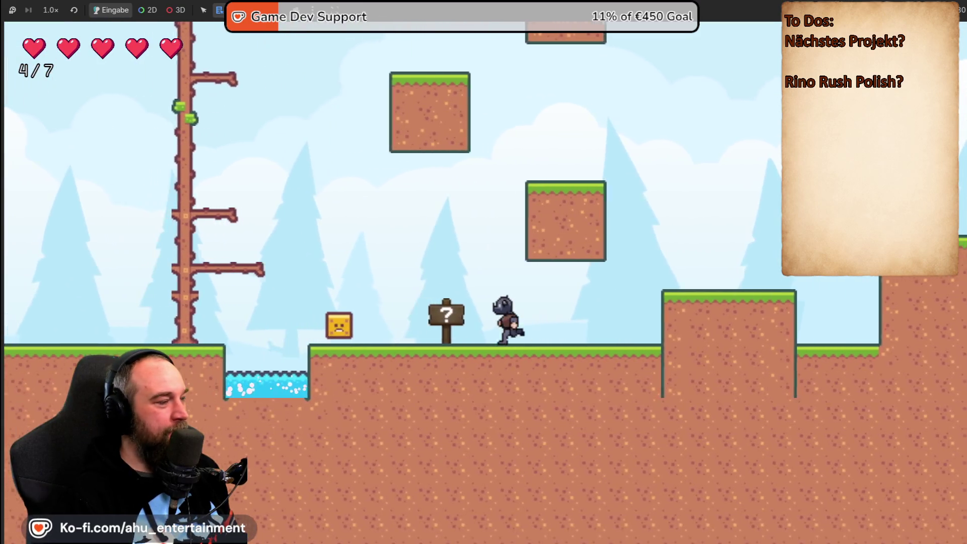
key("space")
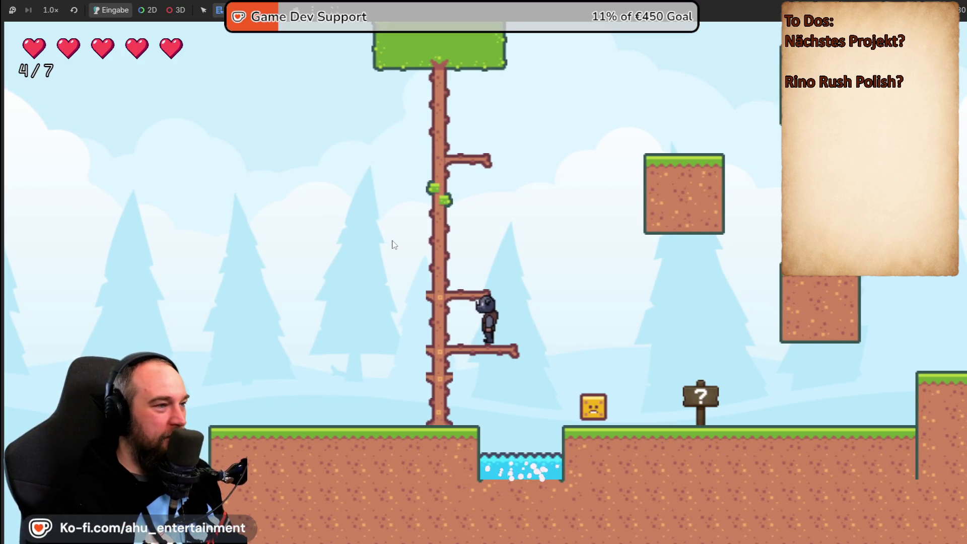
key("space")
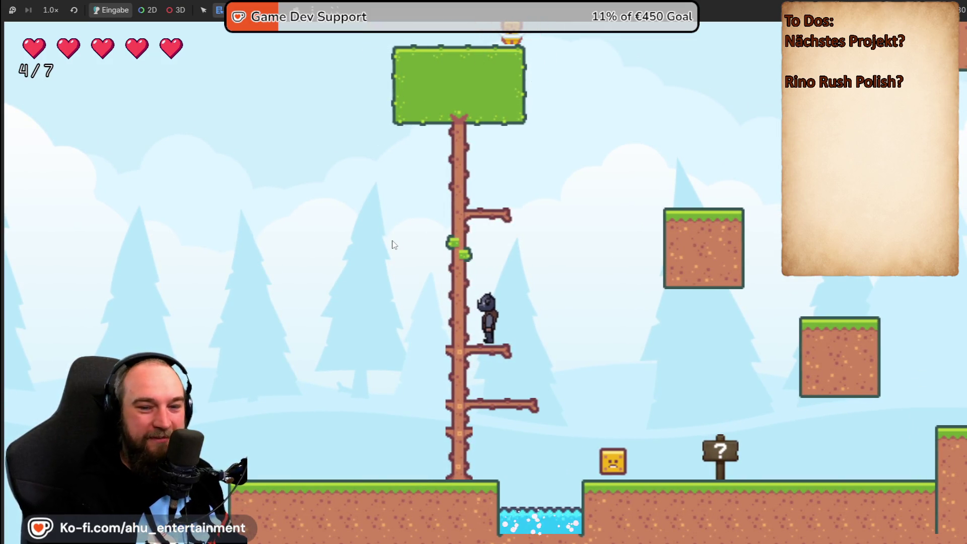
key("Right")
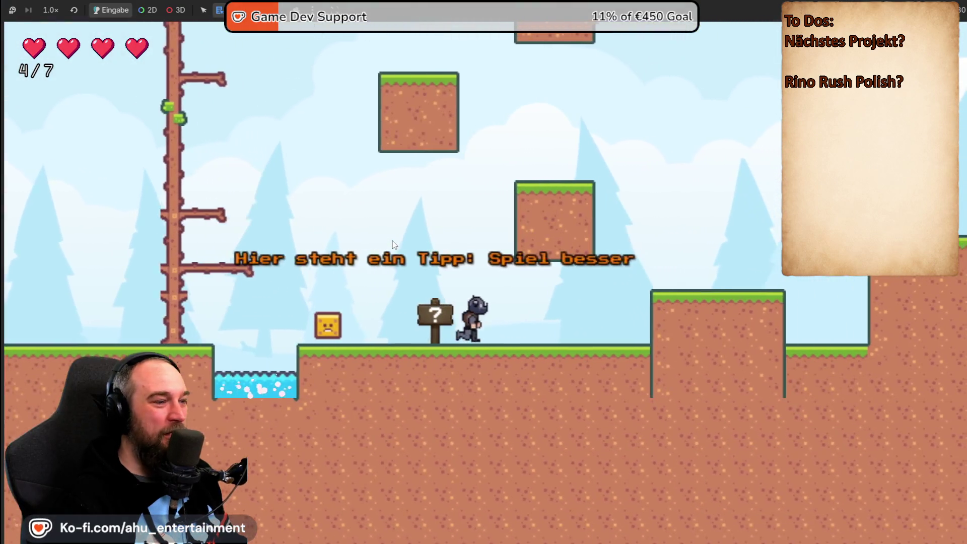
key("Right")
key("space")
key("space")
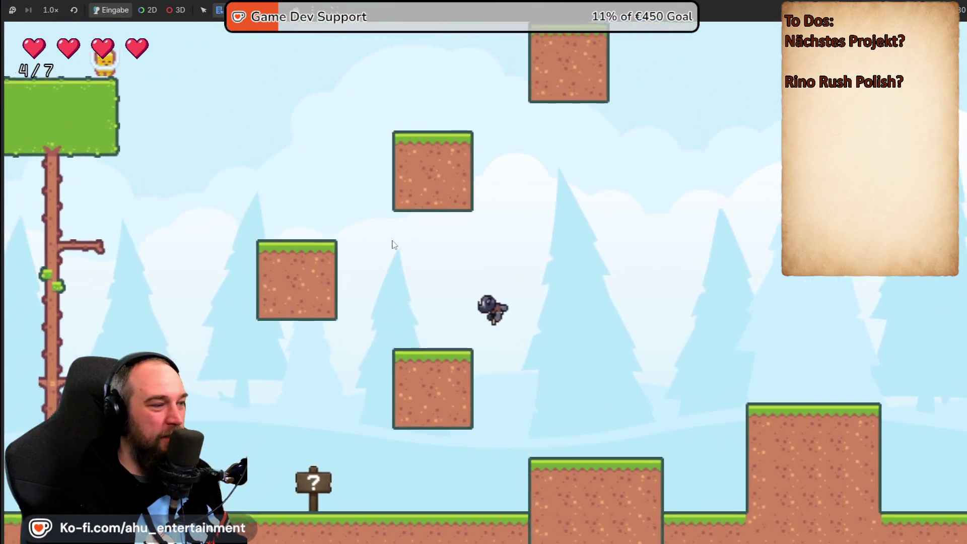
key("space")
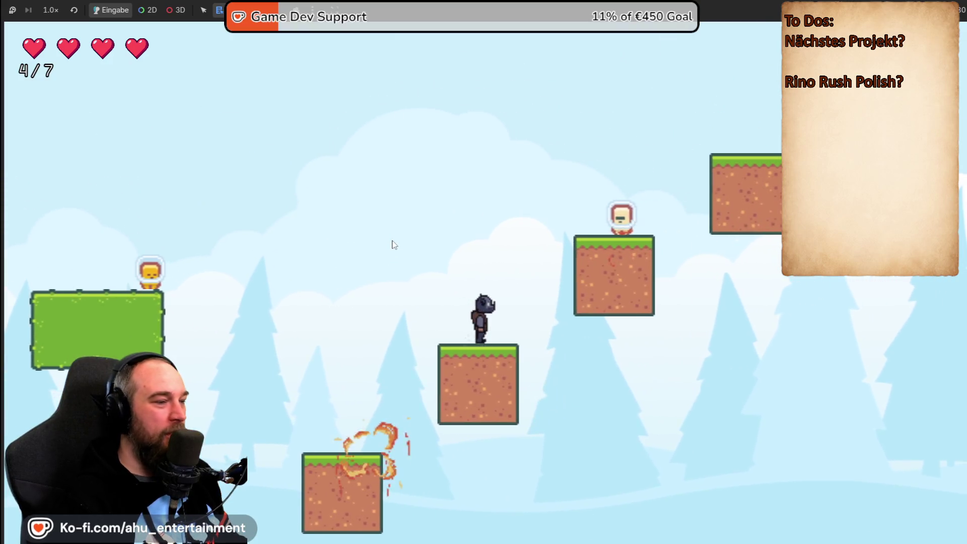
Stomp the enemy beside the rhino, then pause the game and highlight Exit Game.
key("Right")
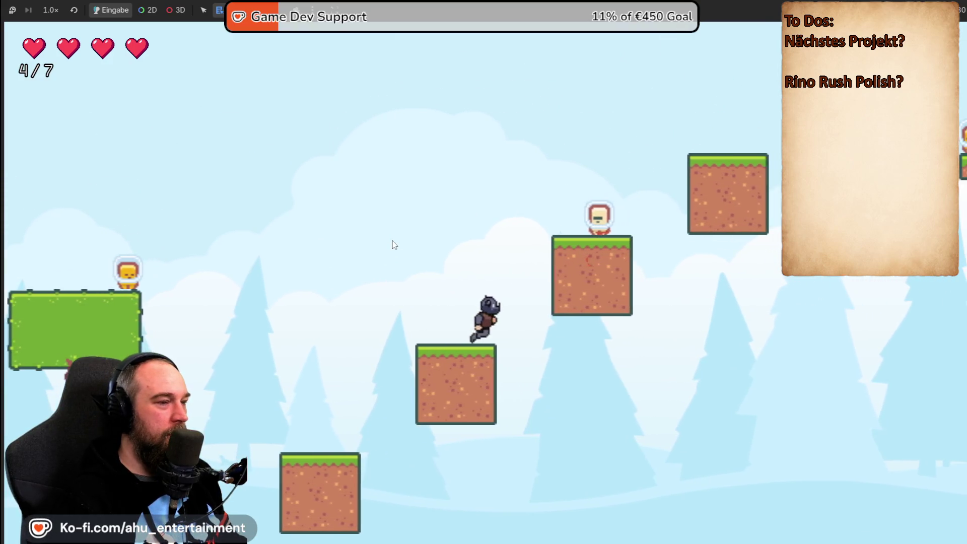
key("space")
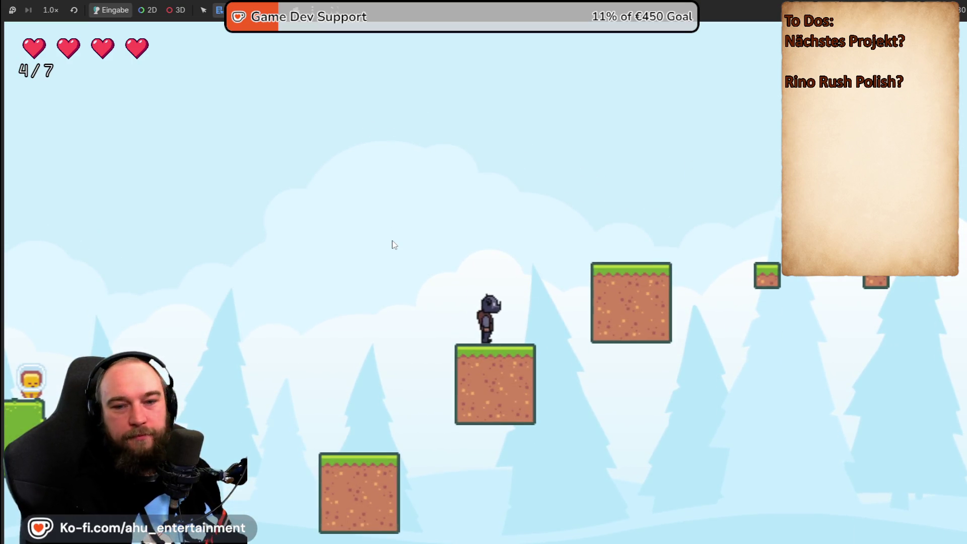
key("space")
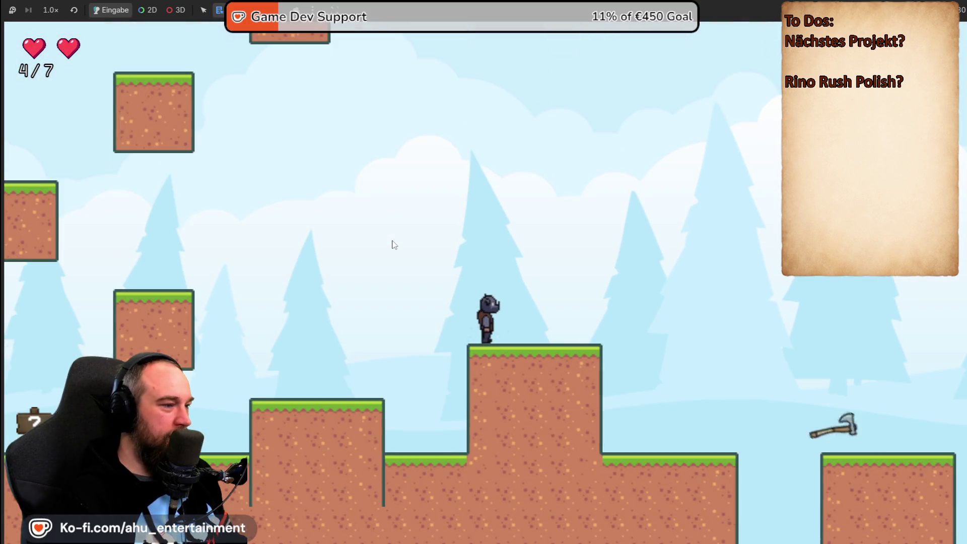
key("Escape")
key("Down")
key("Down")
key("Down")
key("Down")
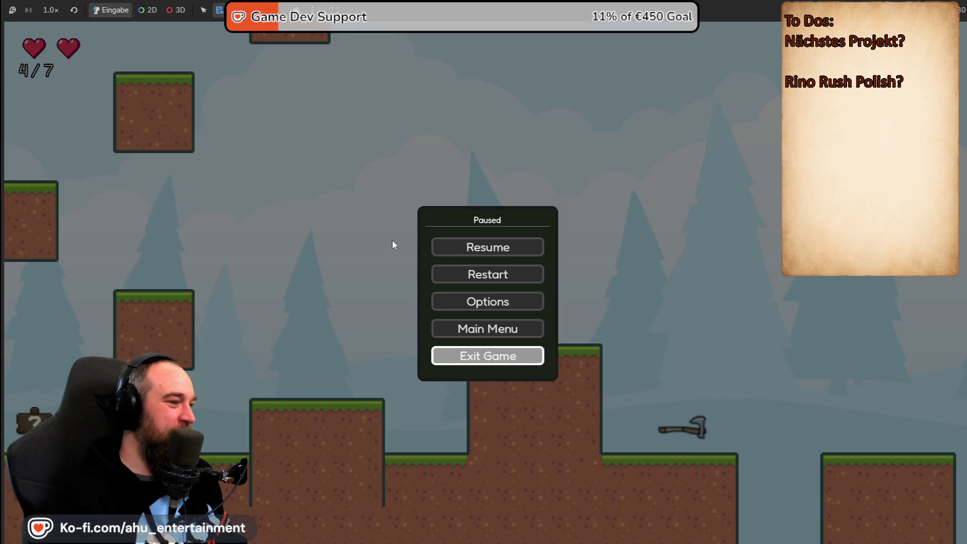
Exit the Rino Northbound game and zoom out over the 2D canvas.
key("Return")
key("Return")
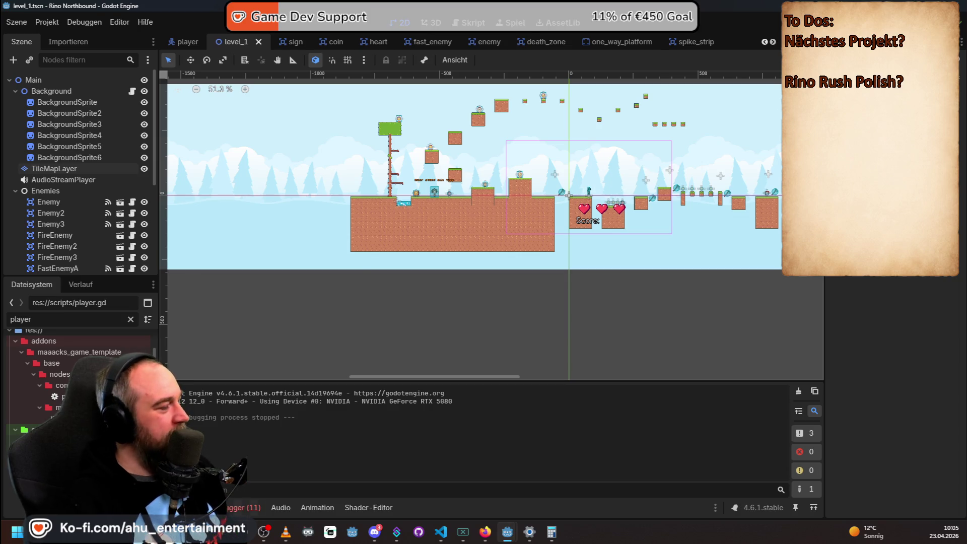
scroll(474, 166, "down", 3)
mouse_move(449, 159)
left_mouse_down()
mouse_move(398, 254)
mouse_move(348, 263)
left_mouse_up()
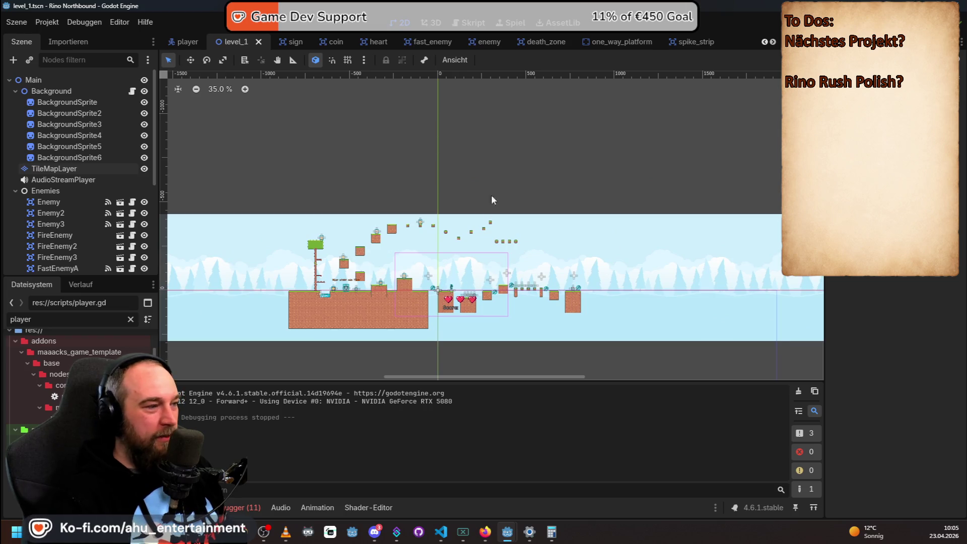
Switch to the Forresta editor, reposition its level view and run the game with F5.
key("alt+Tab")
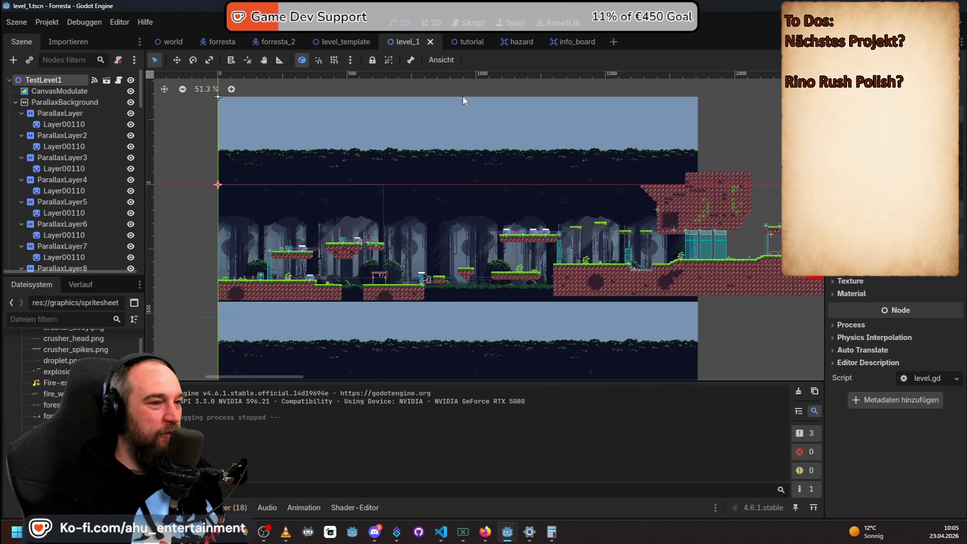
mouse_move(764, 133)
left_mouse_down()
mouse_move(514, 197)
mouse_move(425, 203)
mouse_move(574, 196)
left_mouse_up()
key("F5")
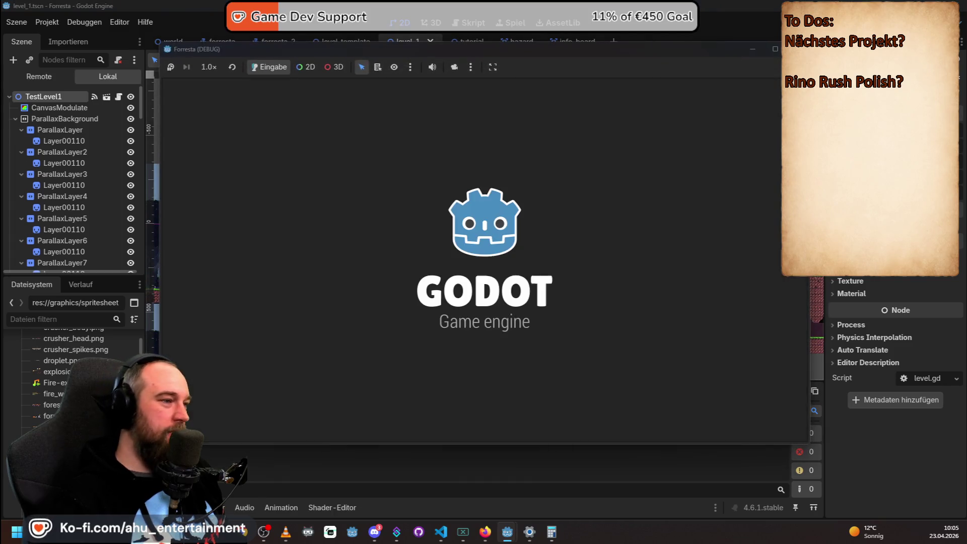
Playtest Forresta's start: walk back and forth, jump the gap and lava pit, reach the grass platform.
key("Right")
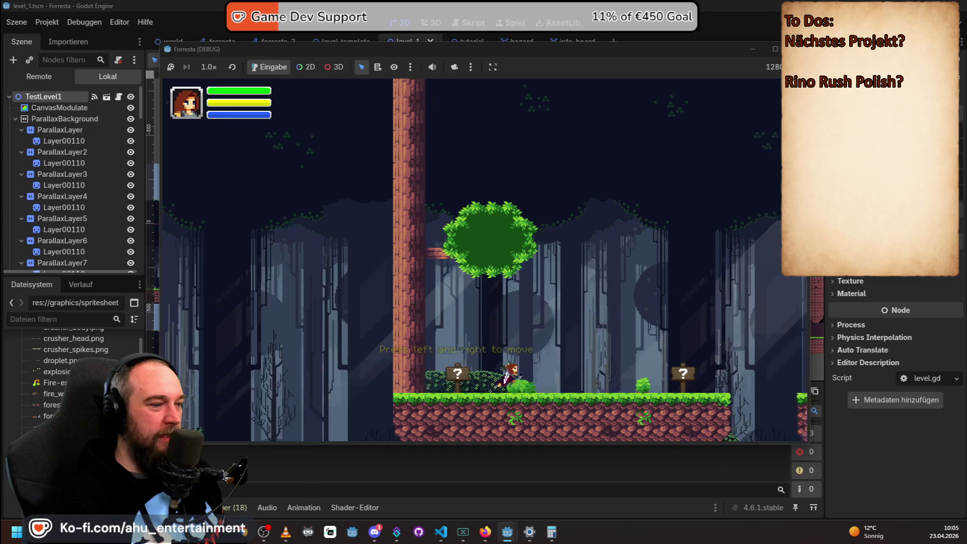
key("Left")
key("Right")
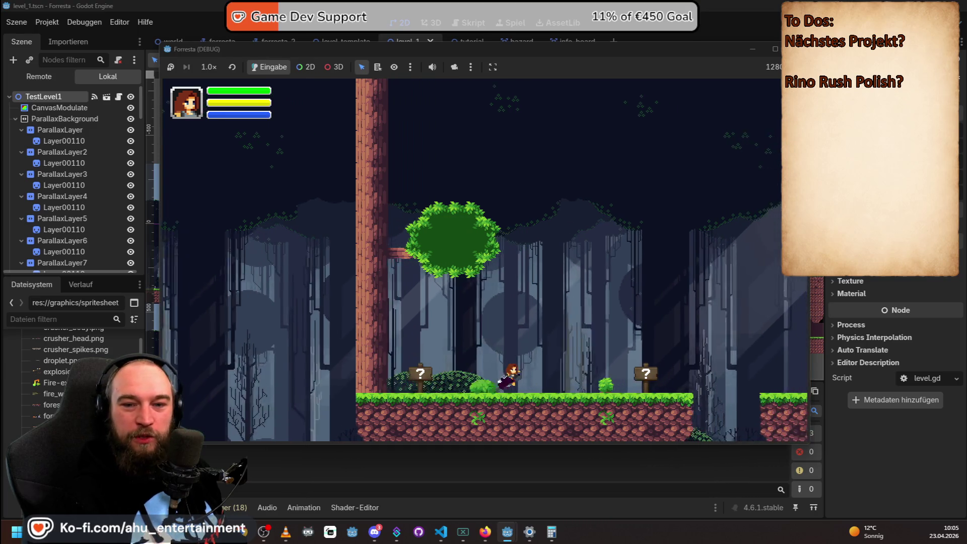
key("Left")
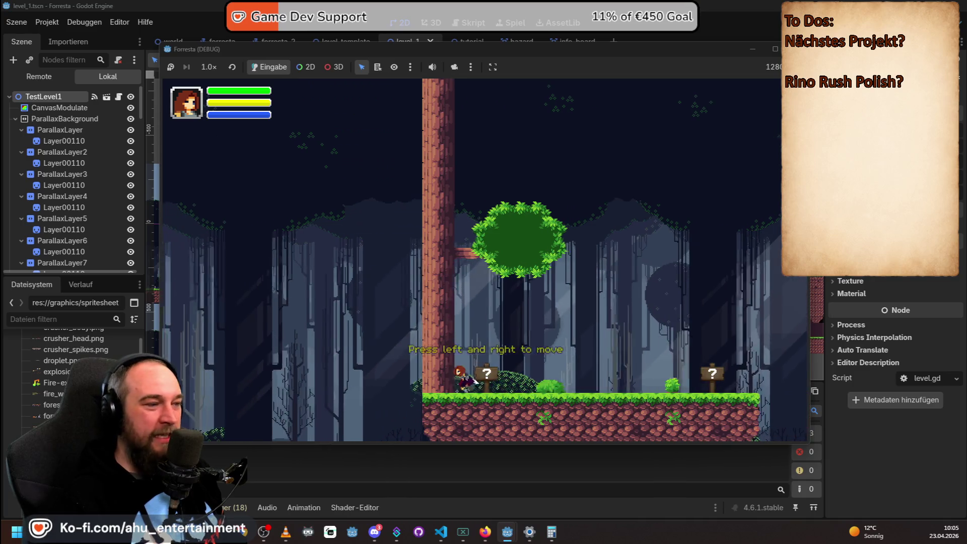
key("Right")
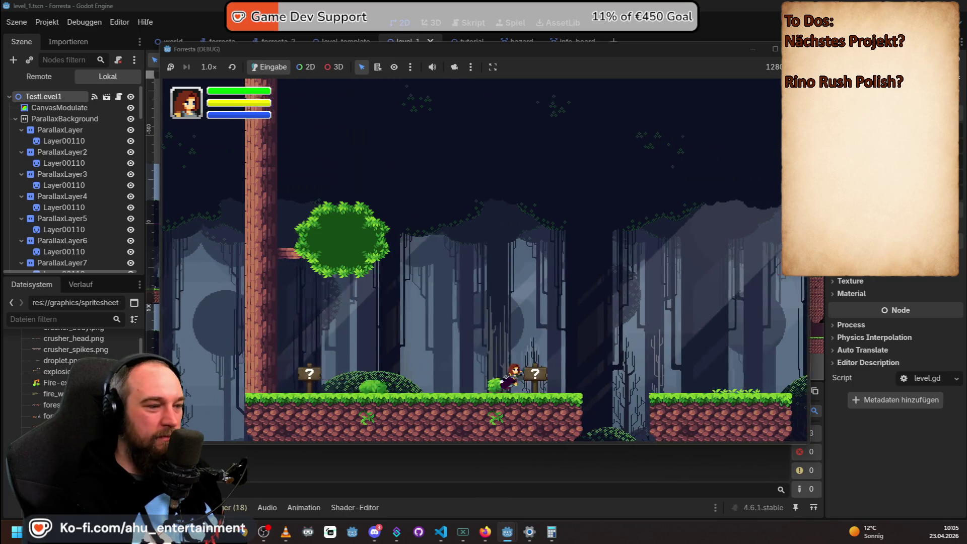
key("space")
key("Right")
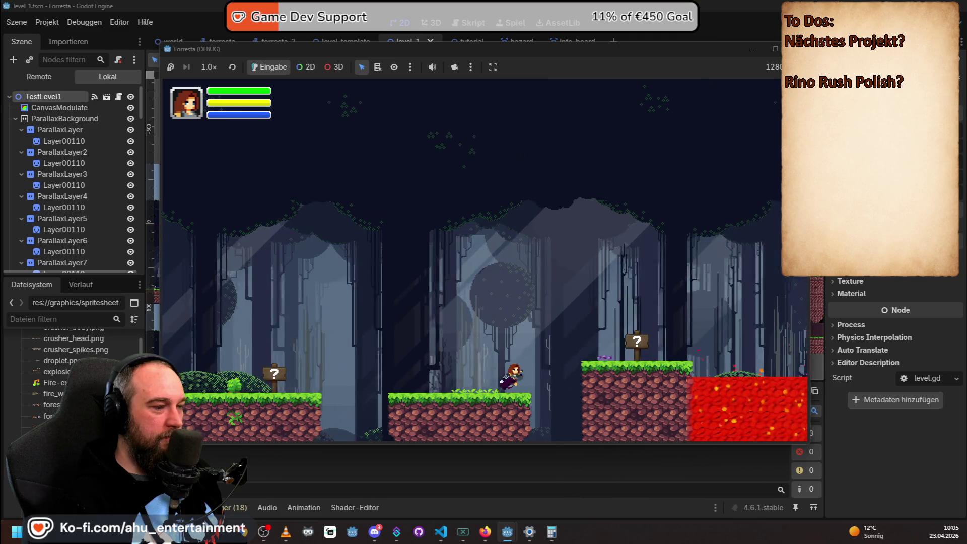
key("Right")
key("space")
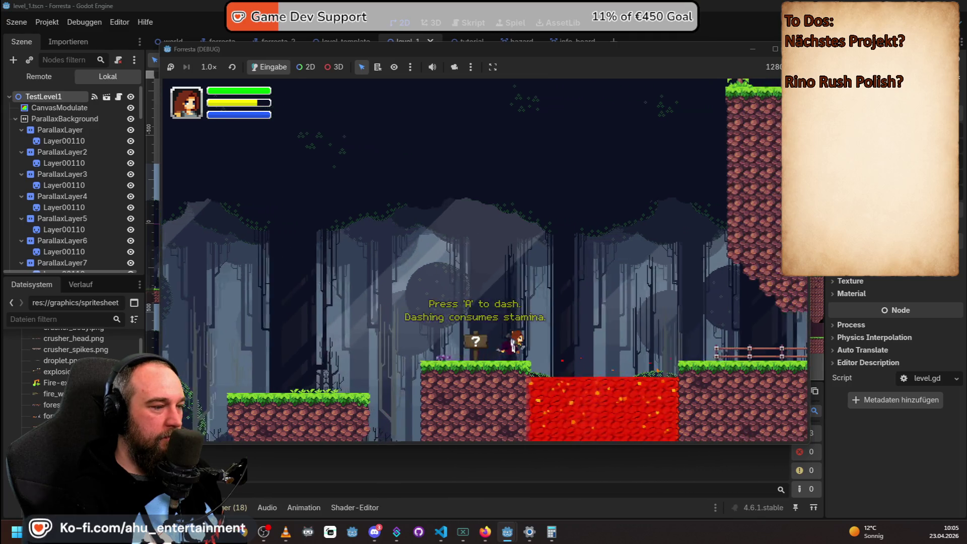
key("Right")
key("space")
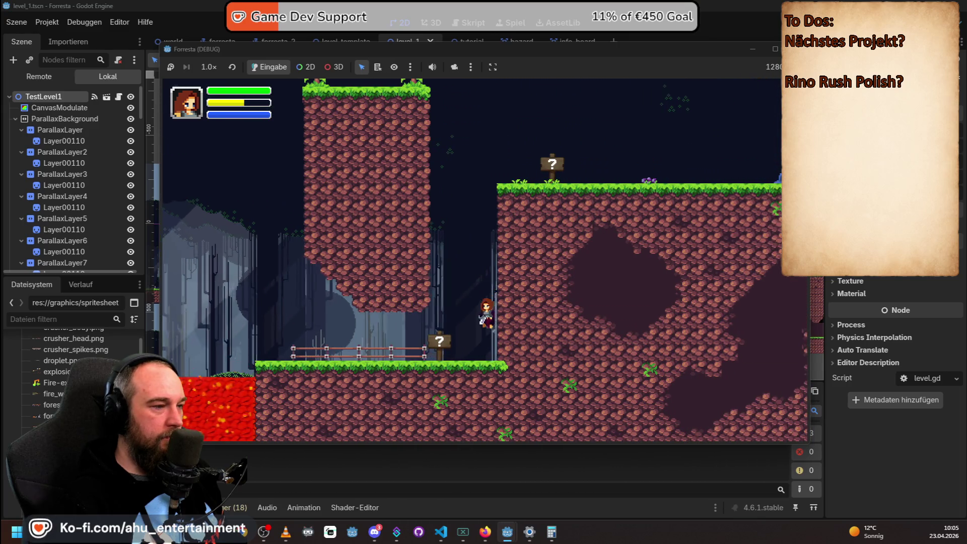
key("Right")
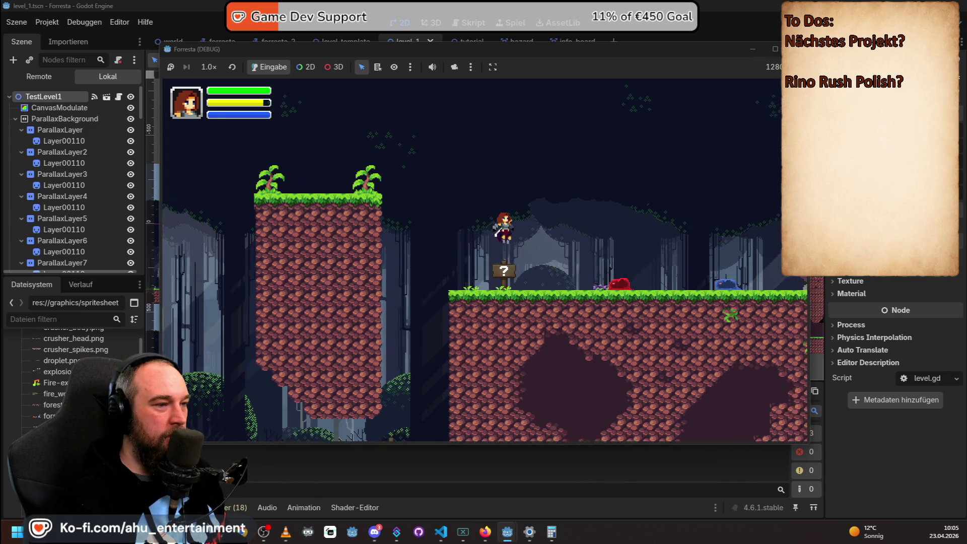
Wall-jump by the sign, jump over the slime, then dash left to the tall tree.
key("space")
key("Left")
key("Right")
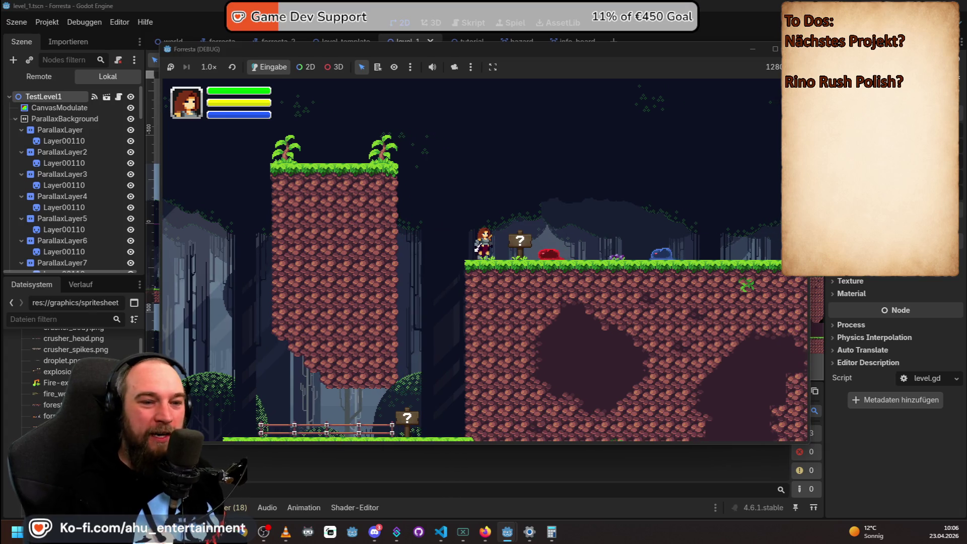
key("Right")
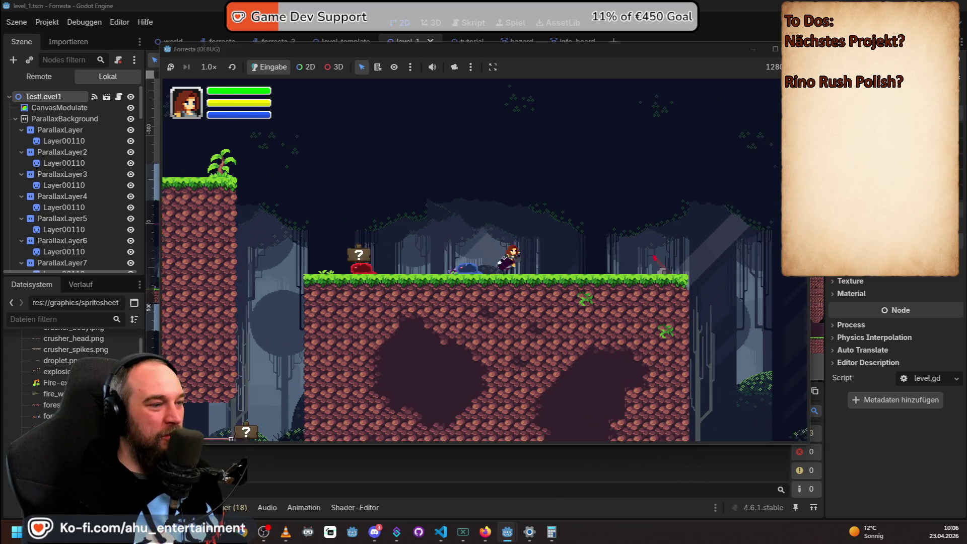
key("Right")
key("space")
key("Left")
key("space")
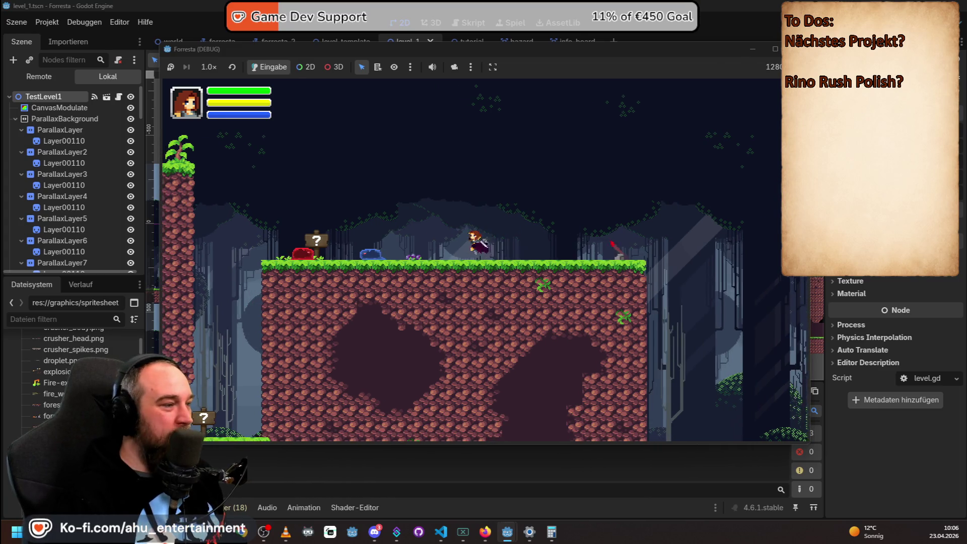
key("Left")
key("Left")
key("shift")
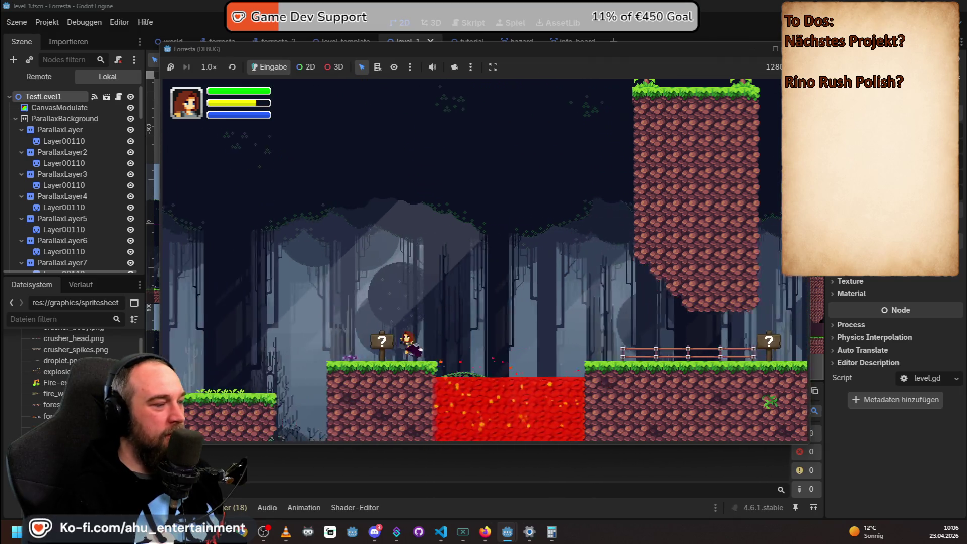
key("Left")
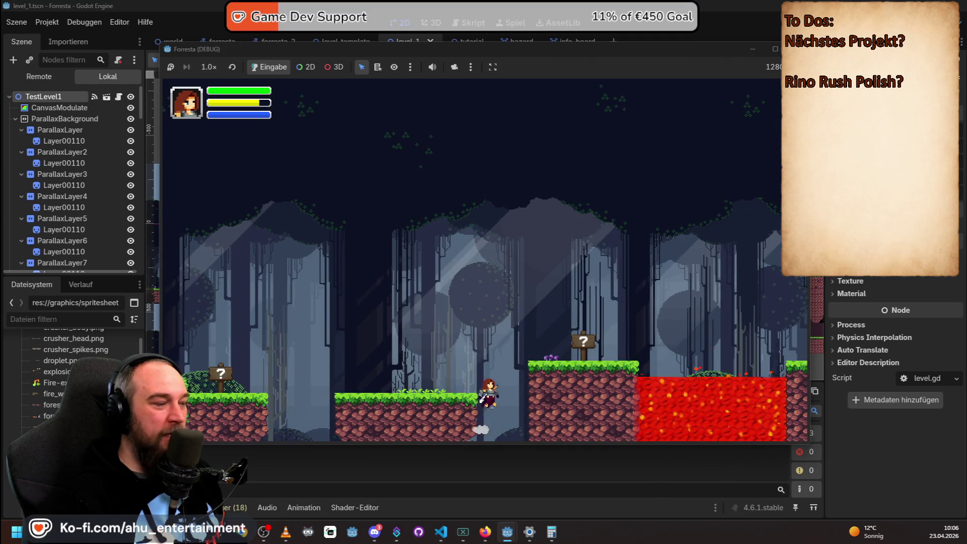
key("Left")
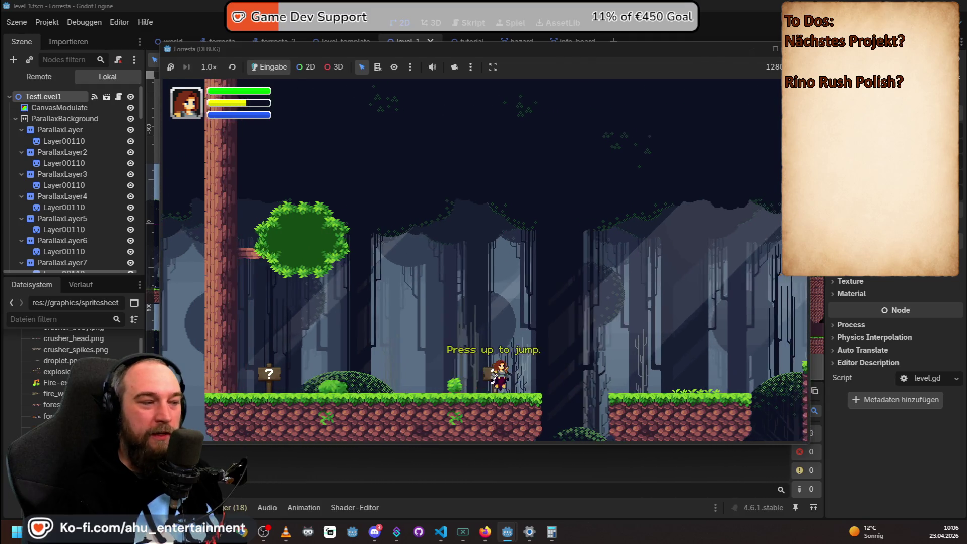
key("Left")
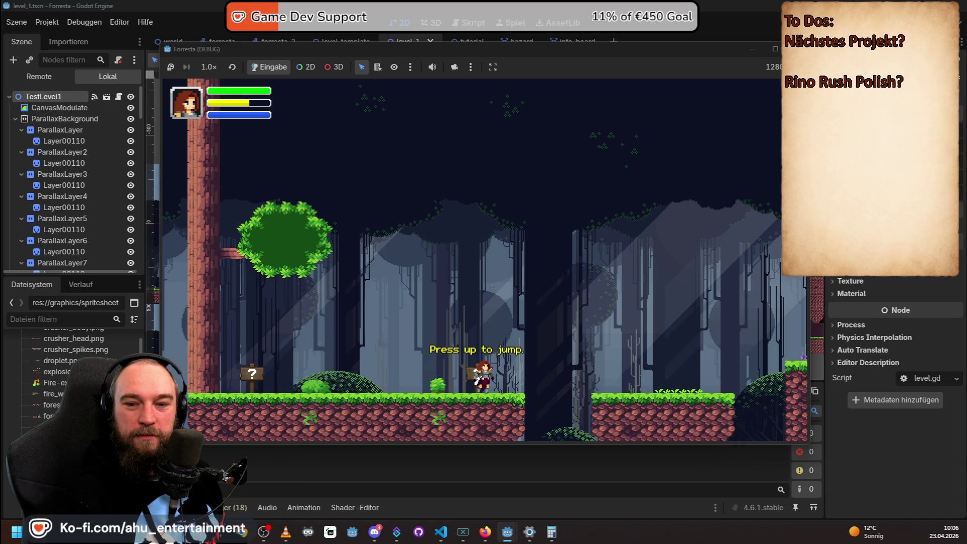
Run between the tree and lava pit, then jump onto the higher platform to see the dash hint.
key("Right")
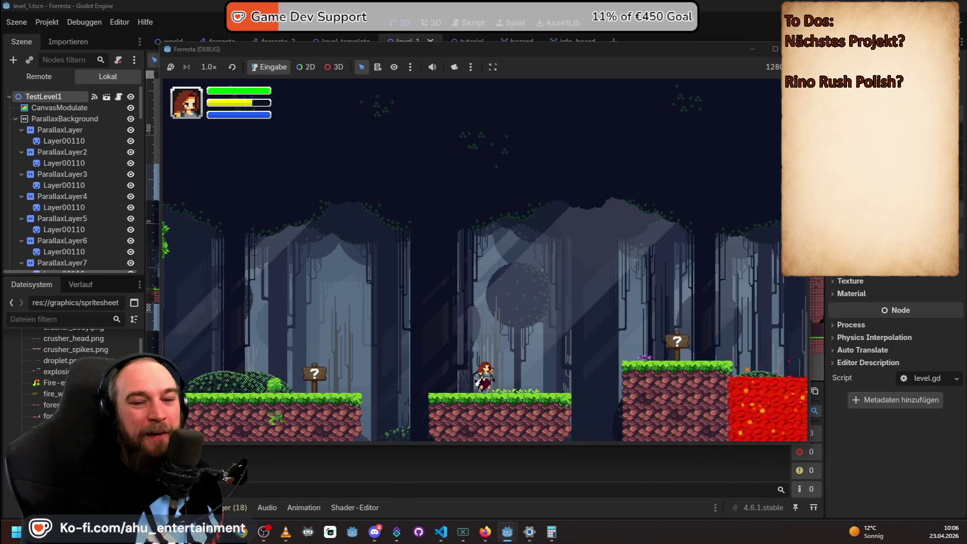
key("Left")
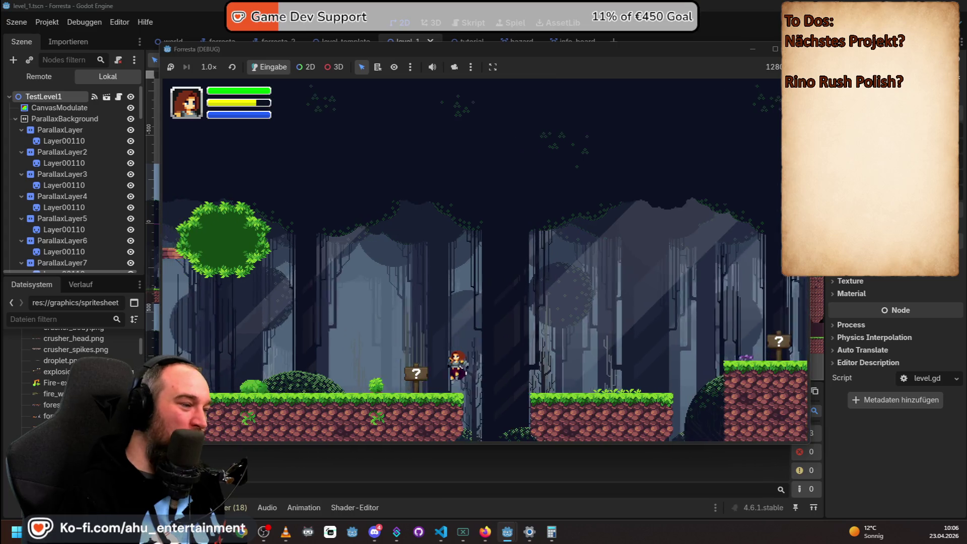
key("Left")
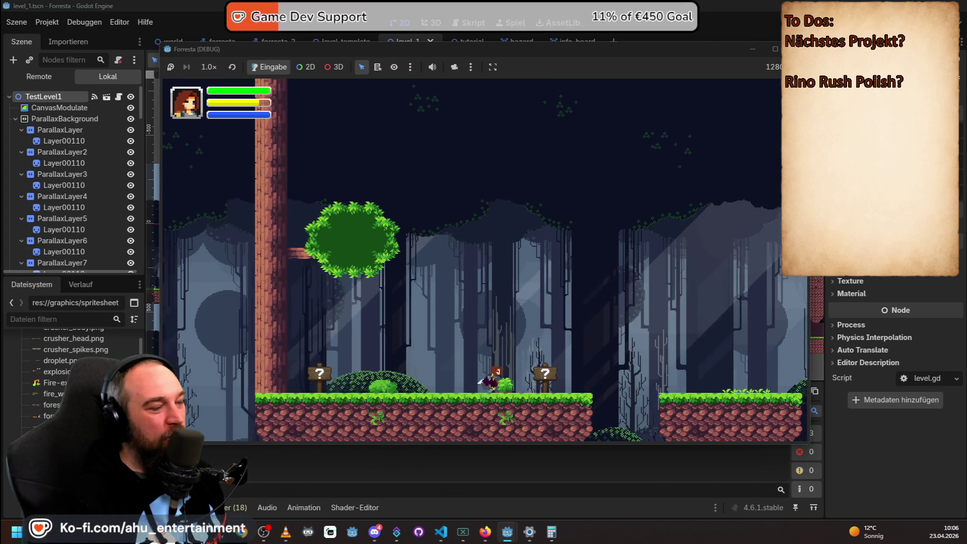
key("Right")
key("Up")
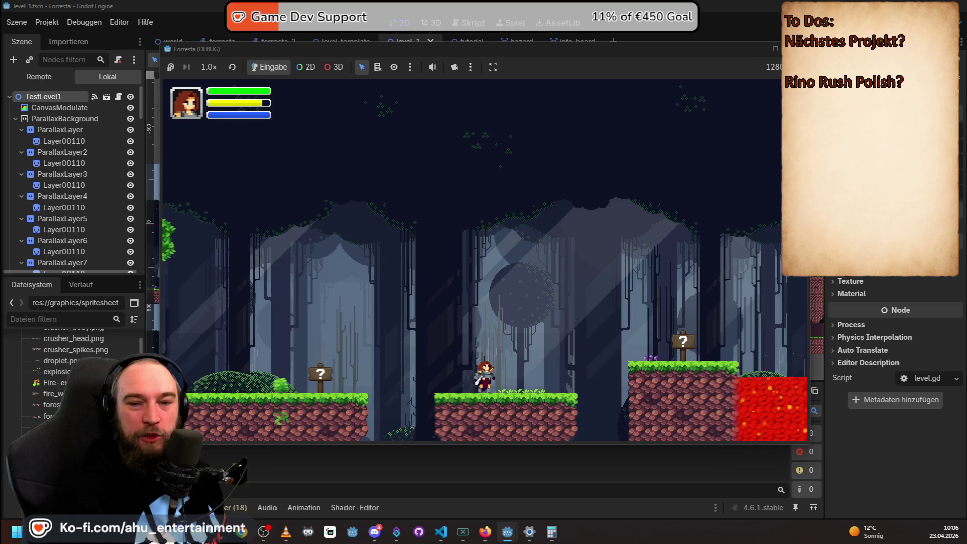
key("Left")
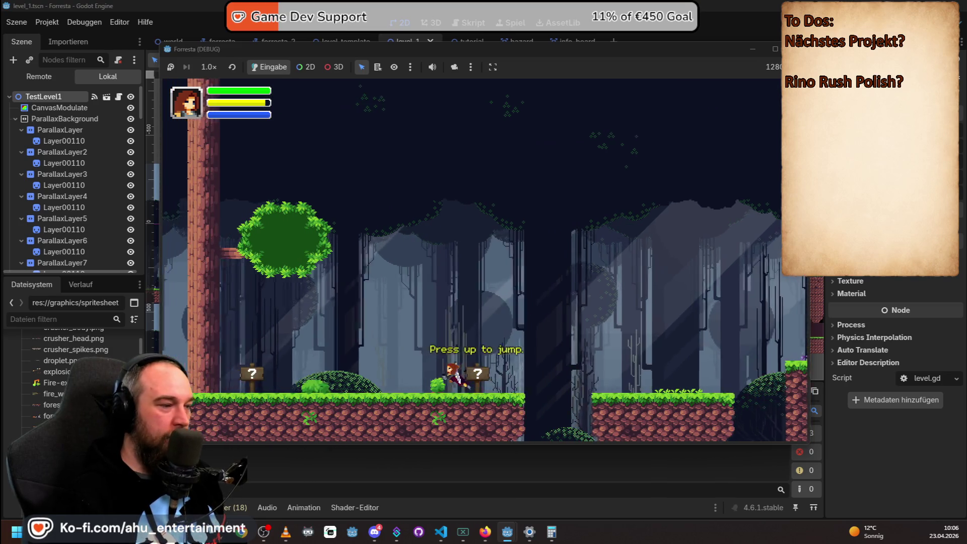
key("Right")
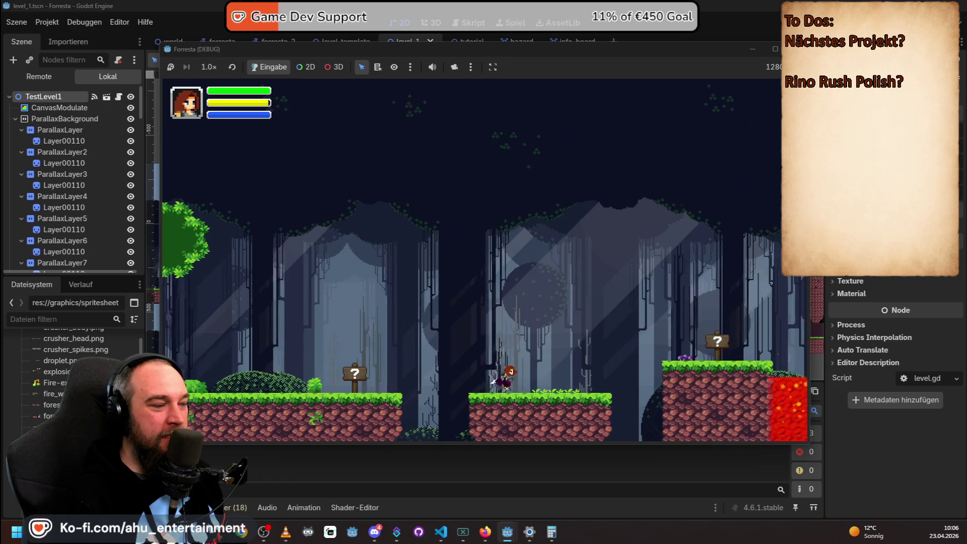
key("Right")
key("space")
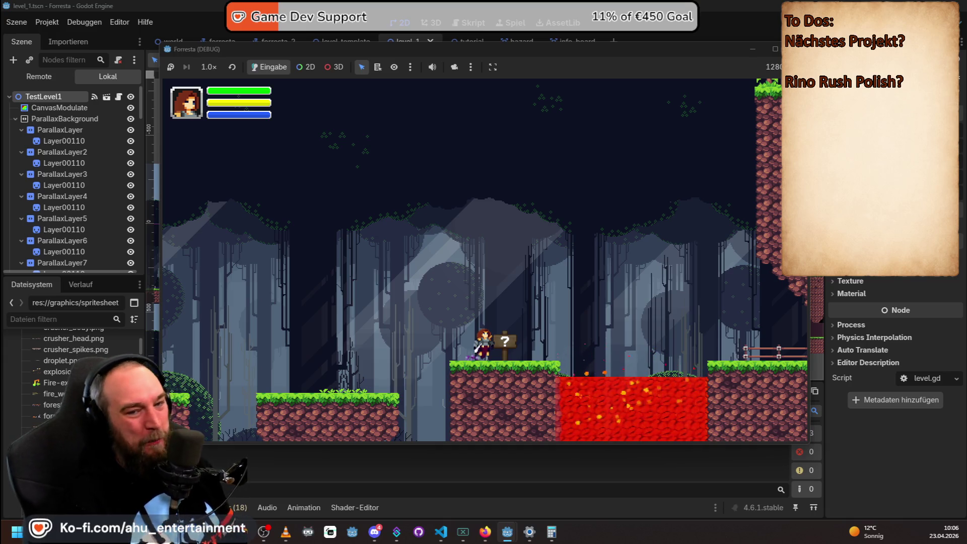
key("Right")
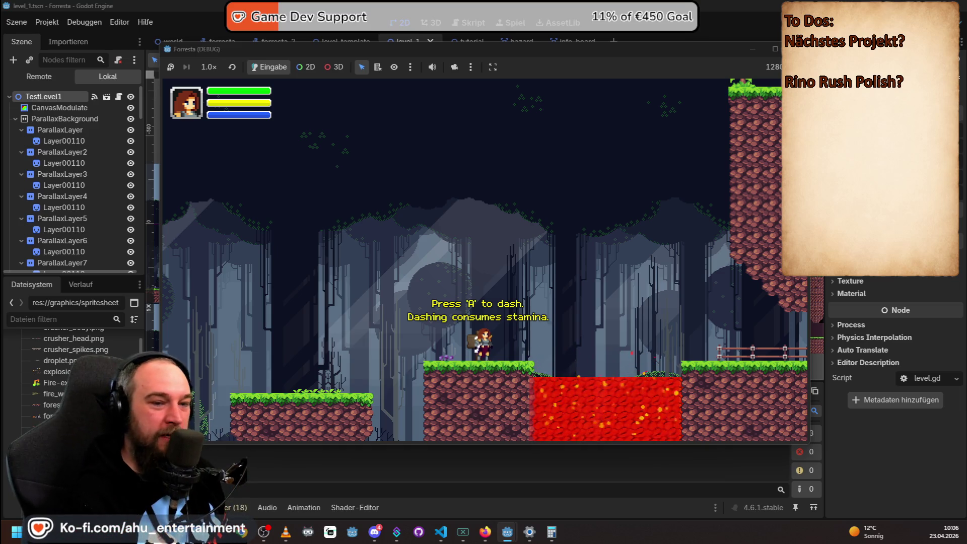
Dash across the lava, run right after the restart, then stop the game and return to Rino Northbound.
key("Right")
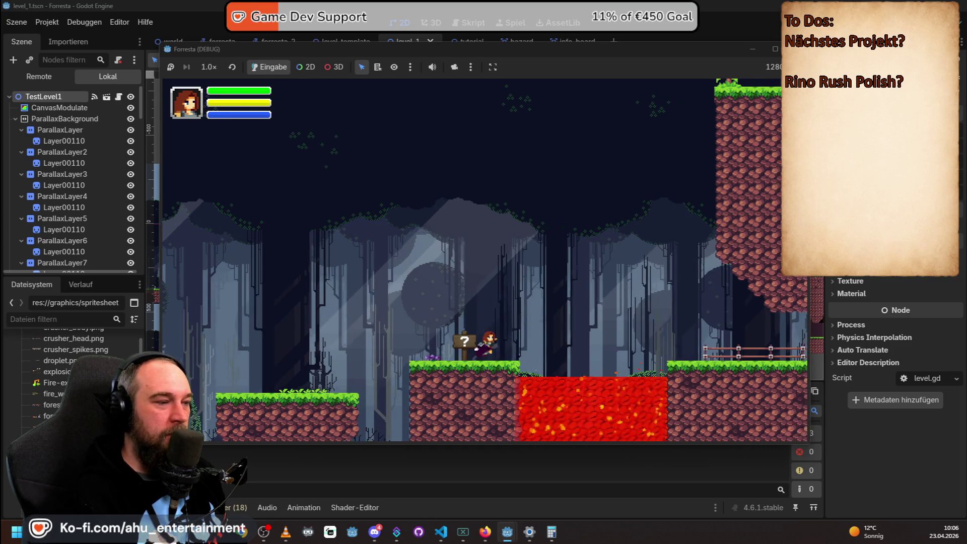
key("Right")
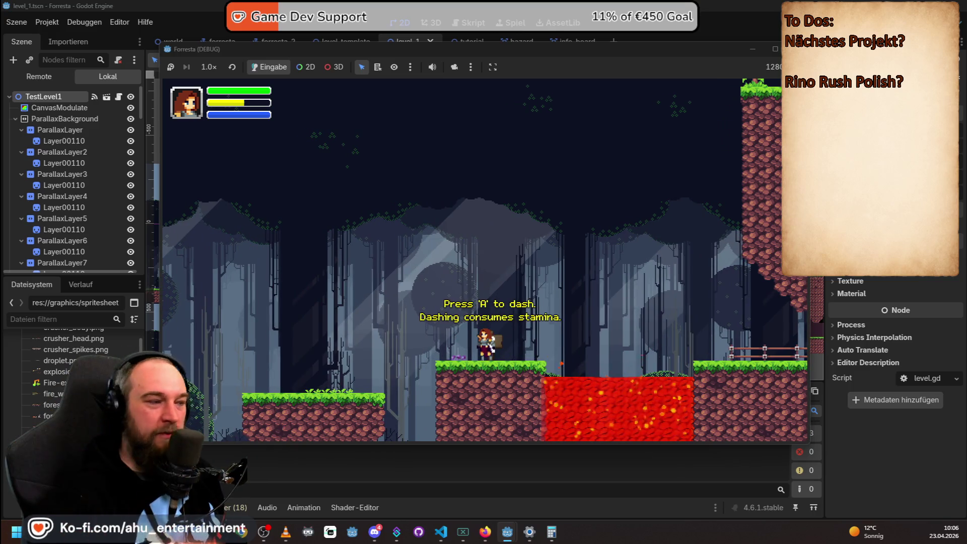
key("Left")
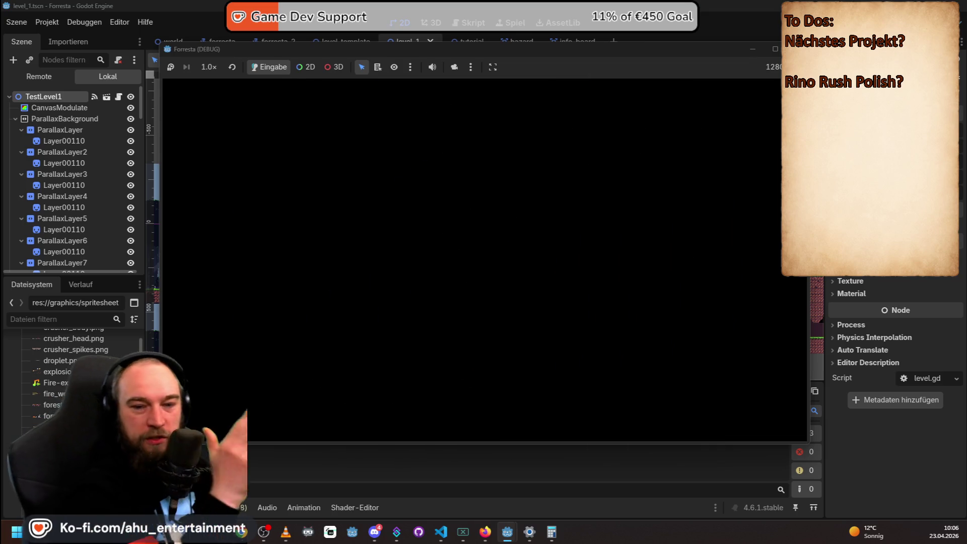
key("Right")
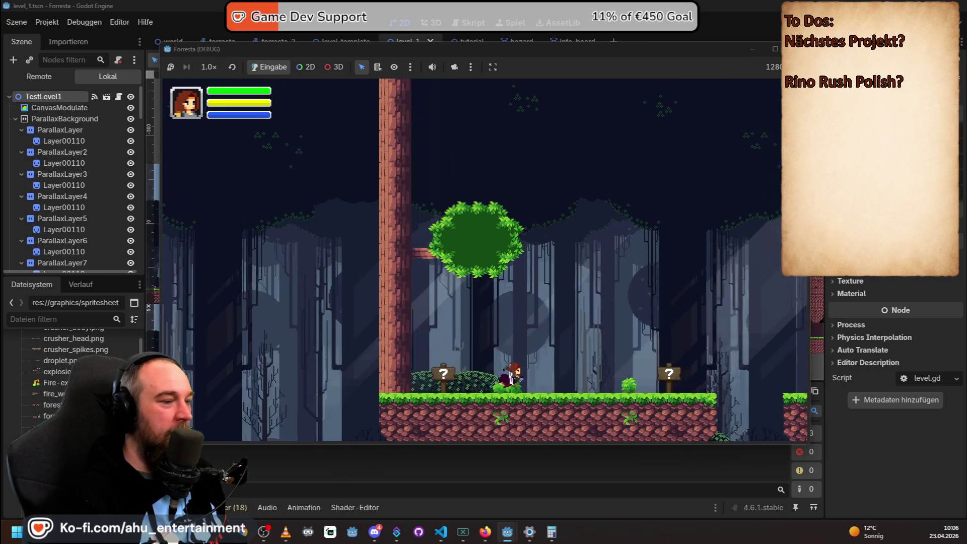
key("Right")
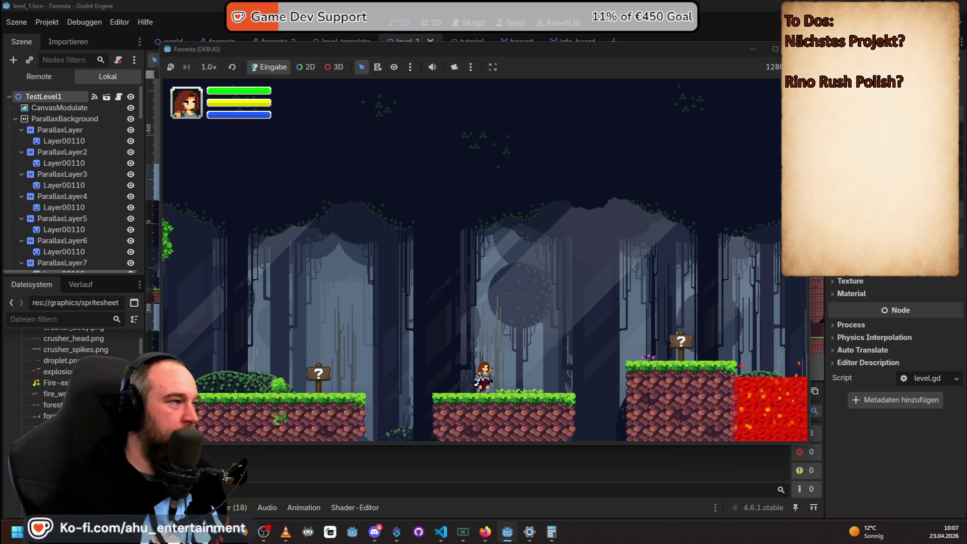
key("F8")
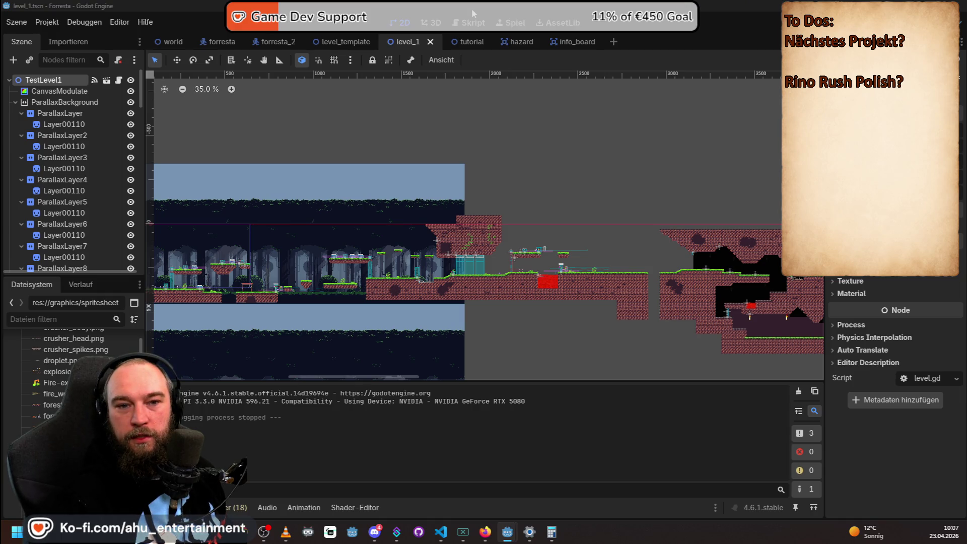
key("alt+Tab")
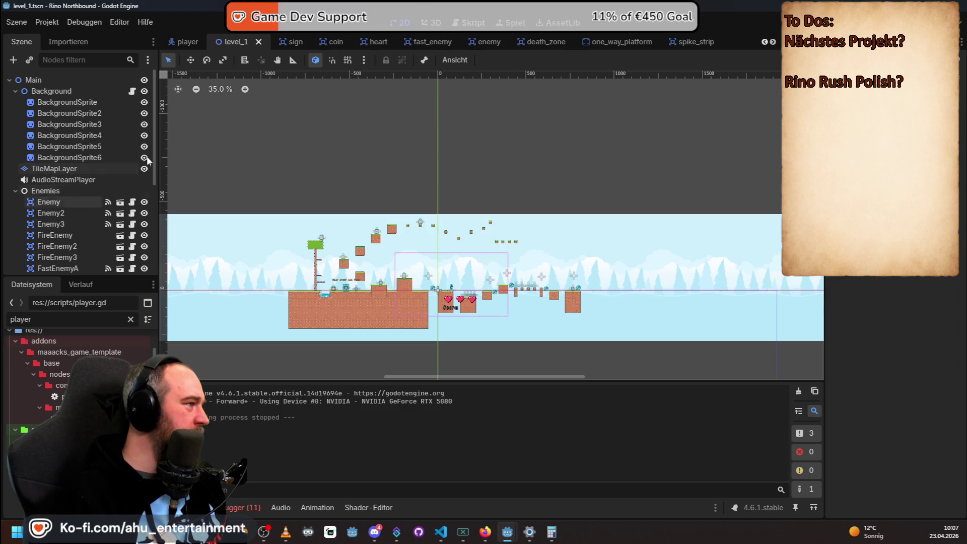
Show Rino Northbound's player.gd script, select Main, and view the player scene's Fall Gravity Multi 1.5 and Low Jump Gravity 2.4.
left_click(490, 23)
left_click(486, 23)
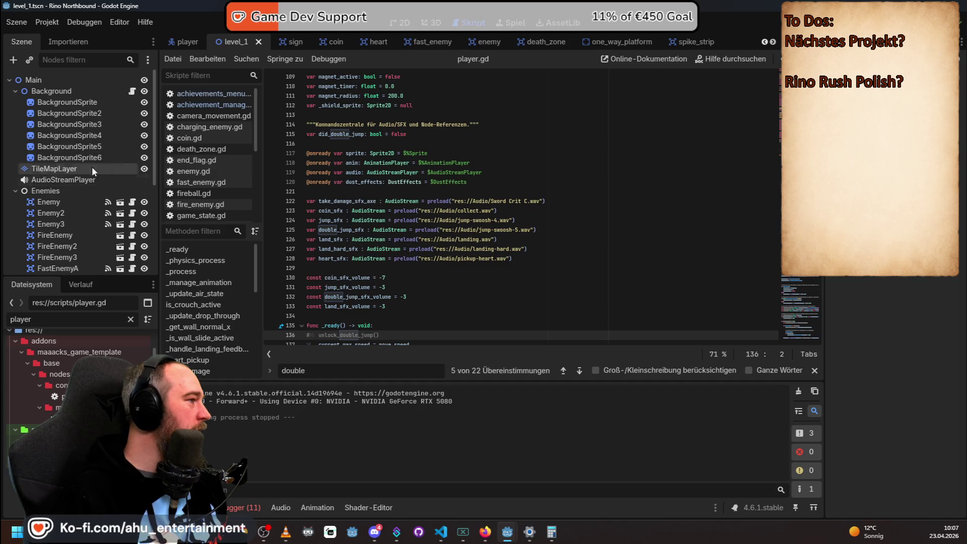
scroll(199, 162, "down", 4)
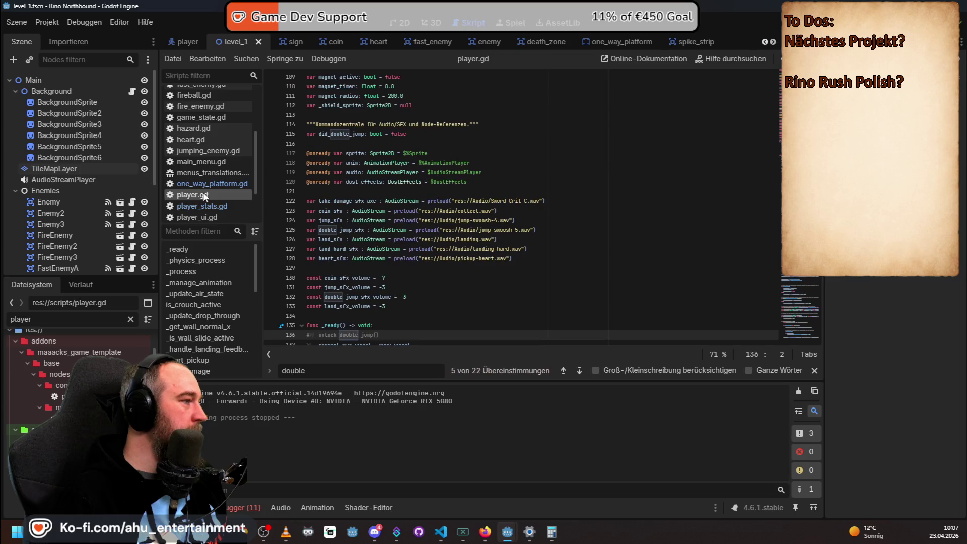
left_click(51, 80)
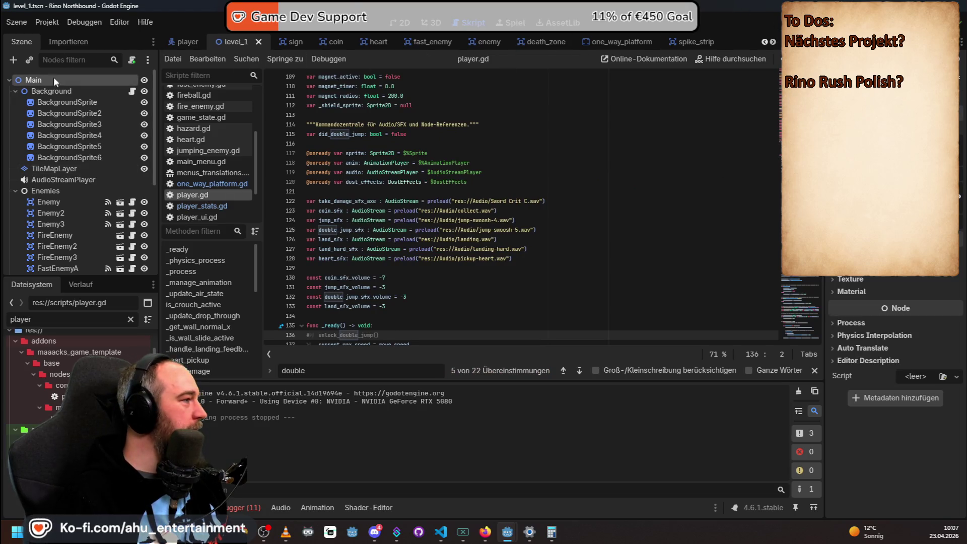
left_click(184, 41)
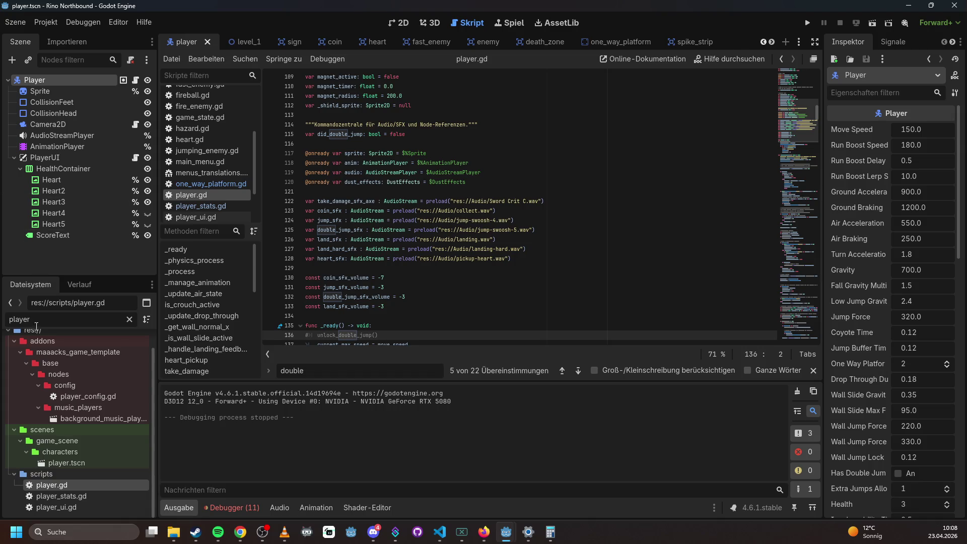
Filter FileSystem for 'jump' then 'land', preview landing.wav and landing-hard.wav, then return to the 2D view.
type("jump")
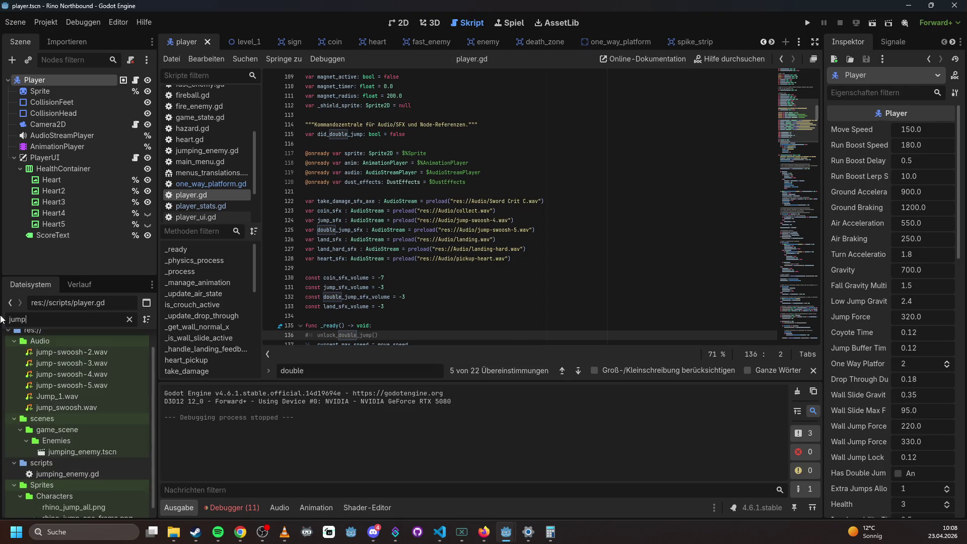
scroll(77, 416, "down", 1)
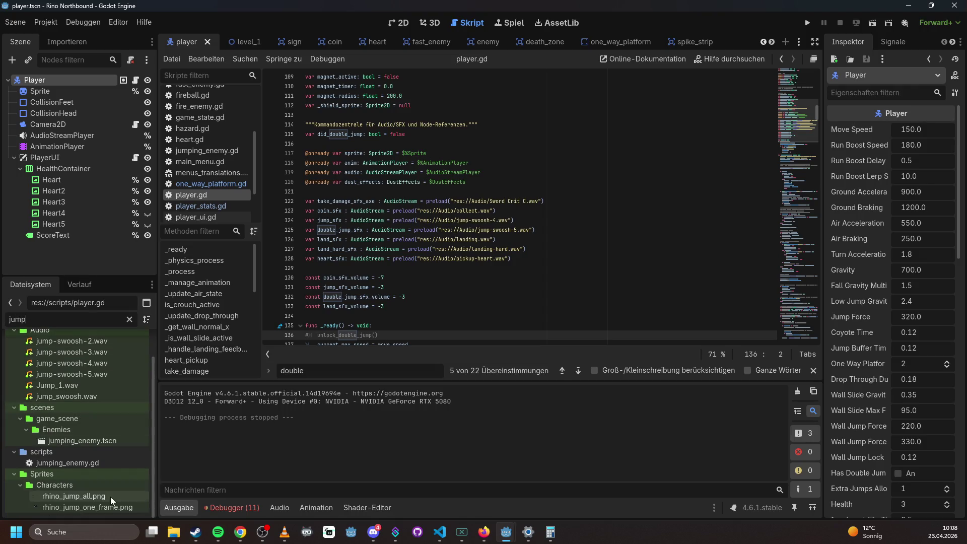
key("BackSpace")
key("BackSpace")
key("BackSpace")
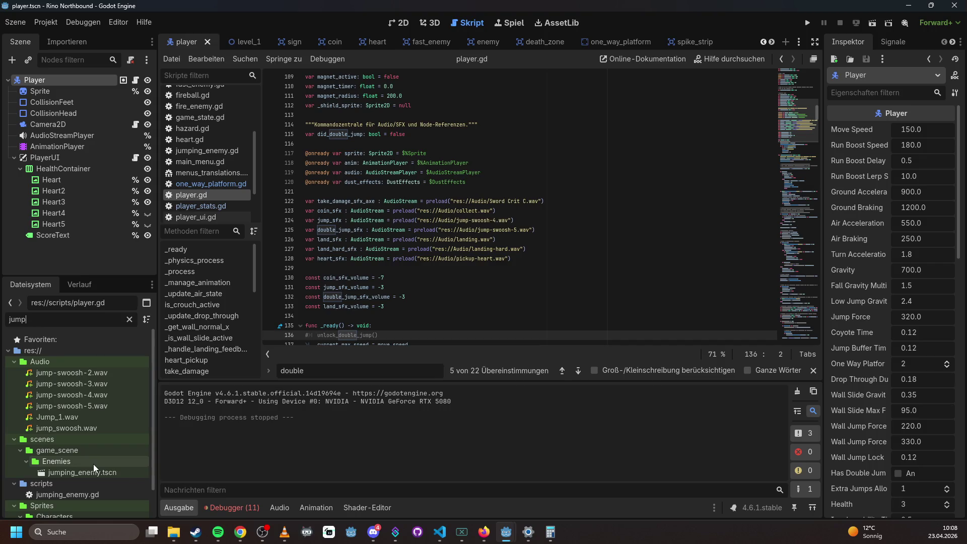
key("BackSpace")
type("land")
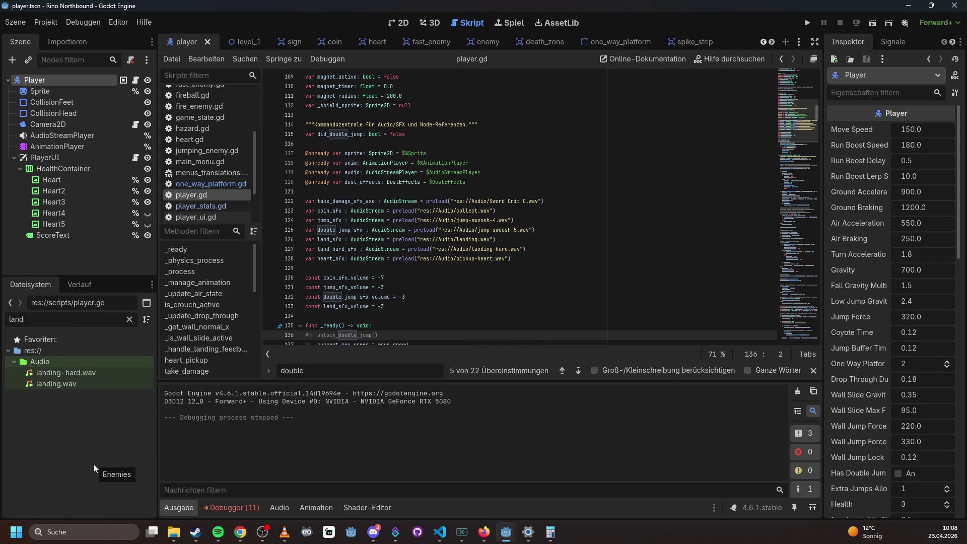
left_click(59, 384)
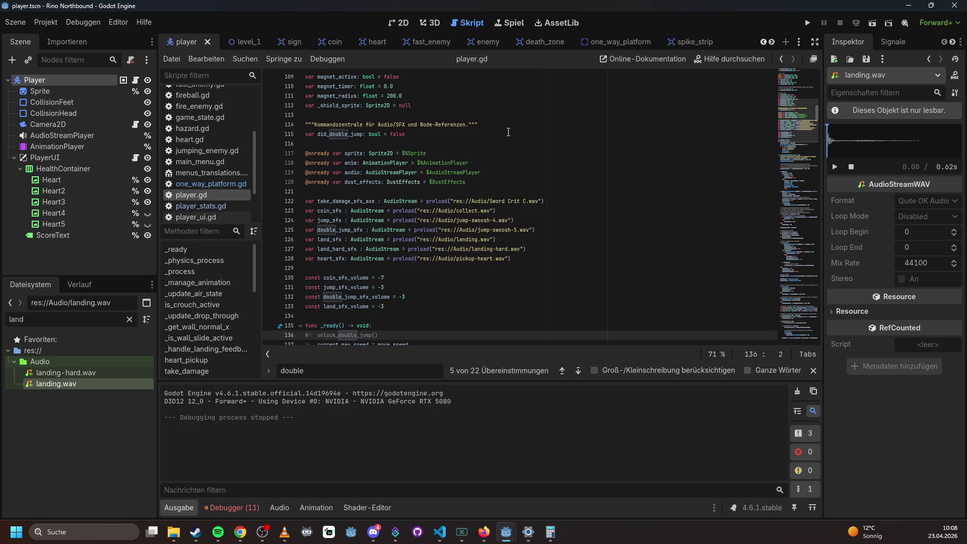
left_click(834, 170)
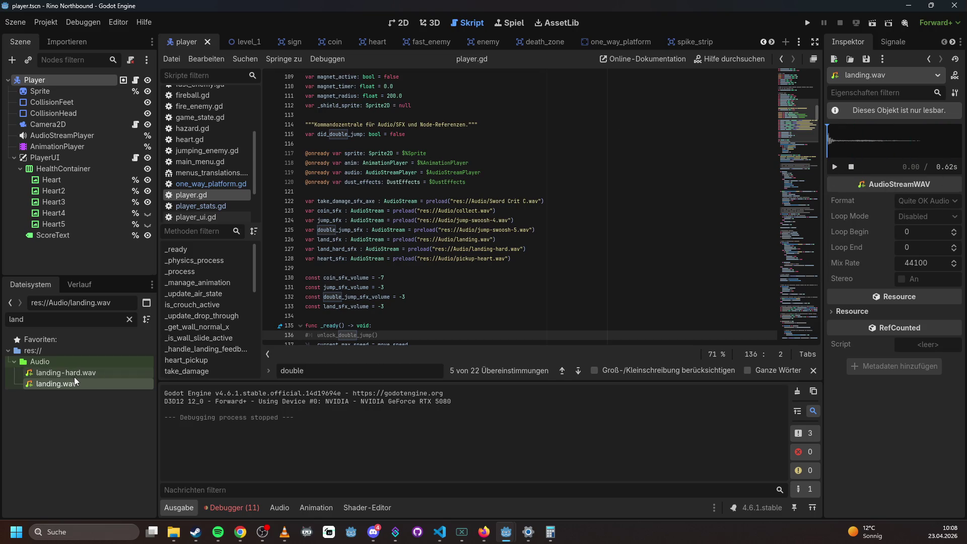
key("Up")
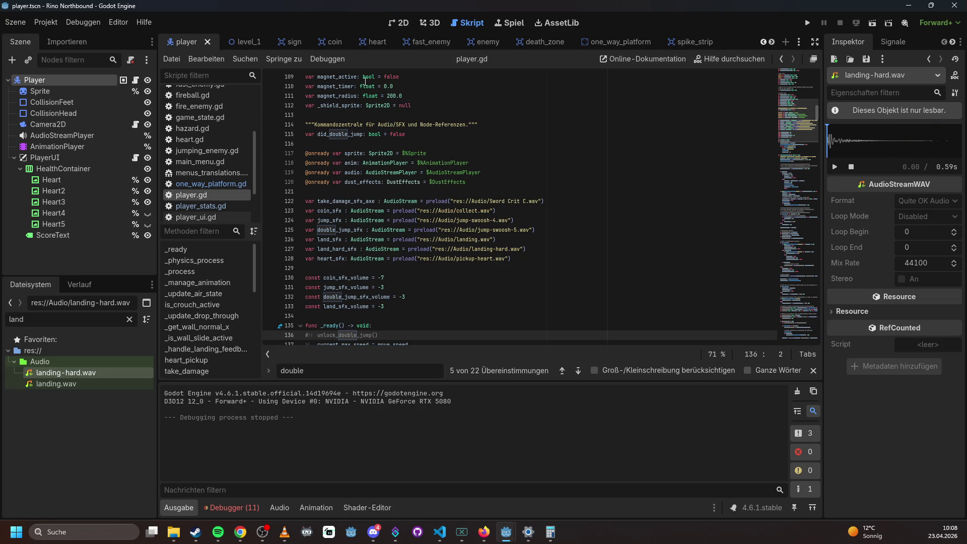
left_click(402, 24)
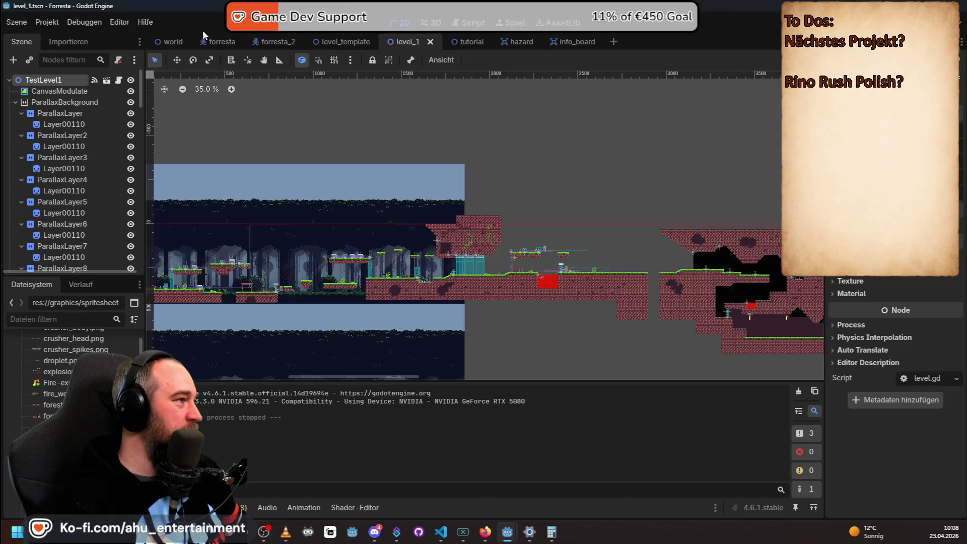
Open the forresta character scene and its forresta.gd script, undoing a stray edit.
left_click(230, 41)
left_click(113, 79)
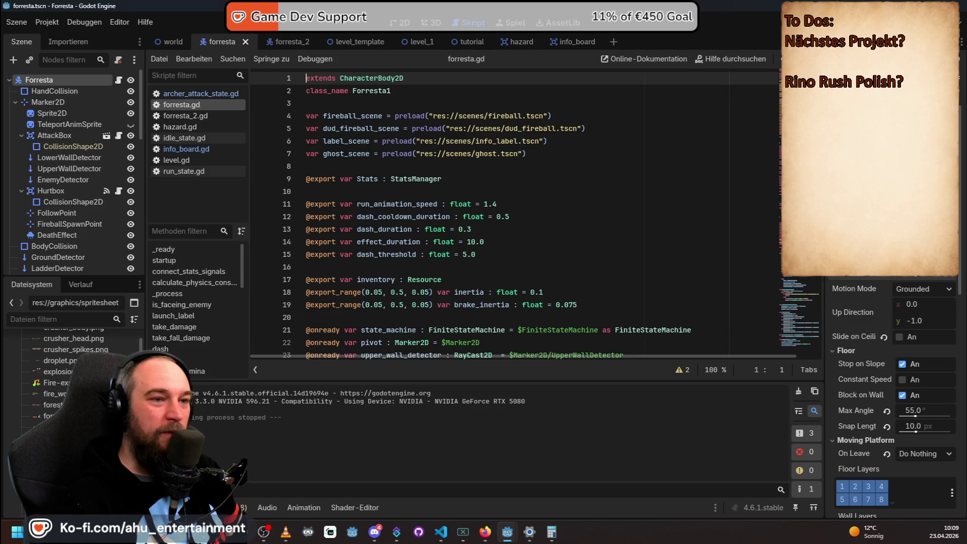
key("ctrl+z")
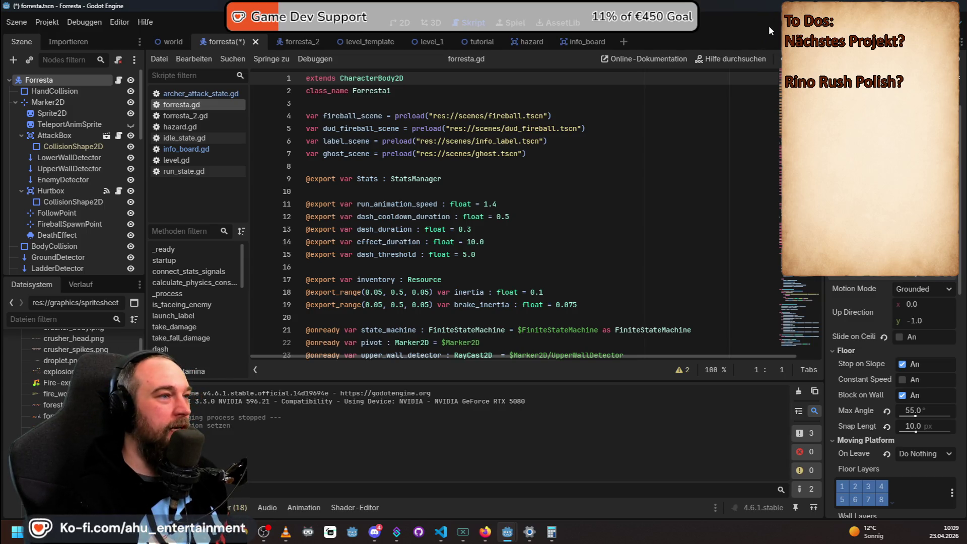
Run the current scene with F6, move the character right, then stop the test.
key("F6")
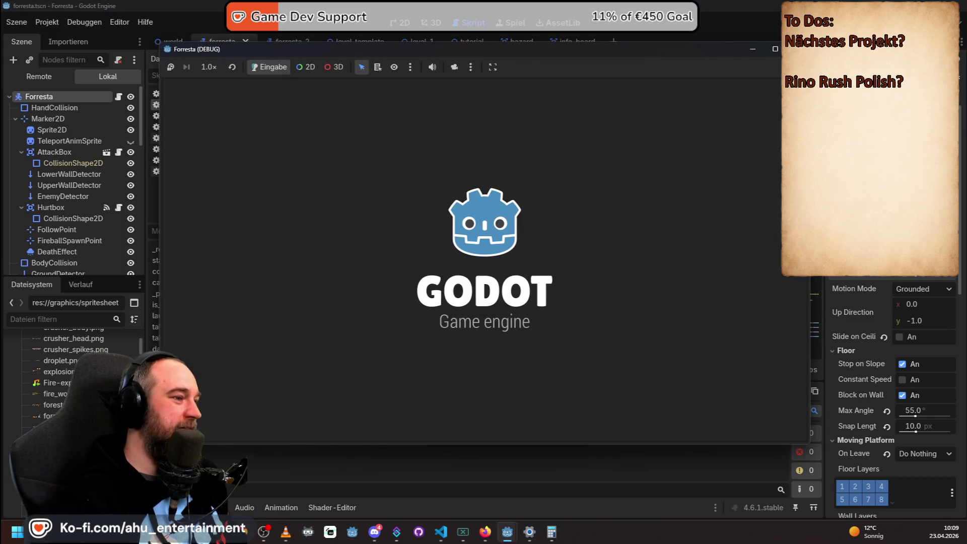
key("Right")
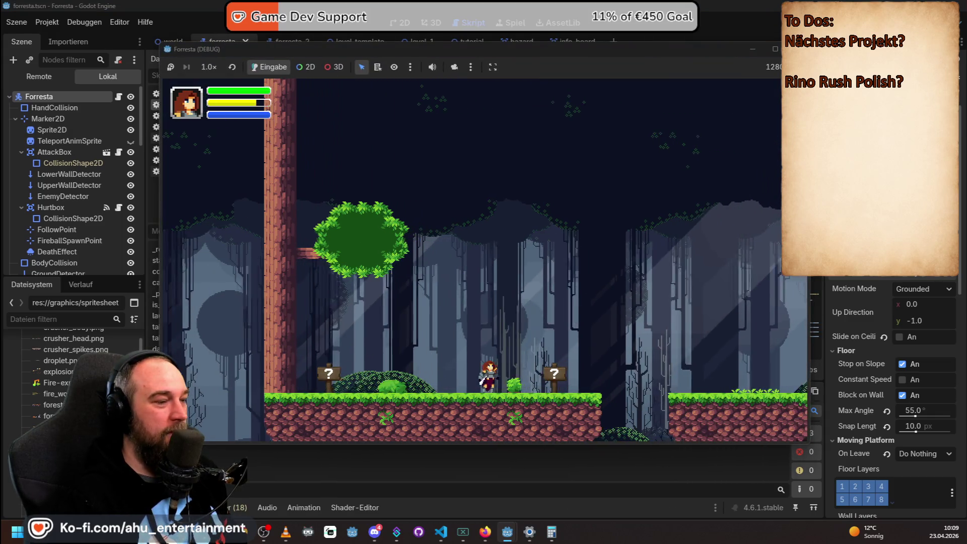
key("Right")
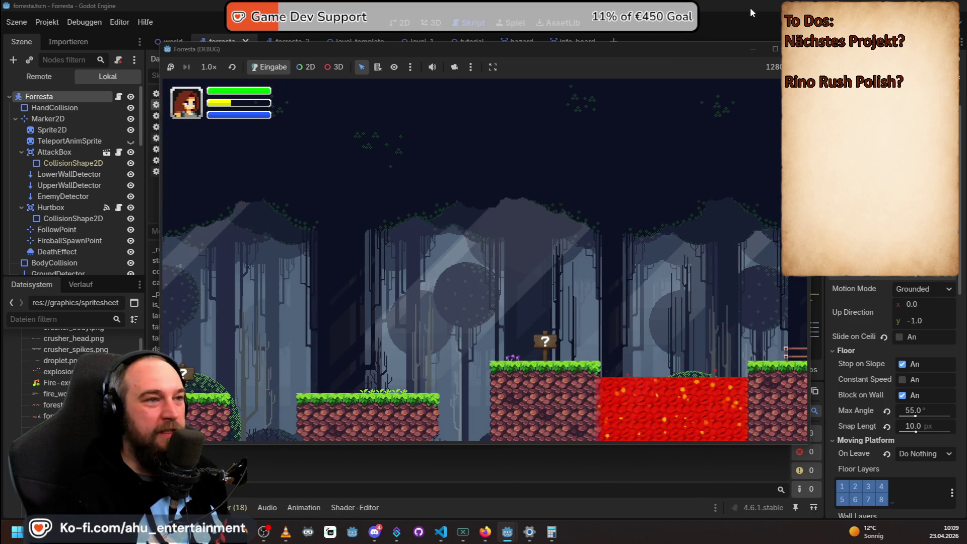
key("F8")
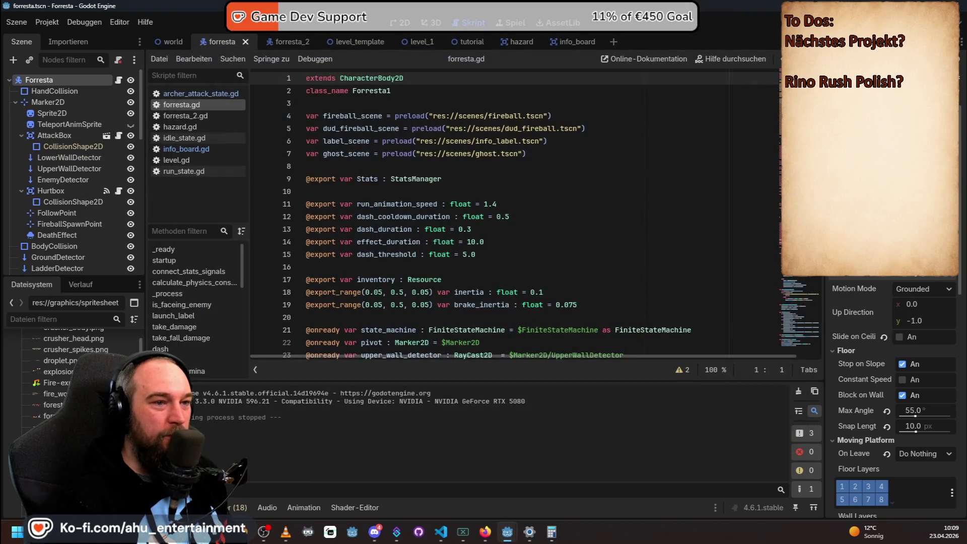
key("ctrl+z")
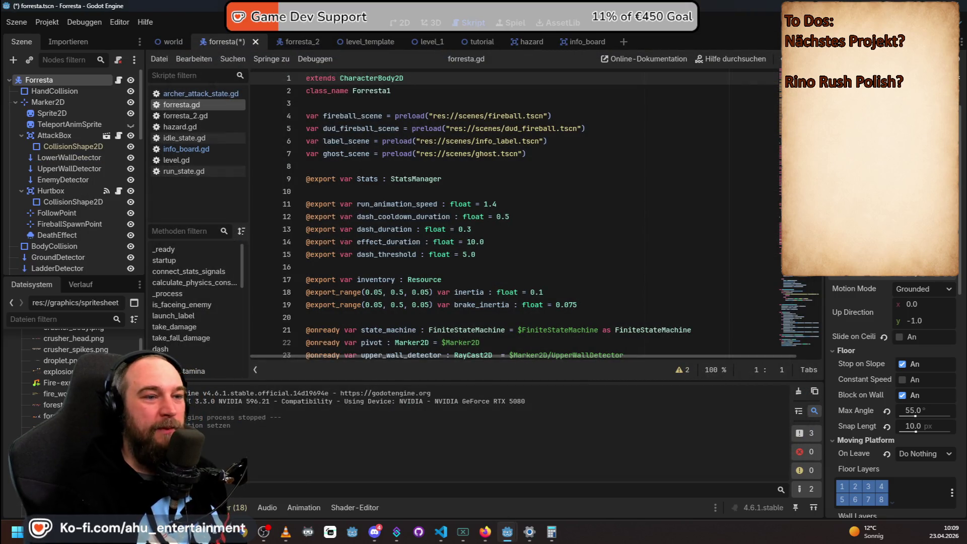
key("ctrl+s")
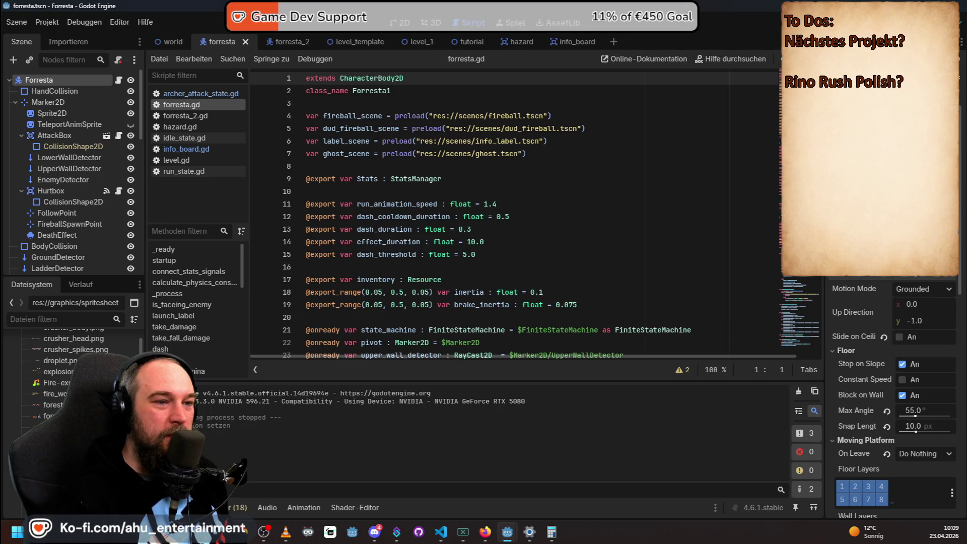
scroll(892, 403, "down", 2)
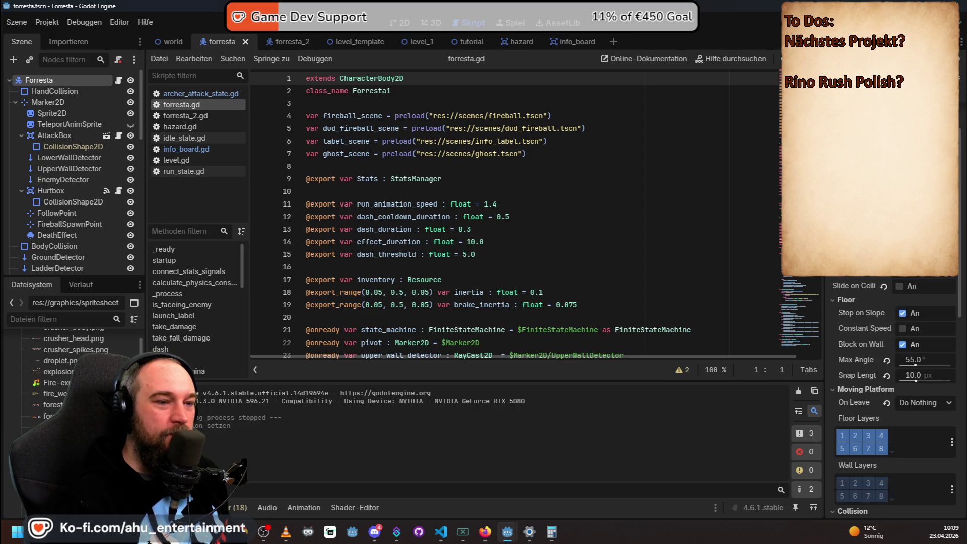
scroll(892, 403, "up", 2)
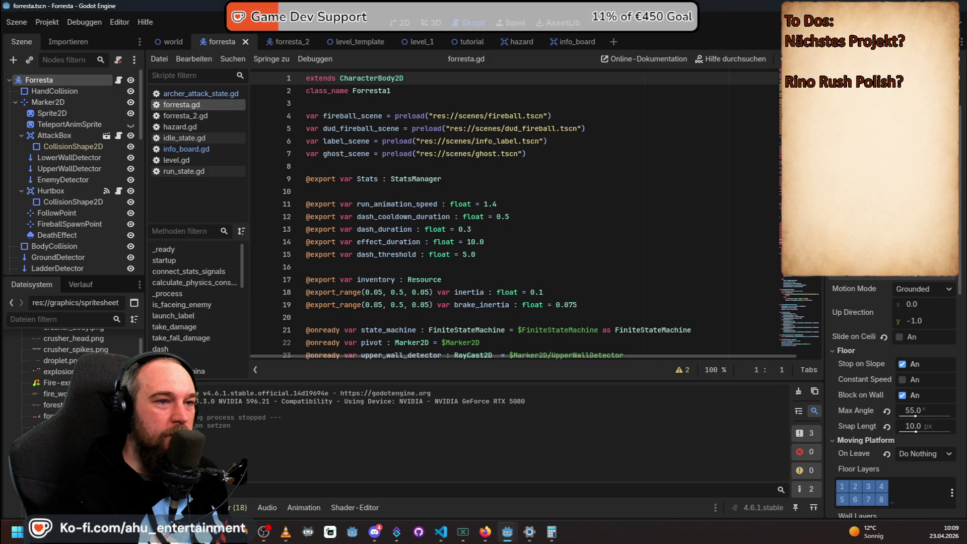
scroll(892, 404, "up", 5)
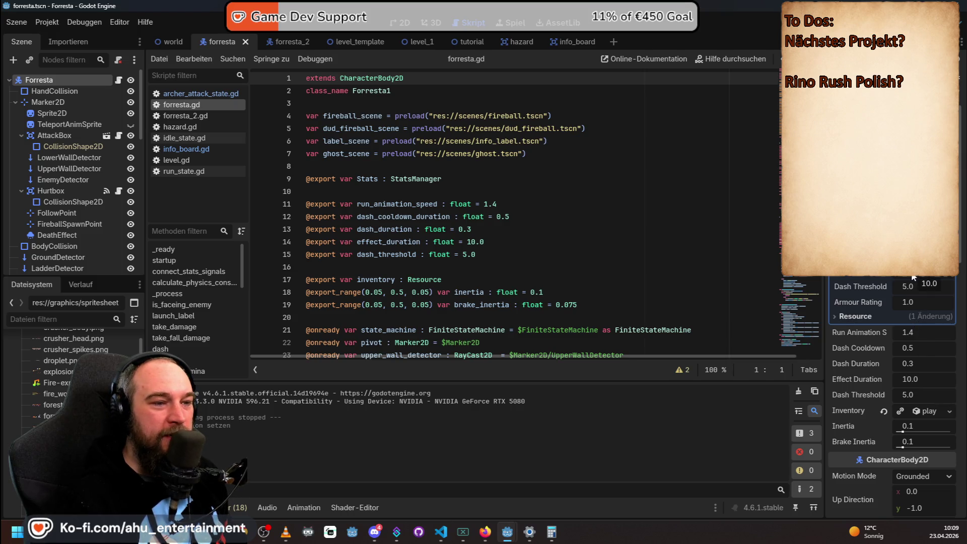
scroll(910, 292, "down", 3)
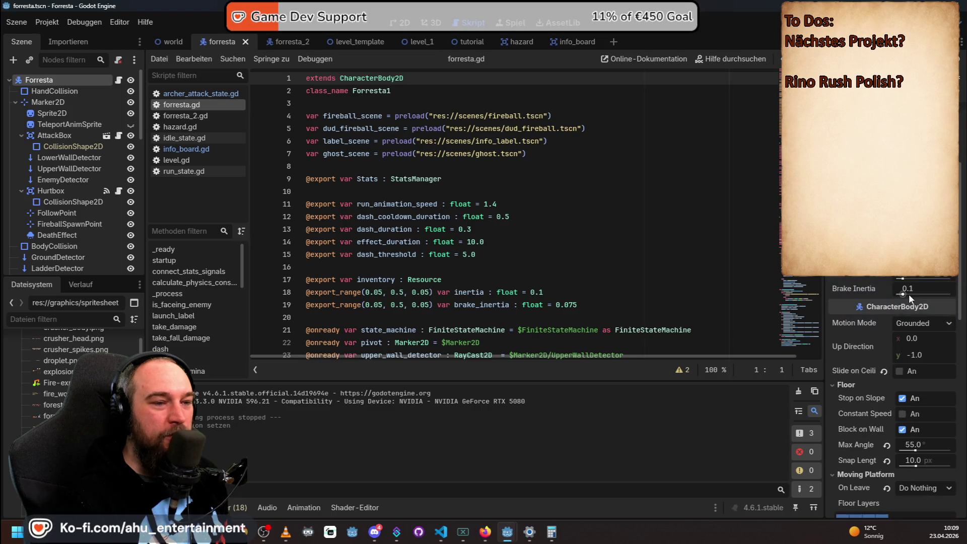
scroll(904, 356, "up", 3)
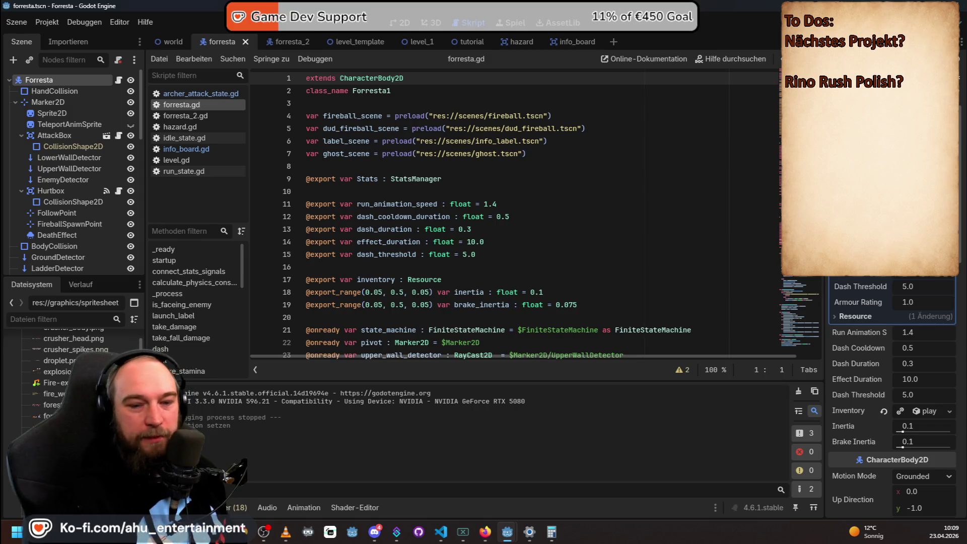
key("alt+Tab")
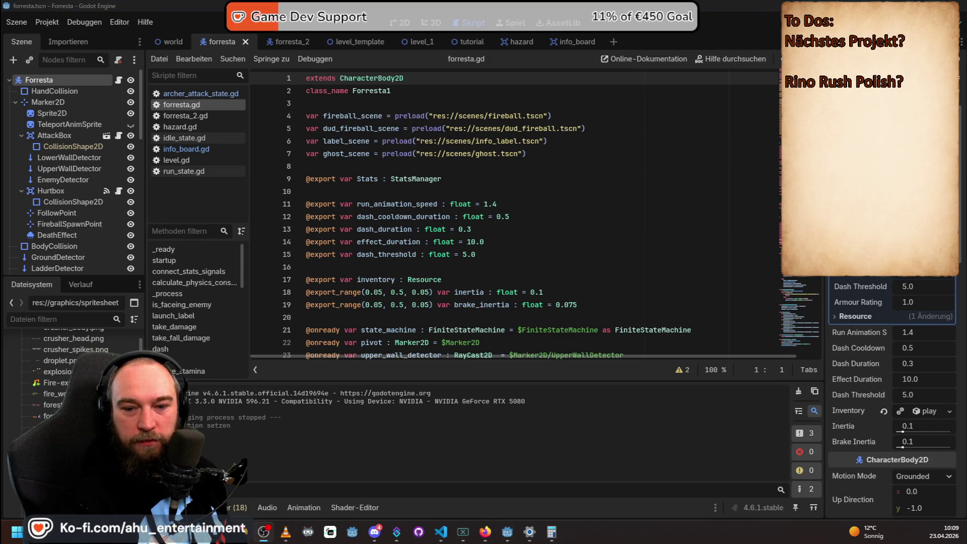
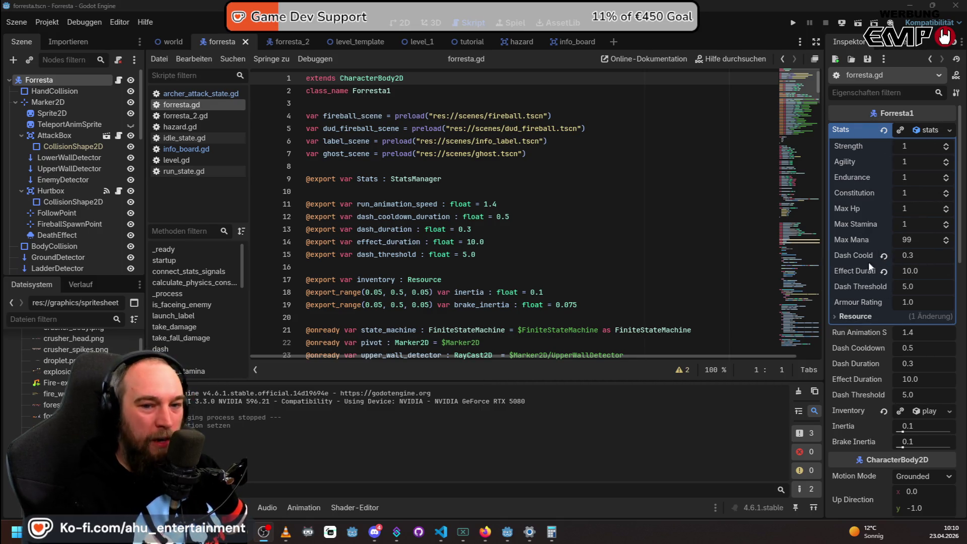
Scroll through the forresta.gd script to read its code.
scroll(882, 238, "down", 2)
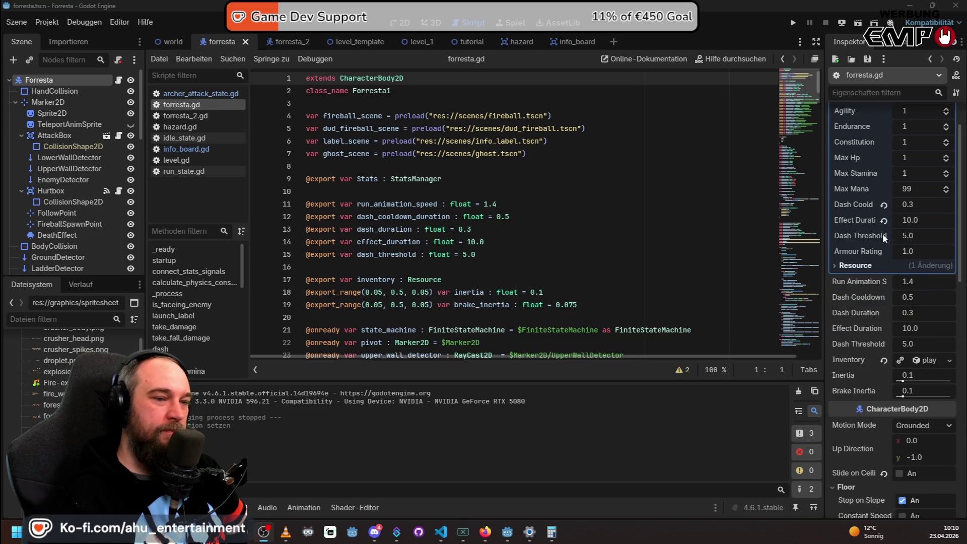
scroll(909, 275, "down", 8)
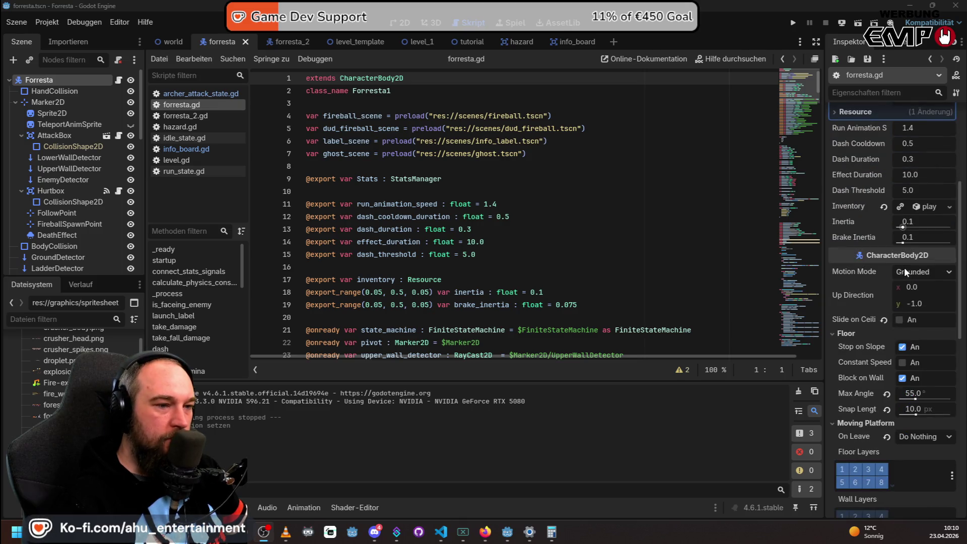
scroll(902, 258, "down", 2)
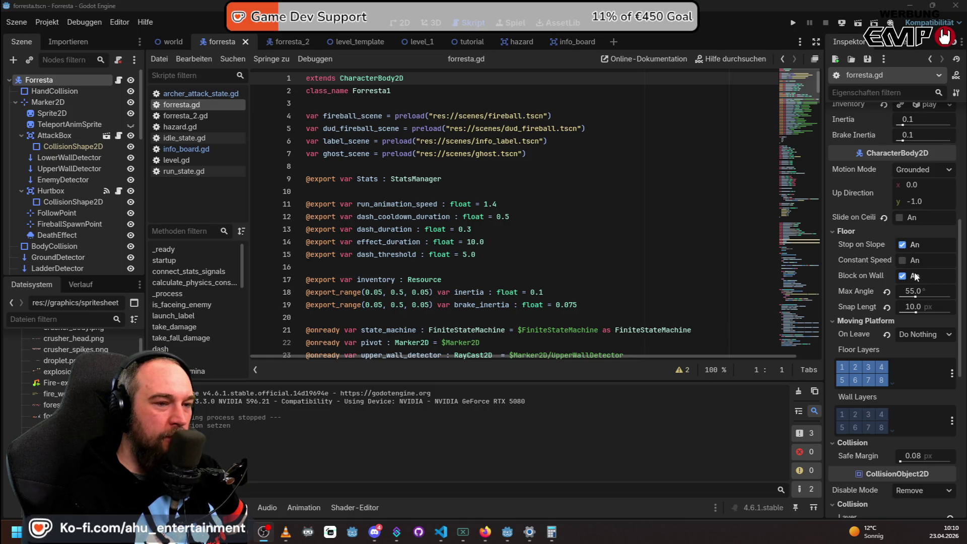
scroll(904, 272, "down", 6)
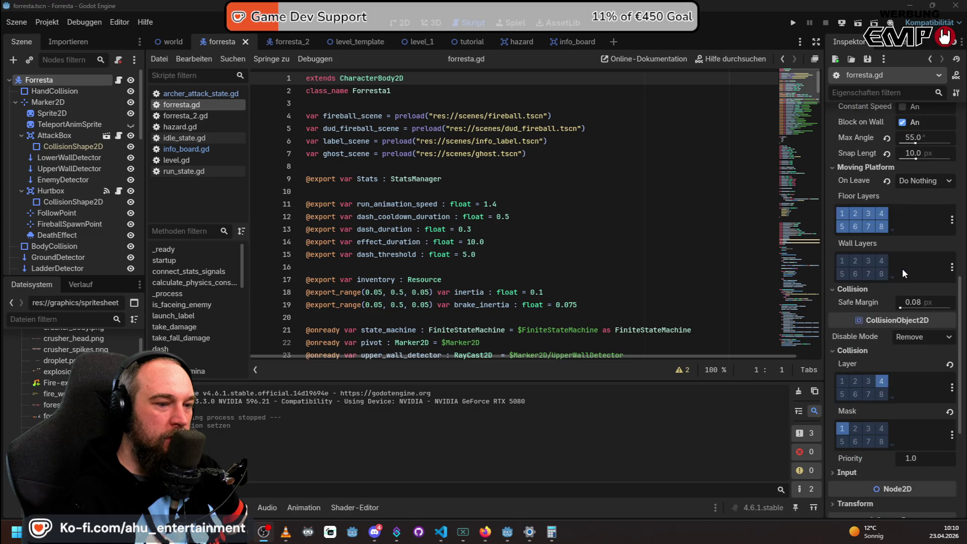
scroll(902, 257, "down", 9)
scroll(900, 249, "up", 10)
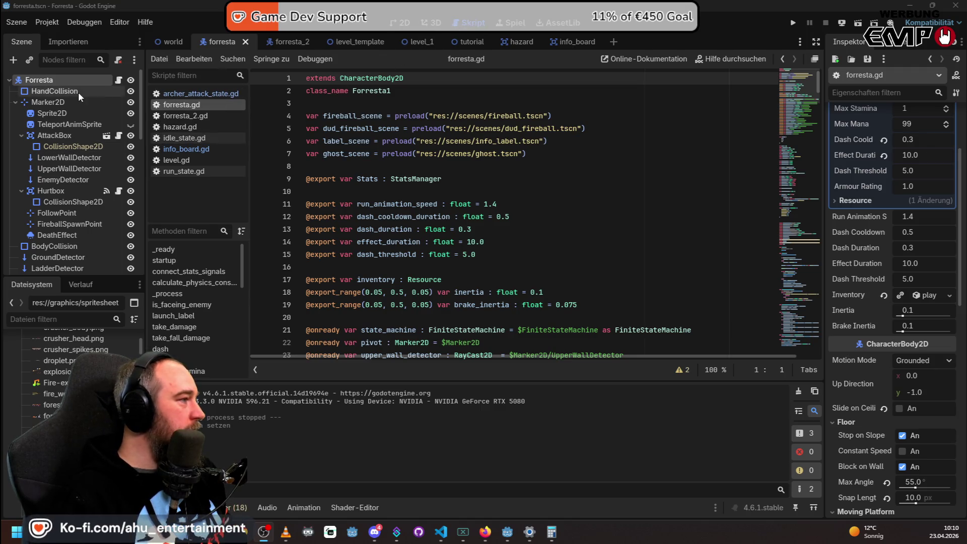
left_click(463, 204)
scroll(483, 202, "down", 6)
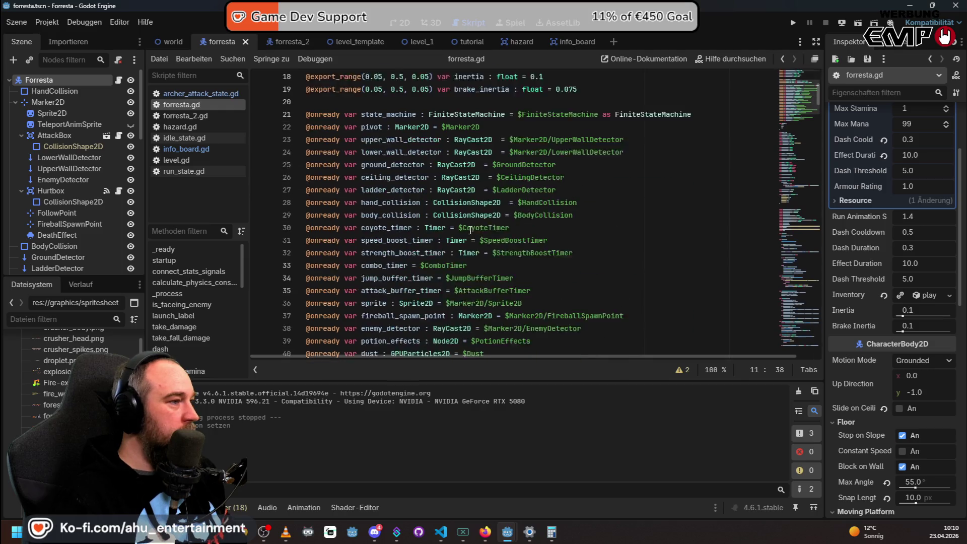
scroll(487, 198, "down", 4)
scroll(454, 190, "up", 4)
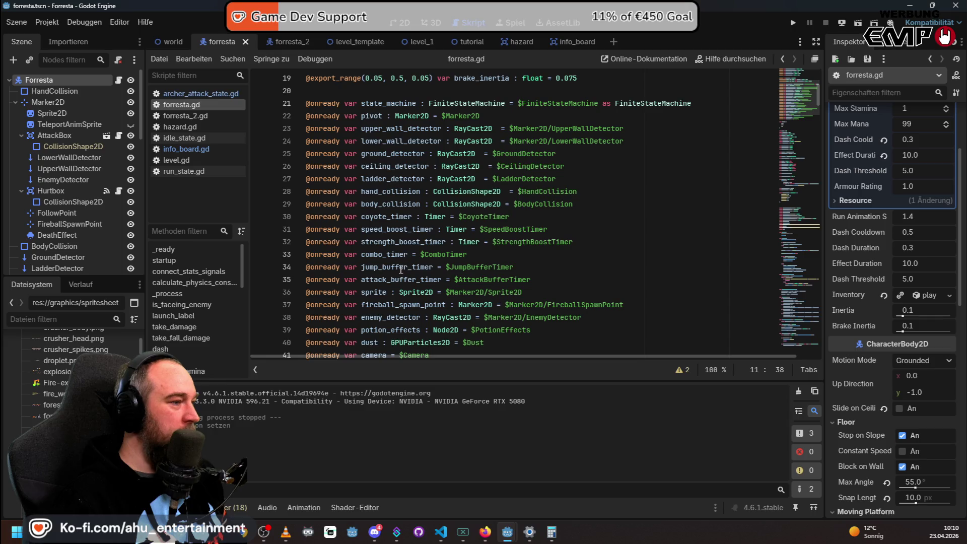
Search forresta.gd for 'jump' and cycle through all 9 matches back to line 34.
left_click(393, 242)
key("ctrl+f")
type("jump")
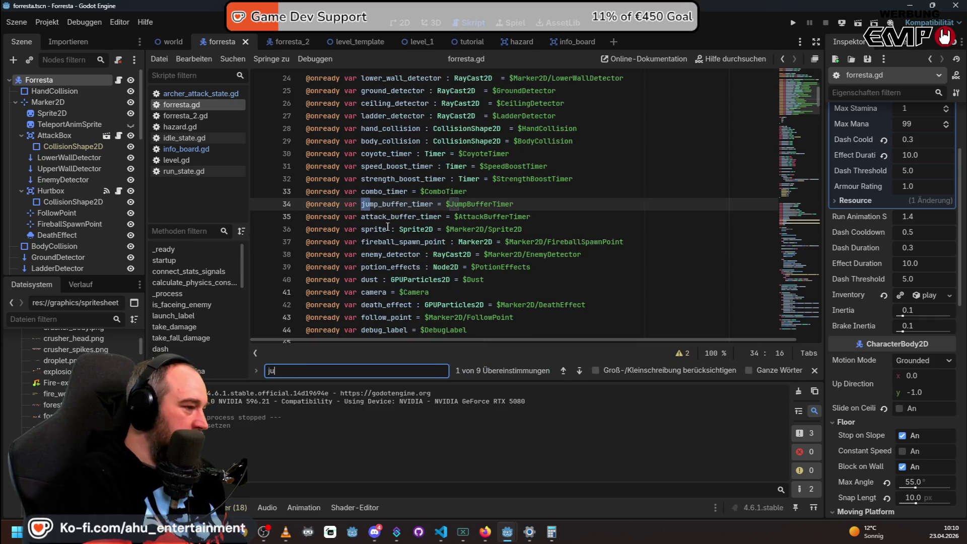
key("Return")
key("Return")
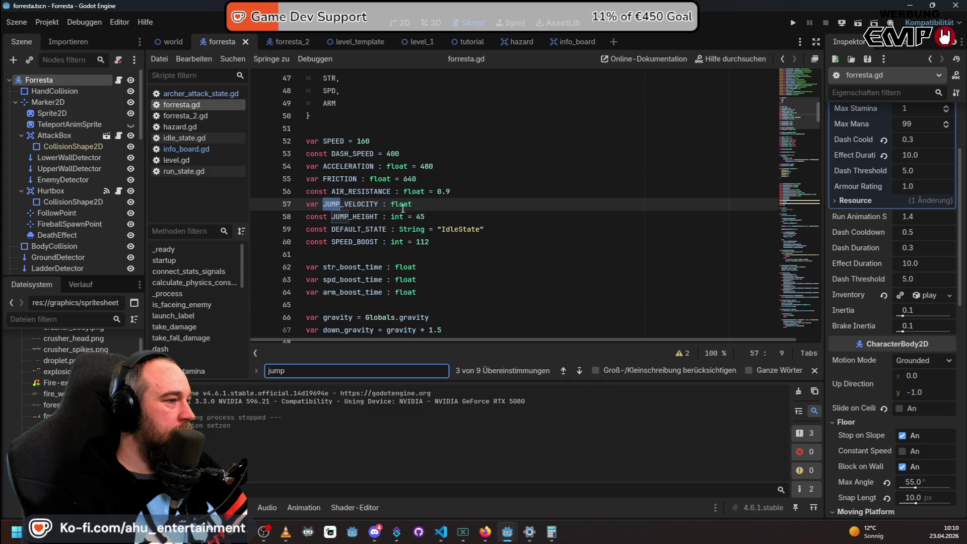
key("Return")
key("Return")
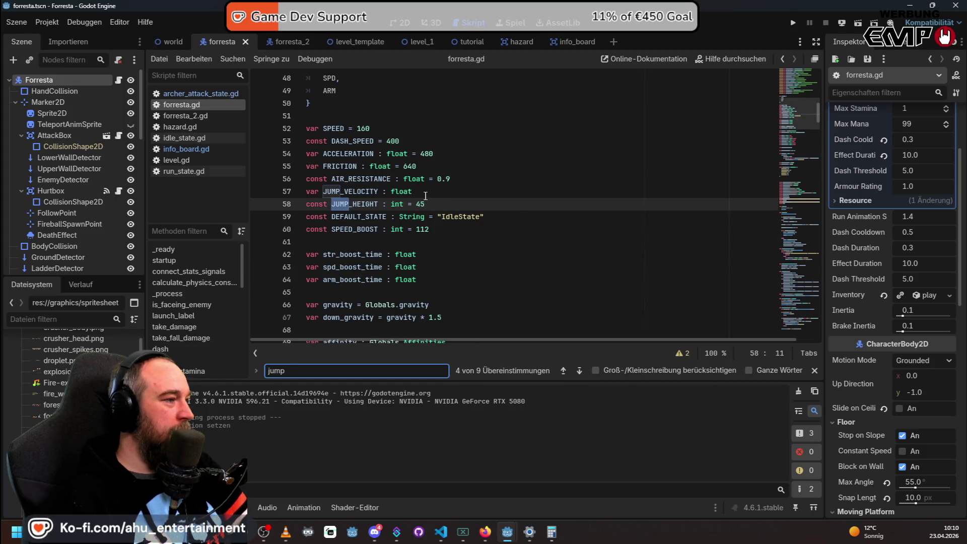
key("Return")
key("Return")
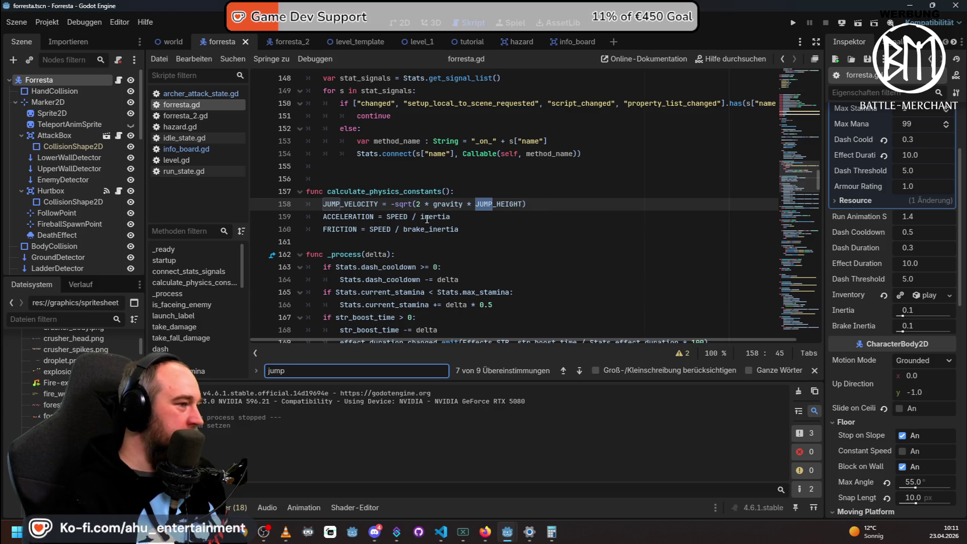
key("Return")
key("Return")
key("Return")
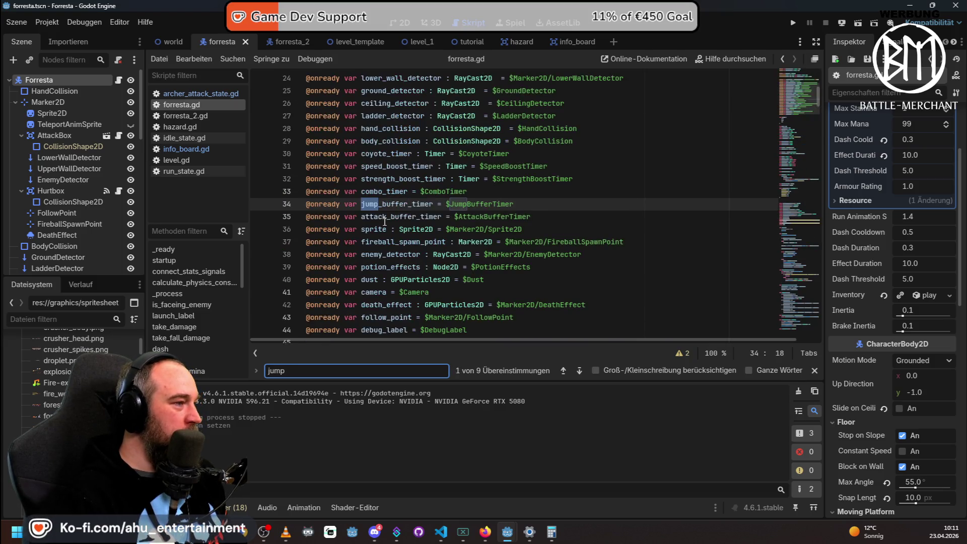
Change the search term to 'gravit' and open globals.gd from the FileSystem filtered by 'gl'.
key("ctrl+a")
type("gravit")
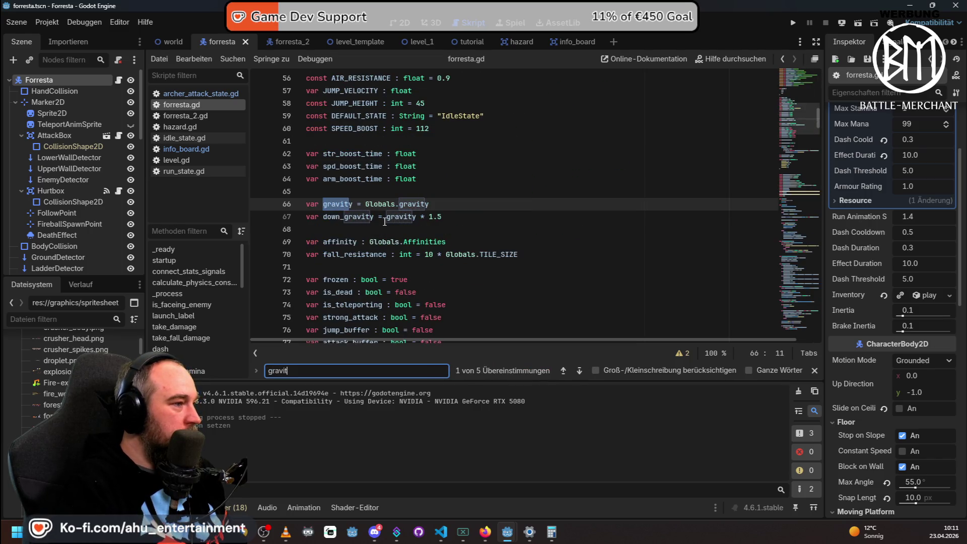
left_click(69, 325)
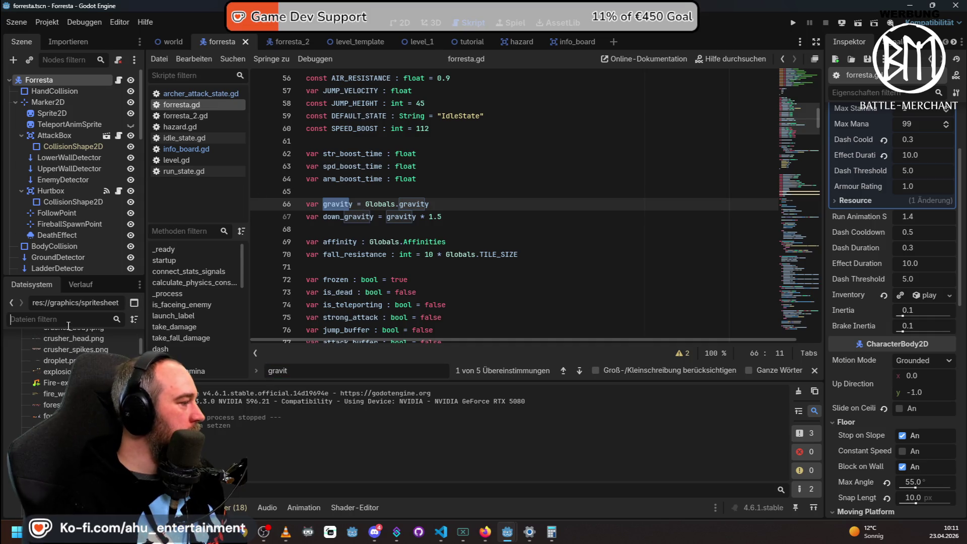
type("gol")
key("BackSpace")
type("glo")
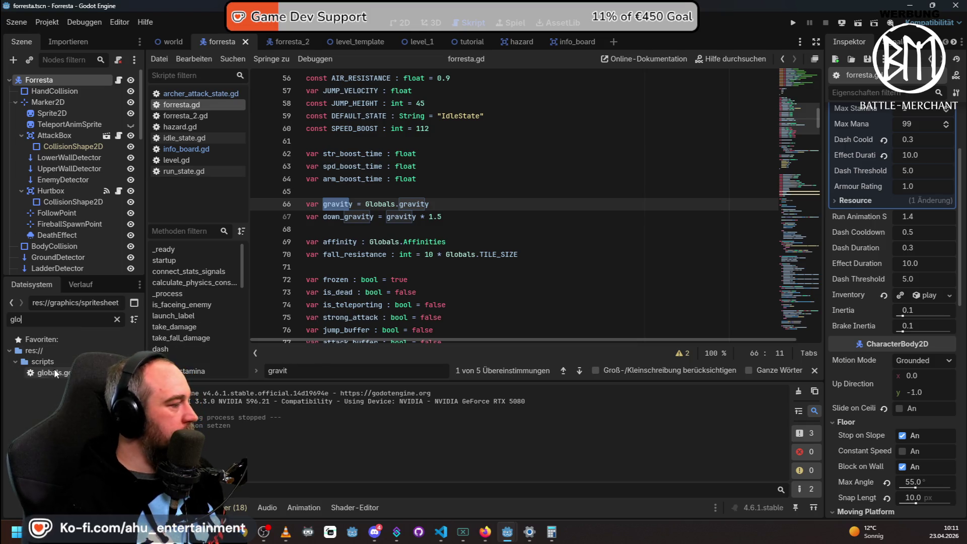
double_click(54, 372)
Search globals.gd for 'gravity' to reach its definition on line 178.
scroll(317, 242, "down", 10)
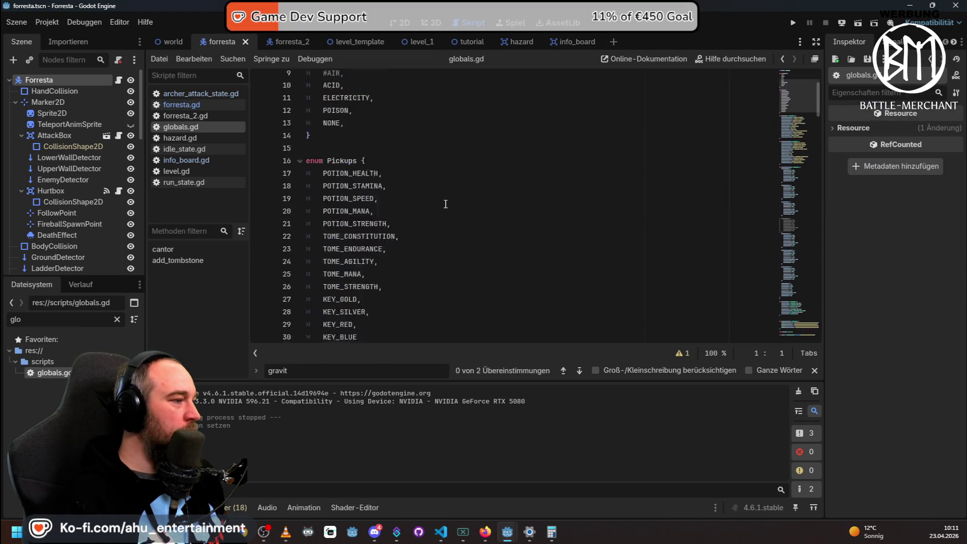
left_click(499, 192)
key("ctrl+f")
type("gravity")
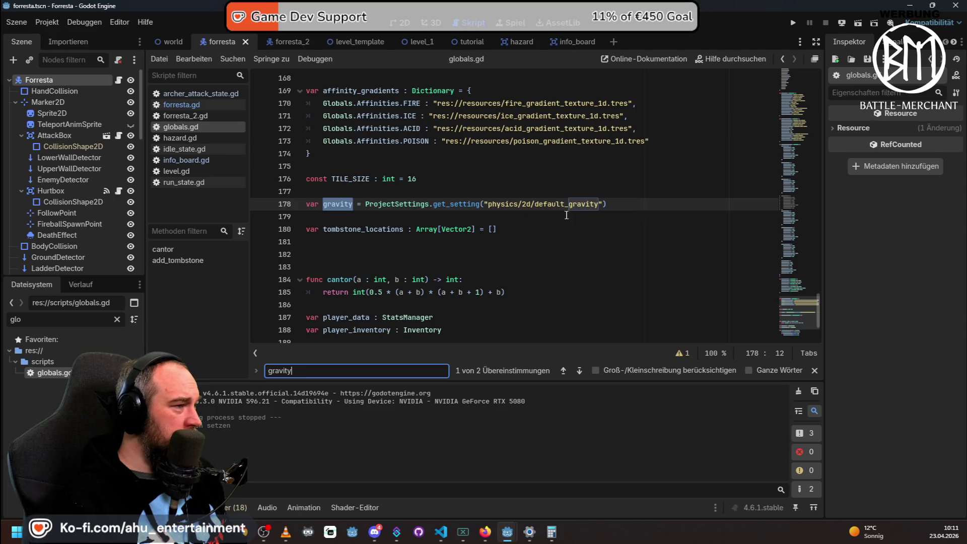
Try the FileSystem filter with 'defa', 'project', 'Proje' and 'setti', then clear it.
left_click_drag(69, 320, 6, 324)
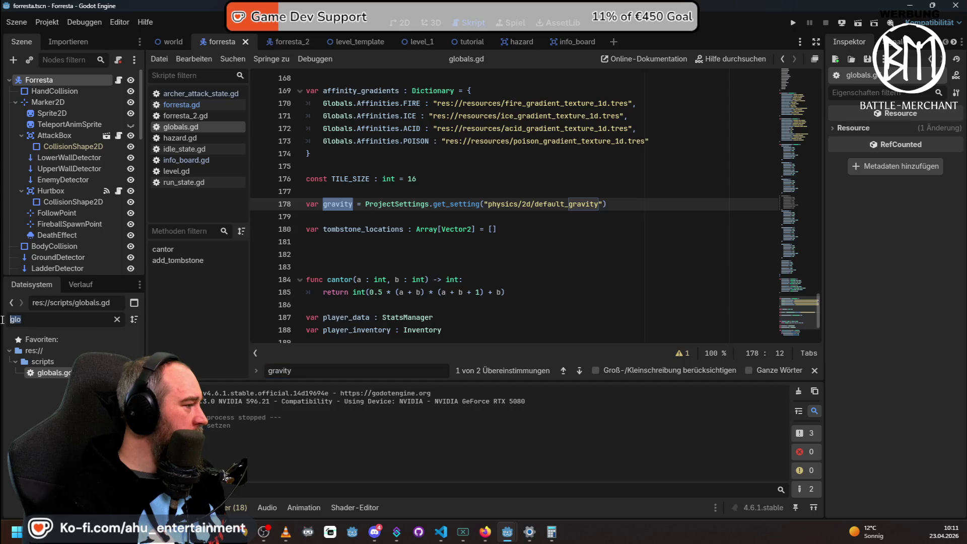
type("defa")
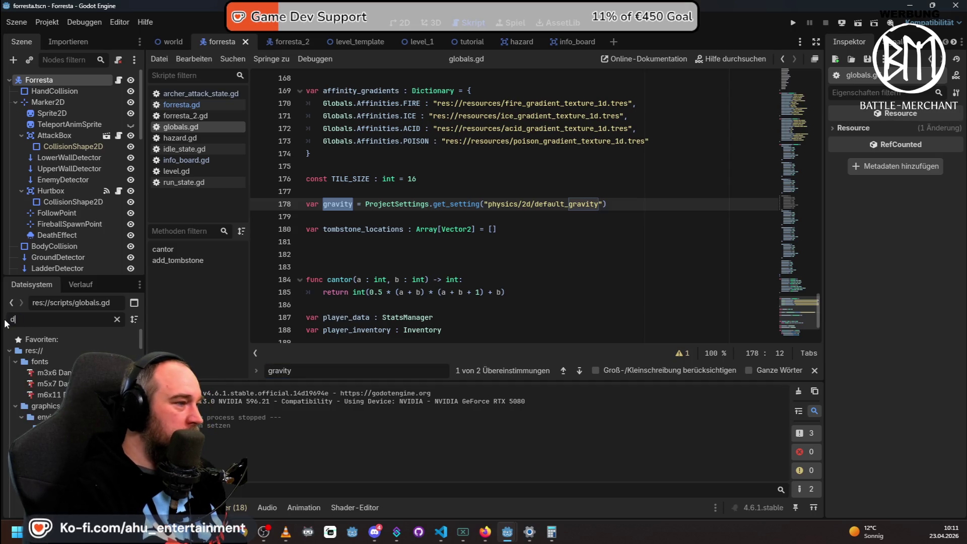
key("BackSpace")
key("BackSpace")
key("BackSpace")
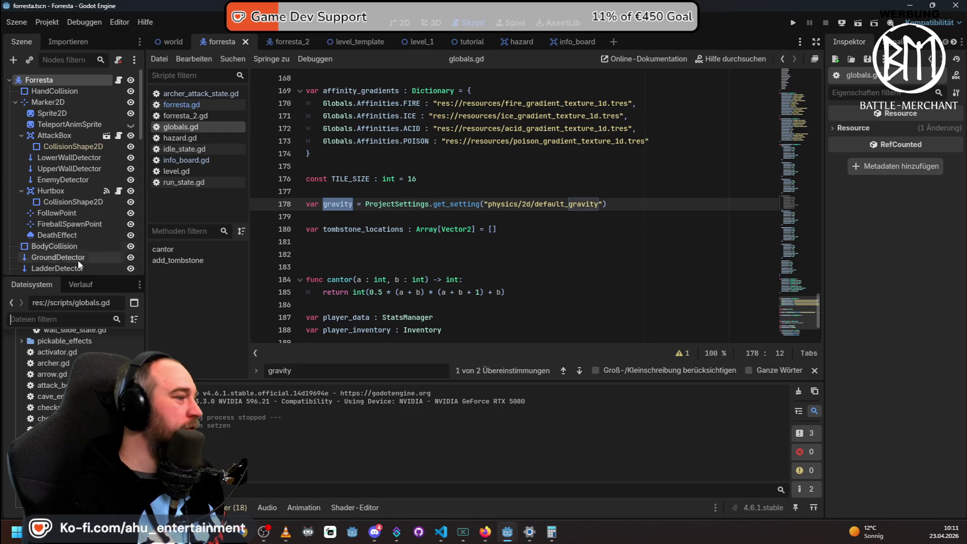
type("project")
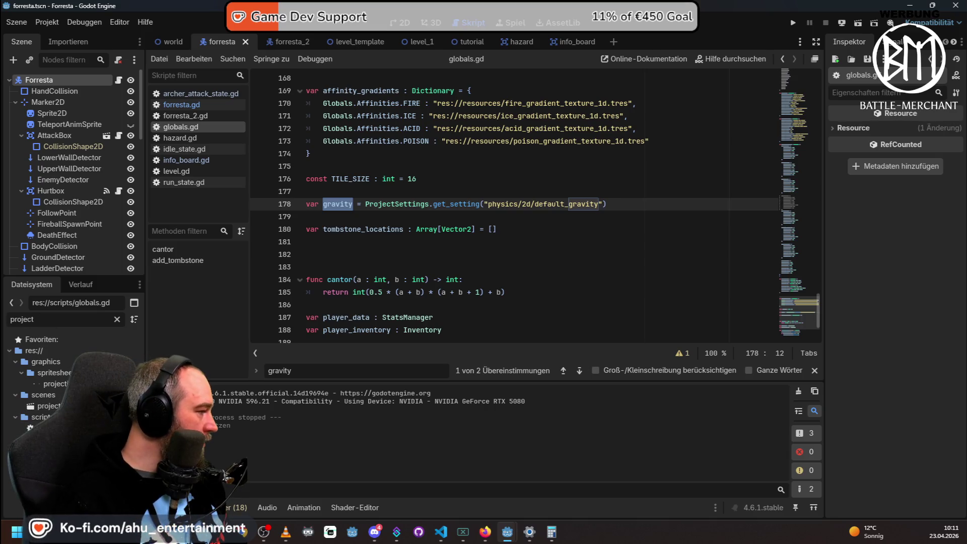
key("BackSpace")
key("BackSpace")
key("BackSpace")
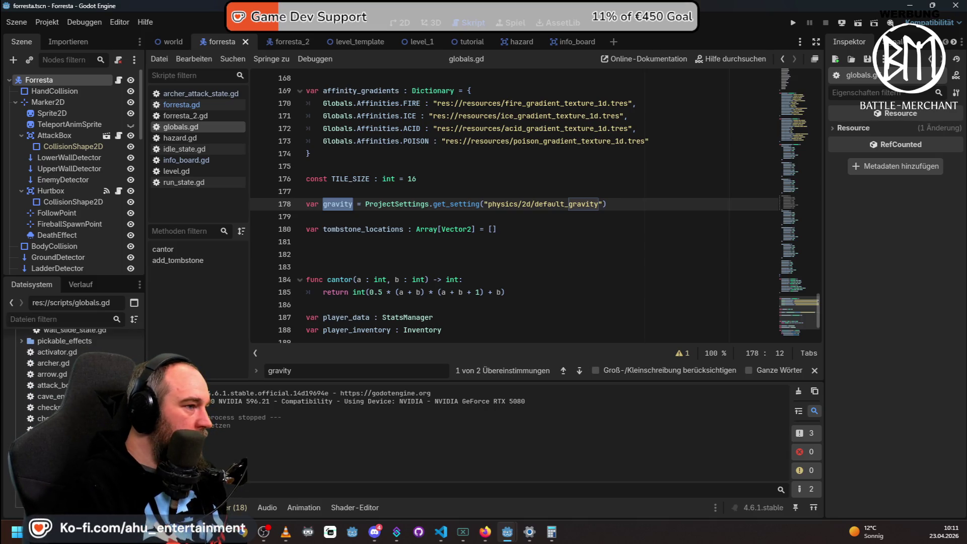
type("Proje")
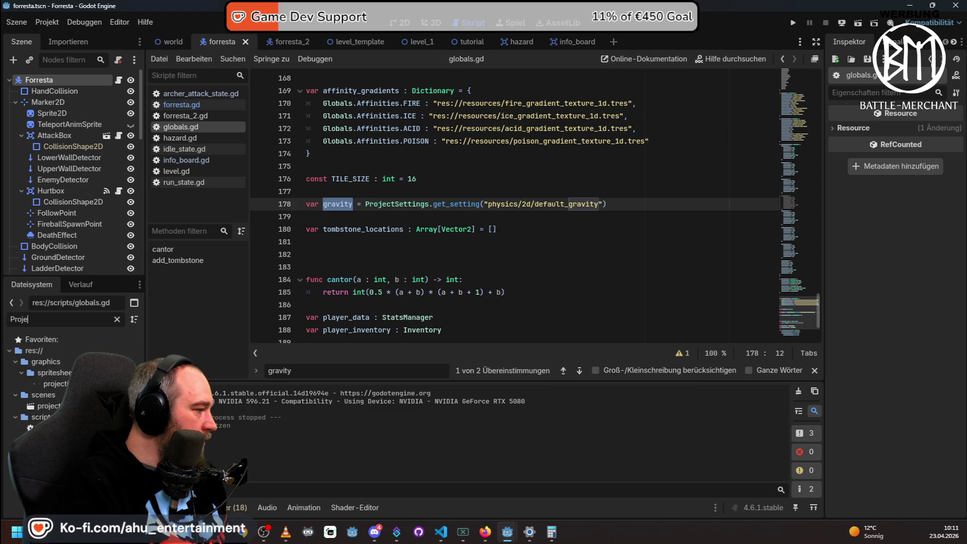
key("BackSpace")
key("BackSpace")
key("BackSpace")
type("setti")
key("BackSpace")
key("BackSpace")
key("BackSpace")
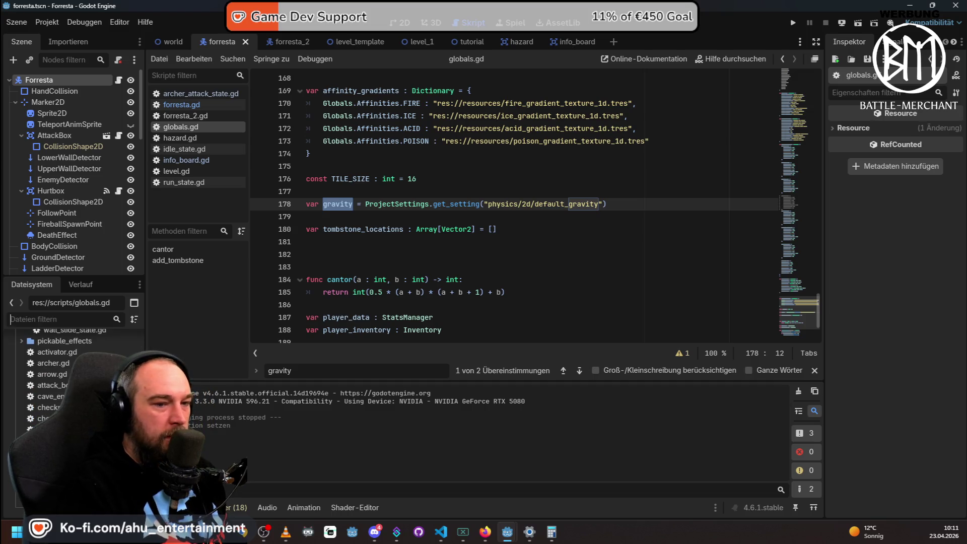
Read the ProjectSettings.get_setting documentation on line 178, then open Project Settings.
left_click(397, 203)
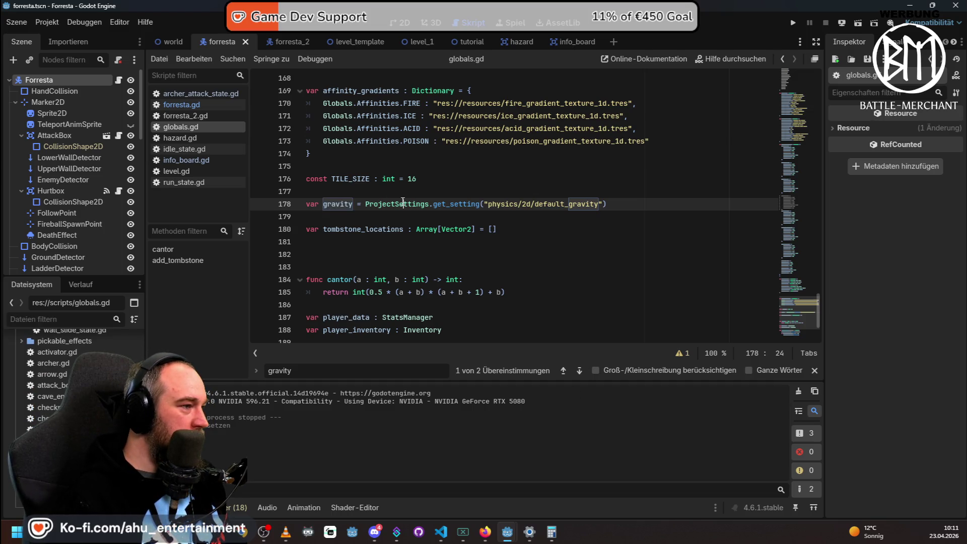
mouse_move(397, 203)
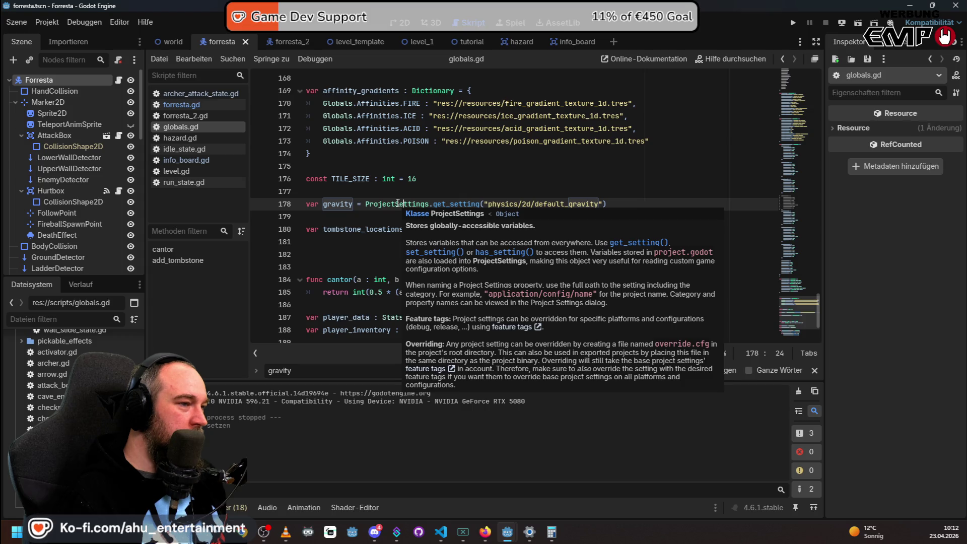
mouse_move(443, 203)
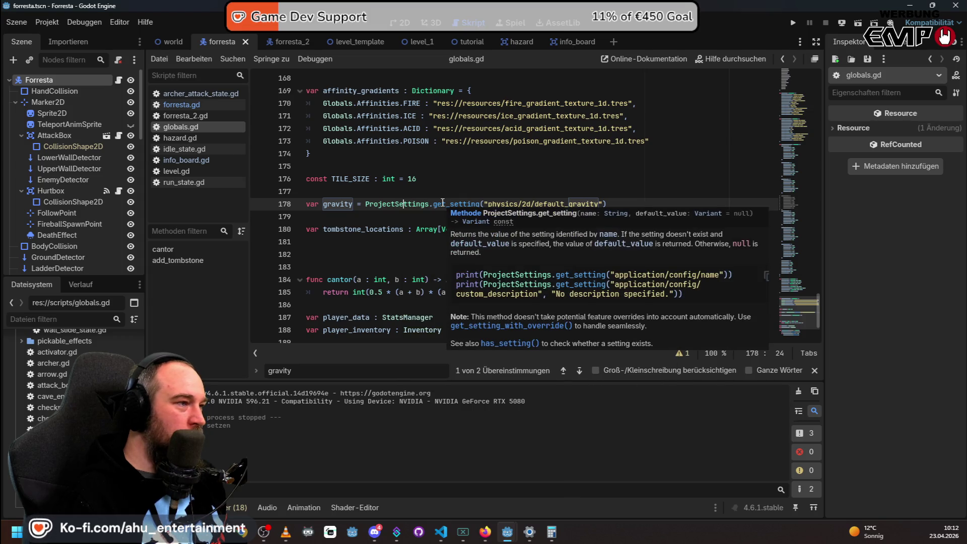
left_click(51, 22)
left_click(63, 40)
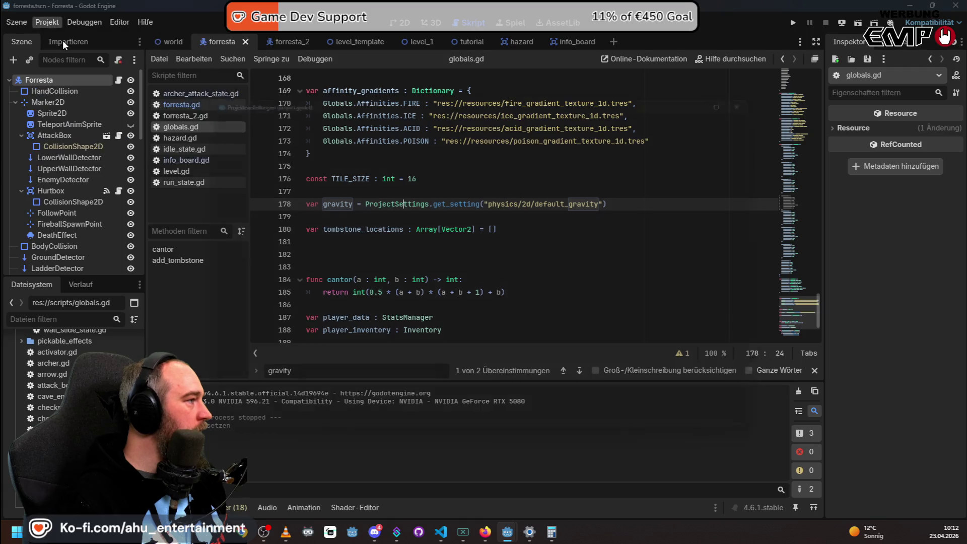
Browse the Localization, Autoload and Import Defaults tabs, then return to General.
left_click(364, 107)
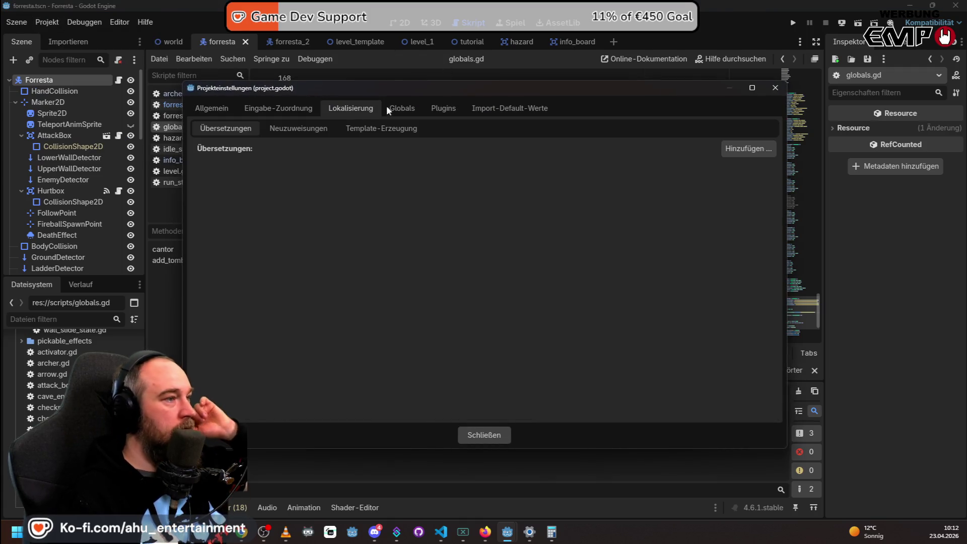
left_click(406, 106)
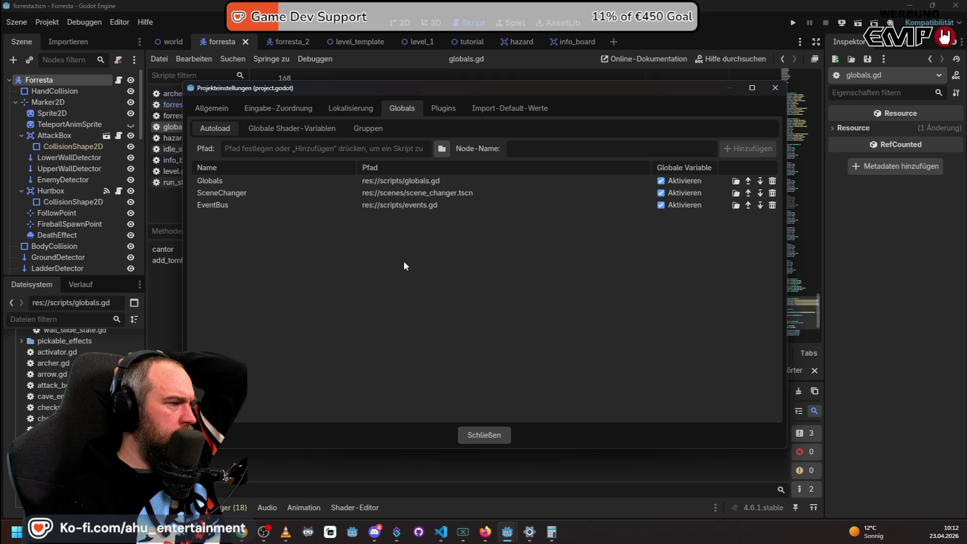
left_click(529, 108)
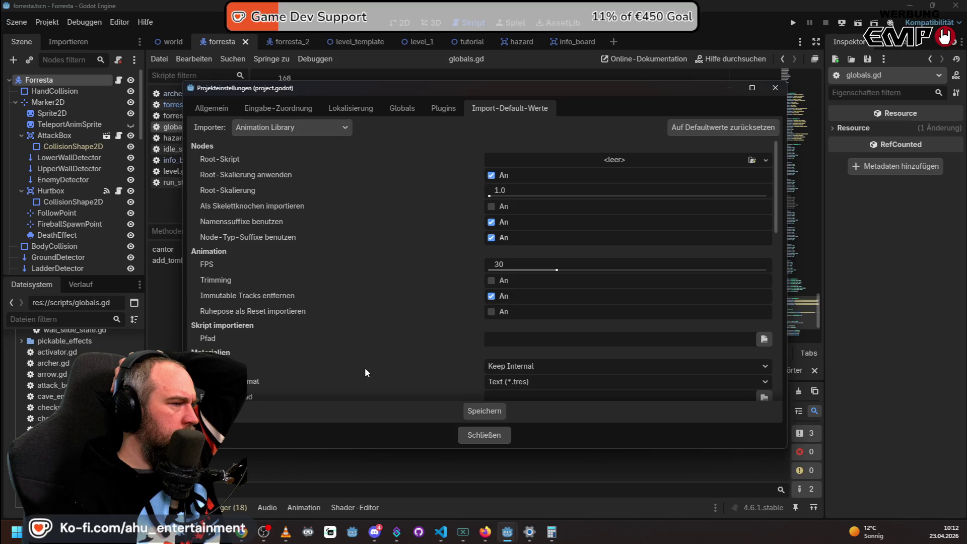
scroll(365, 352, "down", 5)
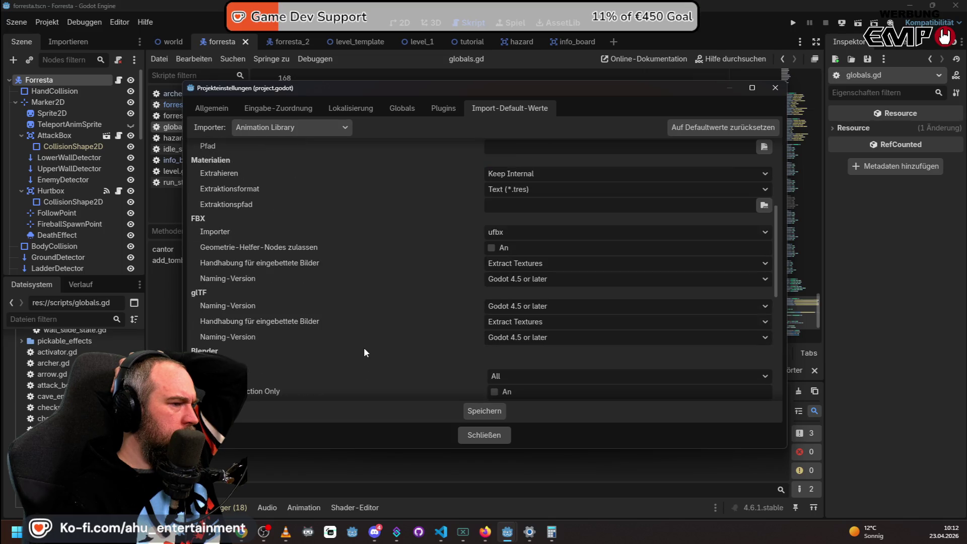
scroll(364, 346, "down", 7)
scroll(364, 347, "up", 5)
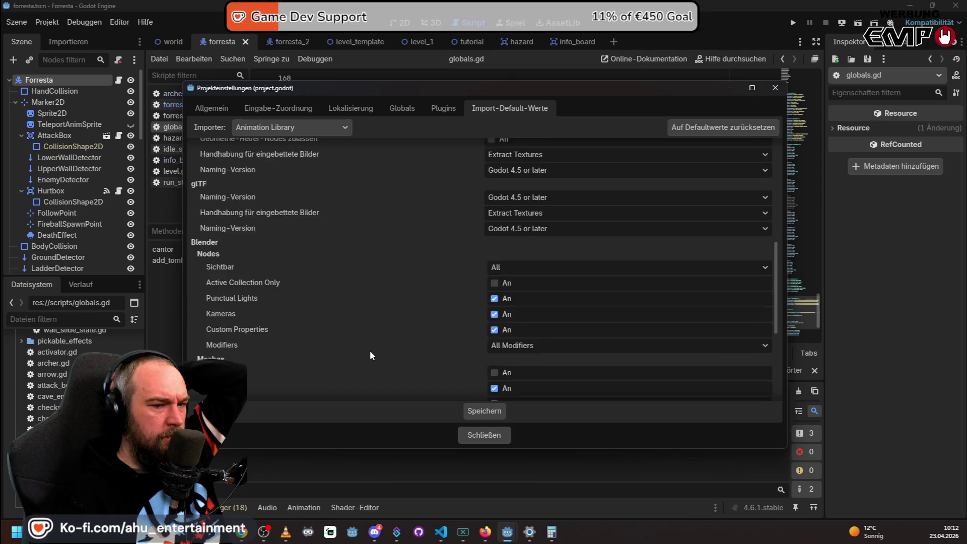
scroll(364, 349, "up", 10)
left_click(211, 108)
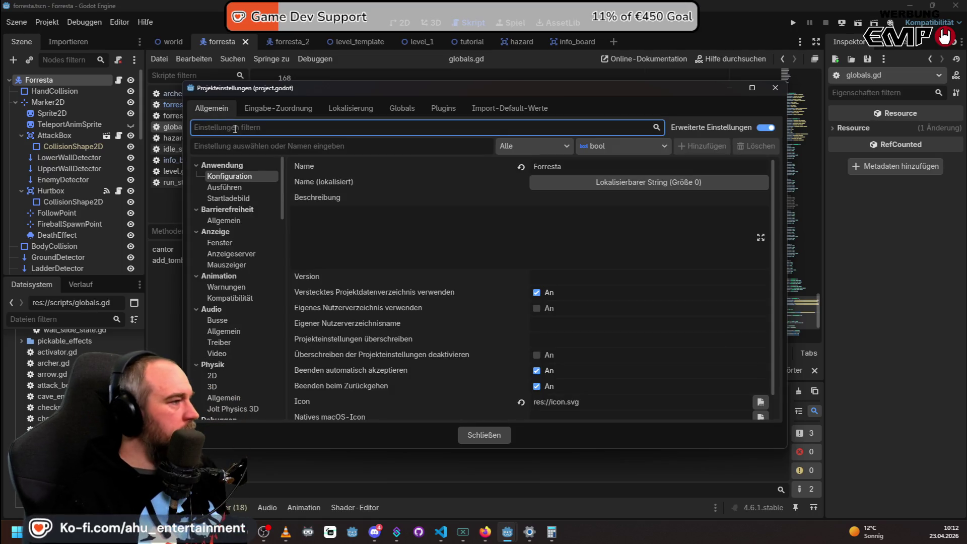
Review the Physics and 2D physics settings, keeping the 2D physics engine at DEFAULT.
left_click(224, 377)
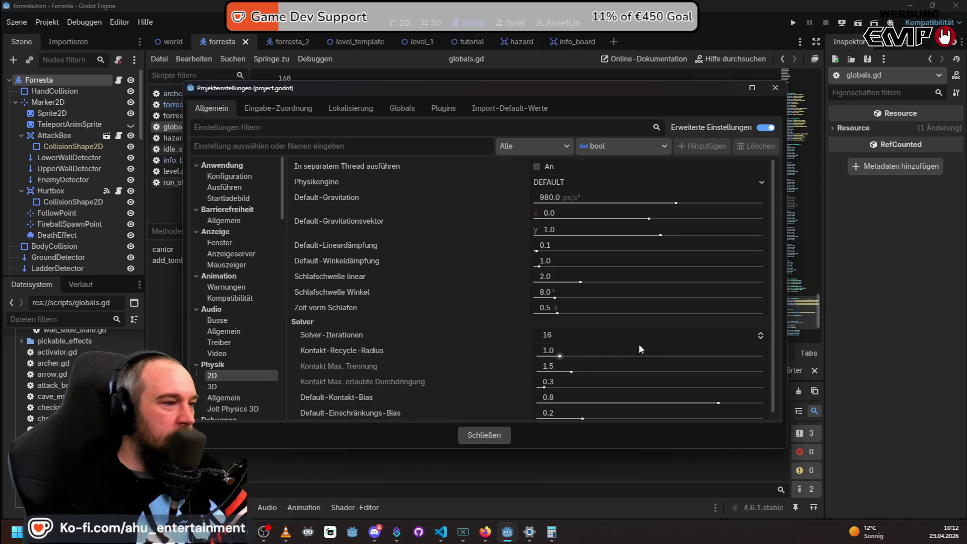
scroll(583, 252, "down", 1)
scroll(531, 344, "up", 1)
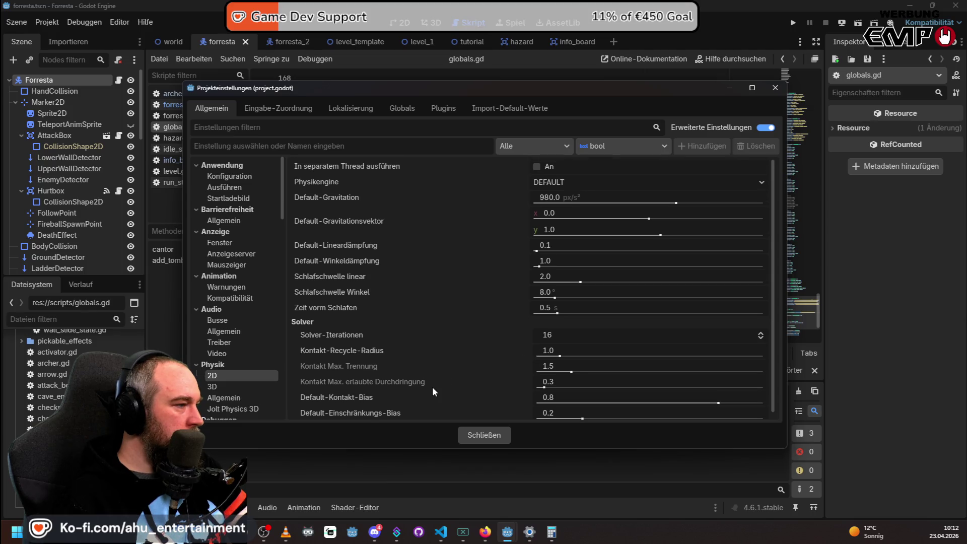
left_click(226, 399)
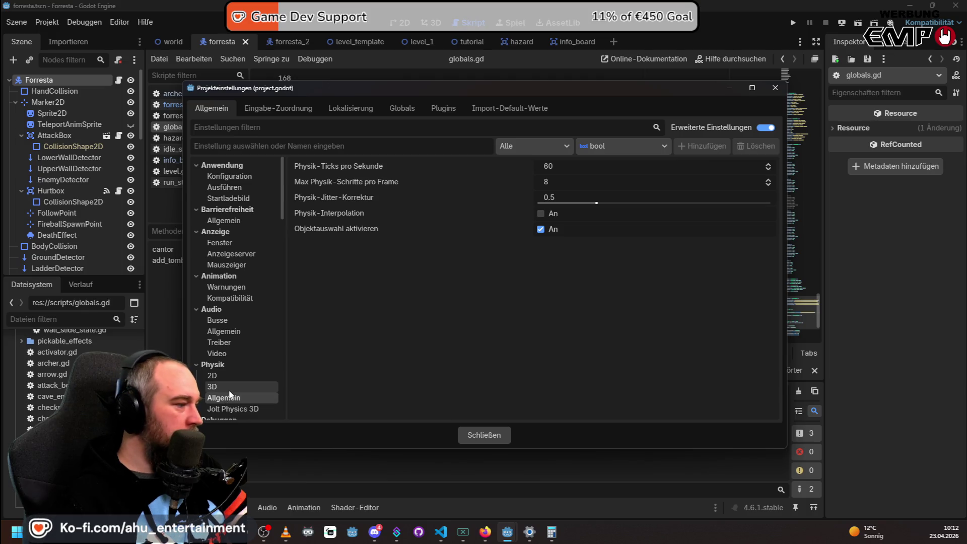
left_click(214, 375)
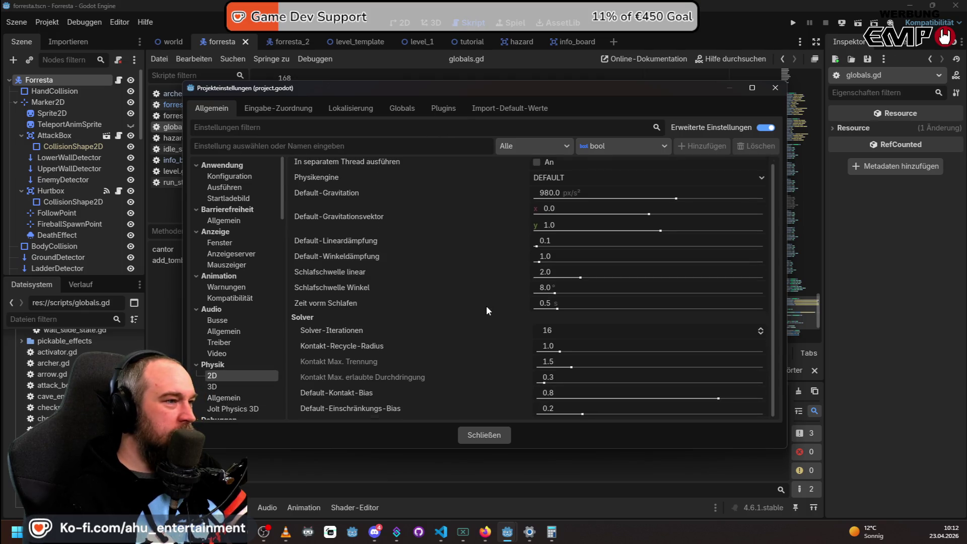
mouse_move(462, 88)
left_mouse_down()
mouse_move(860, 410)
mouse_move(488, 183)
mouse_move(470, 75)
left_mouse_up()
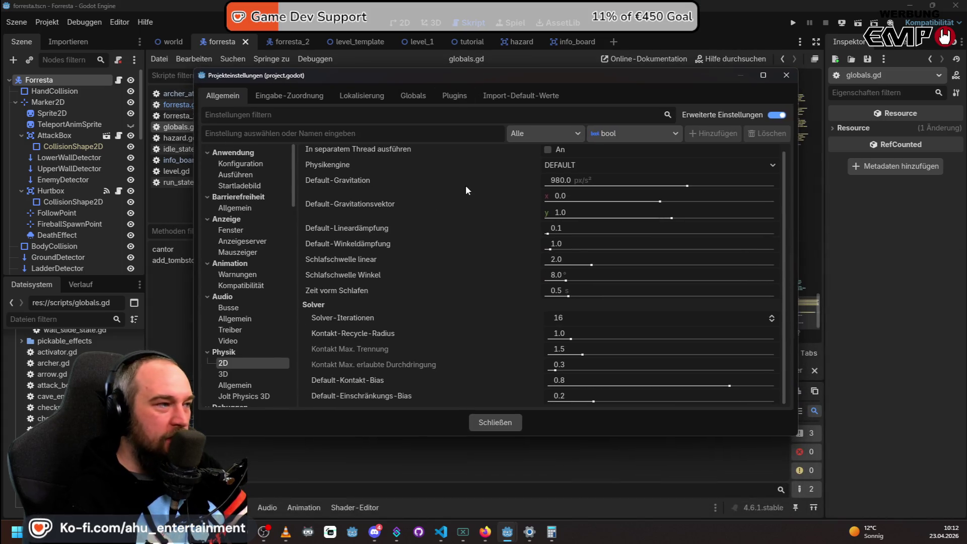
left_click(577, 164)
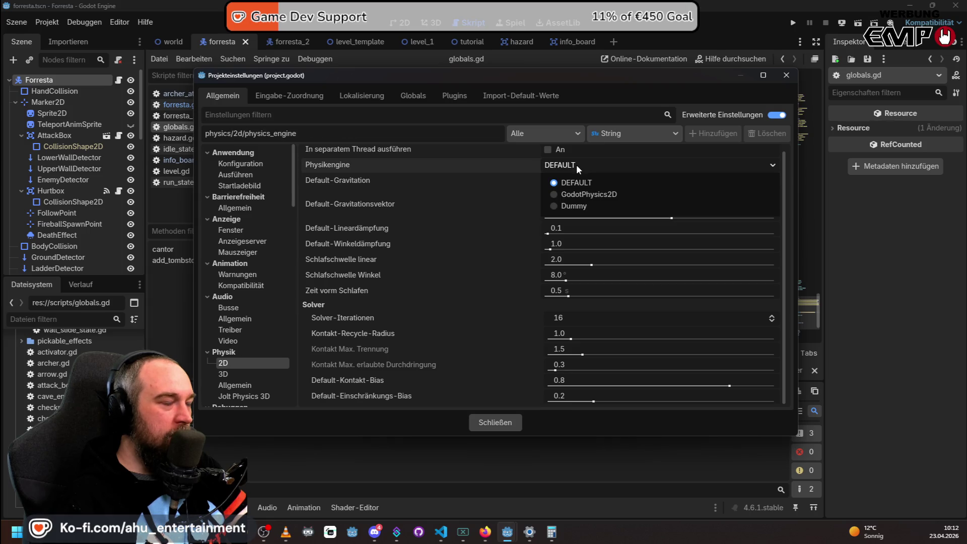
left_click(463, 161)
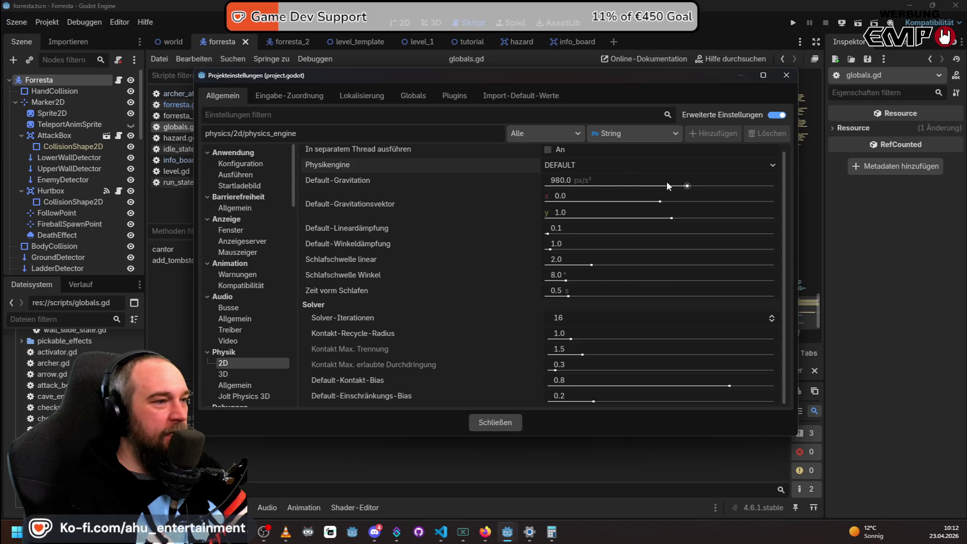
Set Default Gravity to 500 px/s², close Project Settings and run the game.
left_click_drag(688, 189, 653, 187)
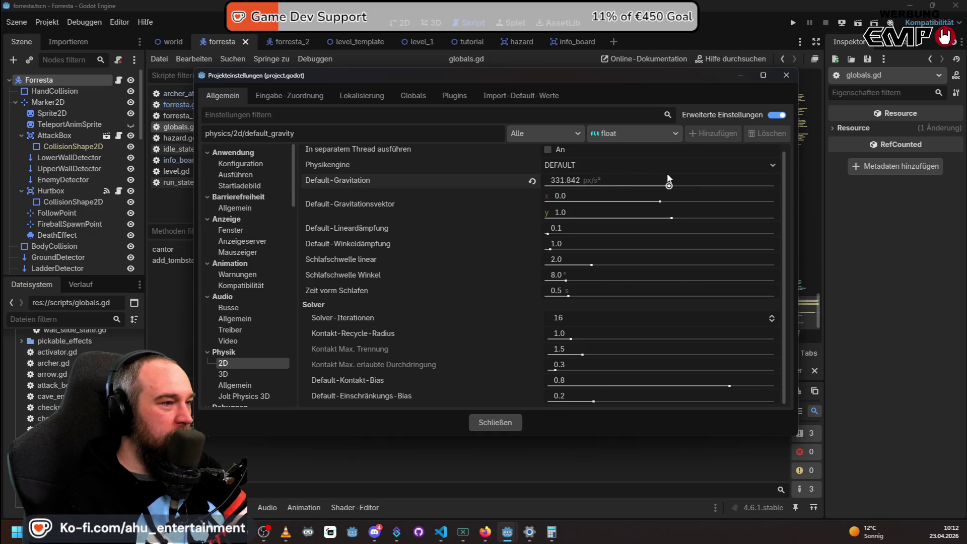
left_click(797, 23)
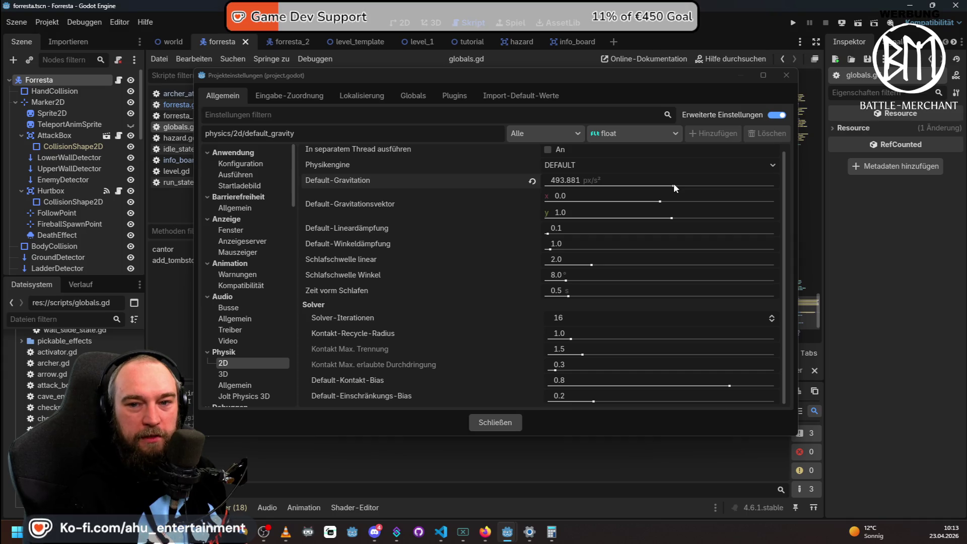
left_click(578, 180)
type("900")
key("Return")
left_click(562, 181)
key("Return")
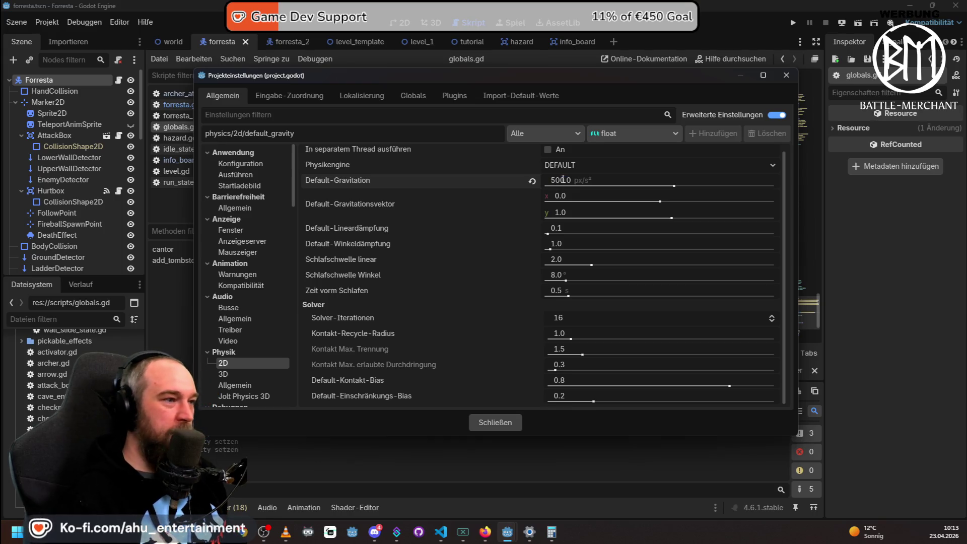
left_click(670, 5)
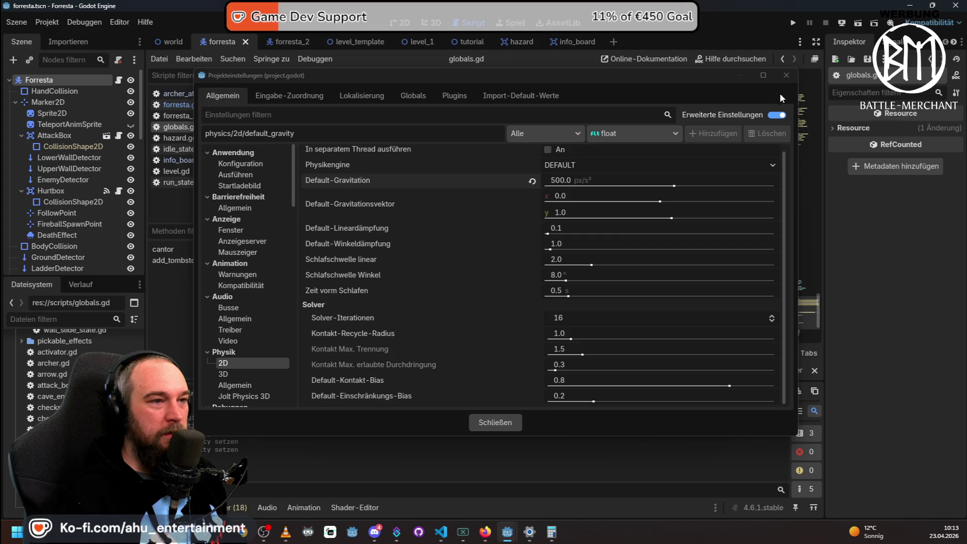
left_click(787, 75)
left_click(794, 23)
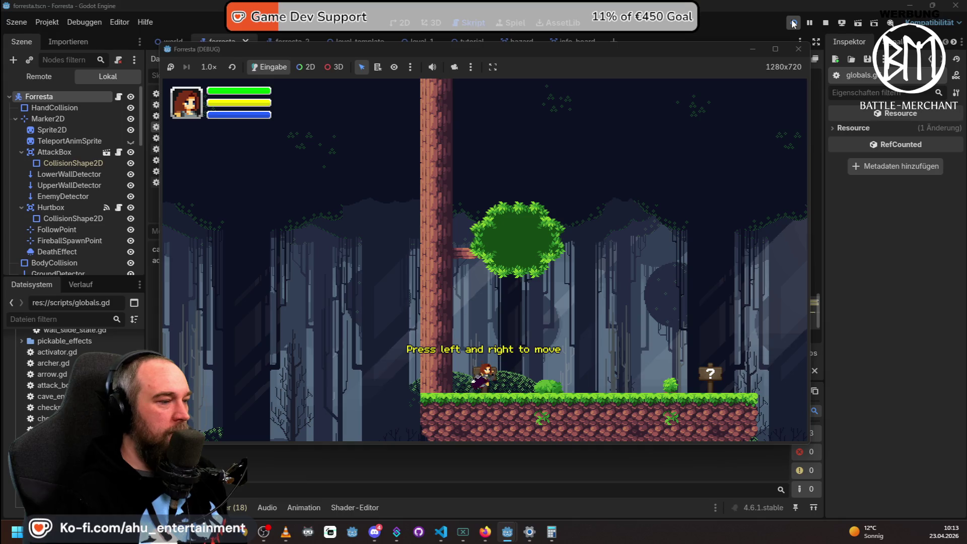
key("Right")
key("space")
key("Right")
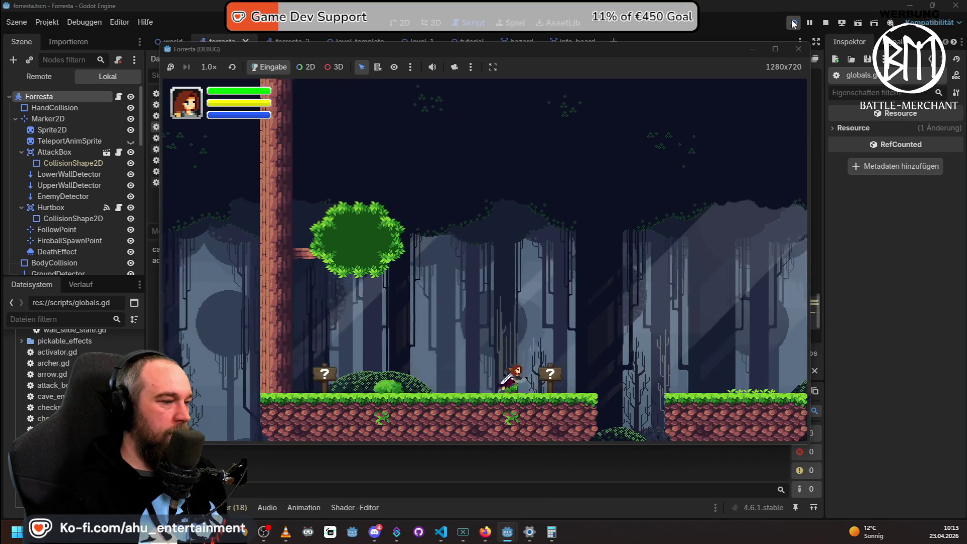
key("space")
key("Left")
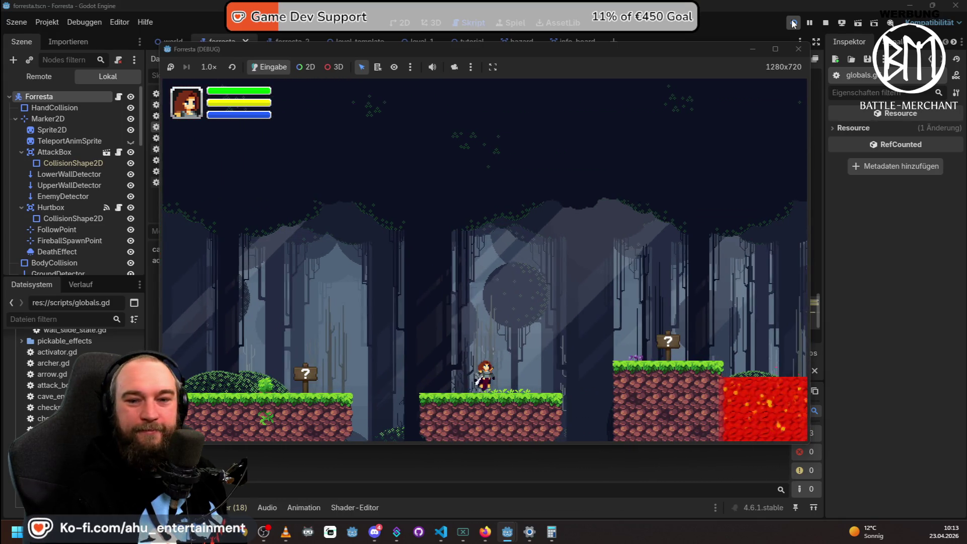
key("space")
key("Left")
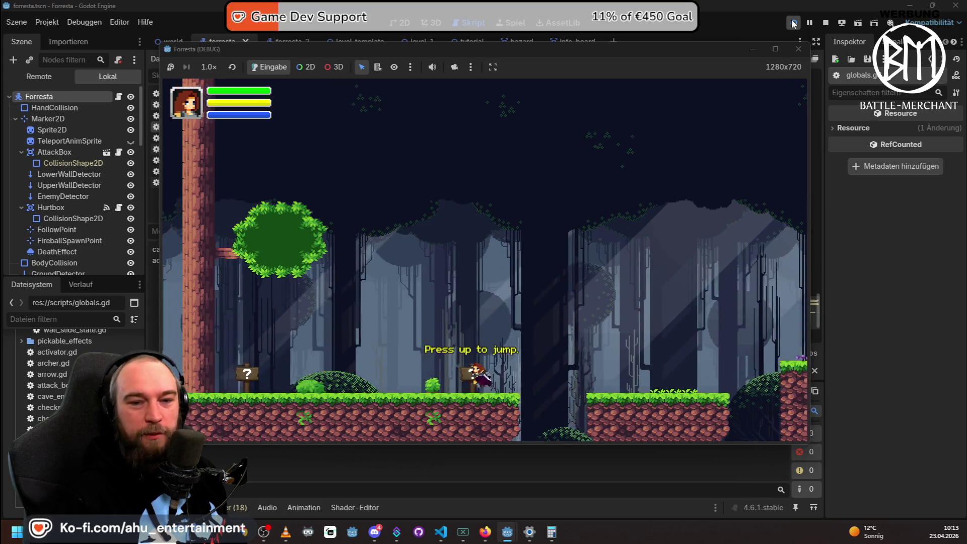
key("Right")
key("space")
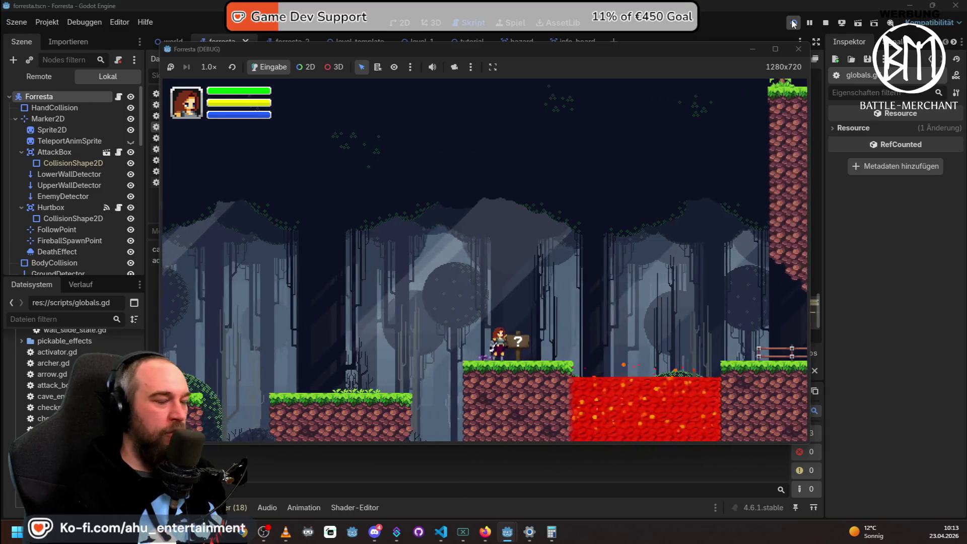
key("Left")
key("space")
key("space")
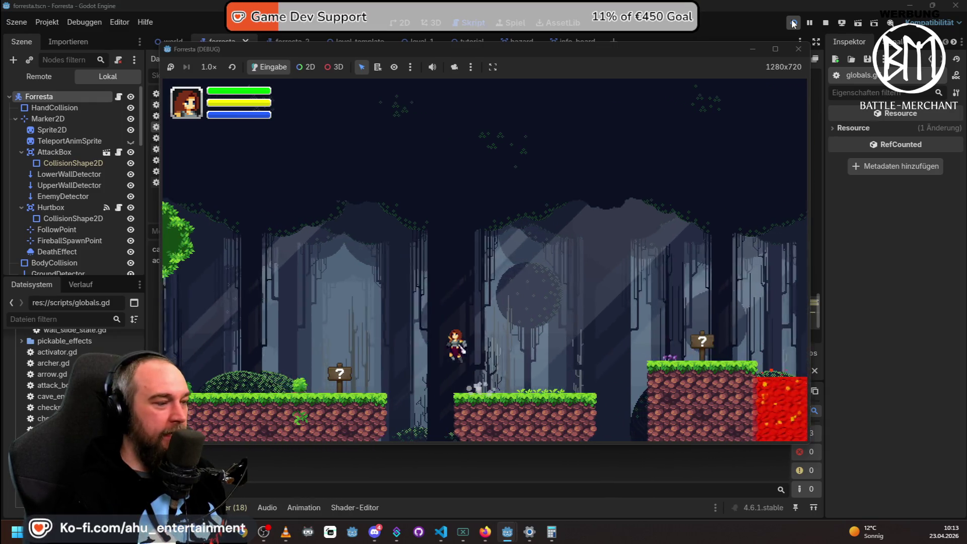
key("Left")
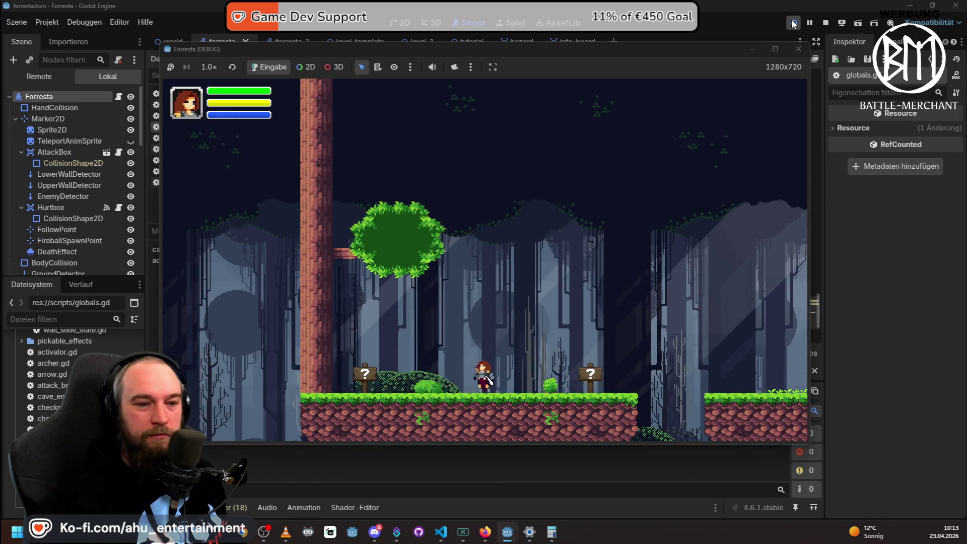
key("Right")
key("space")
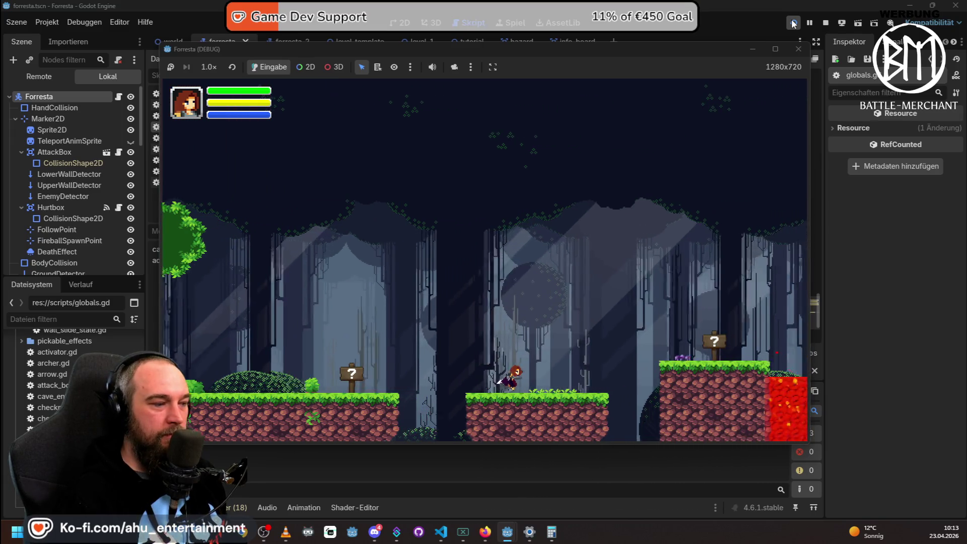
key("Right")
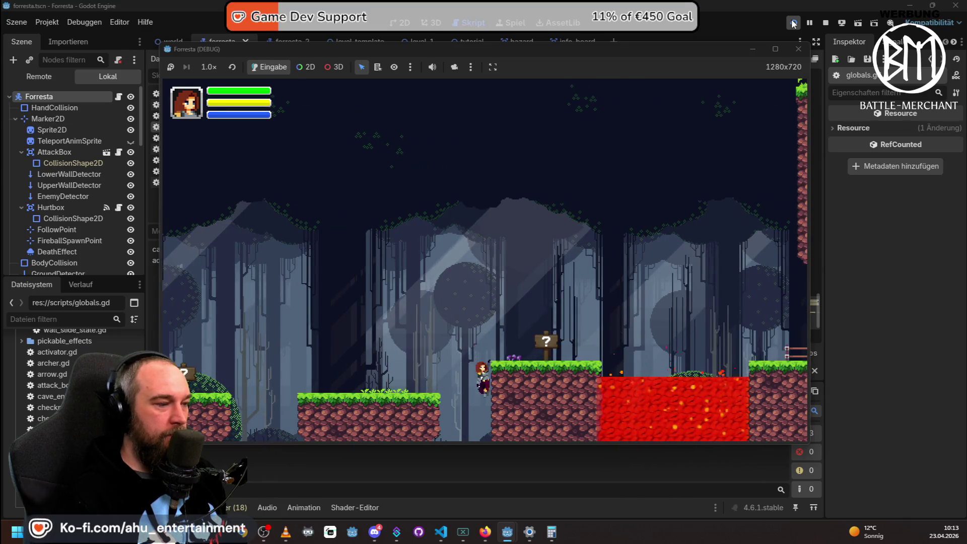
key("Left")
key("space")
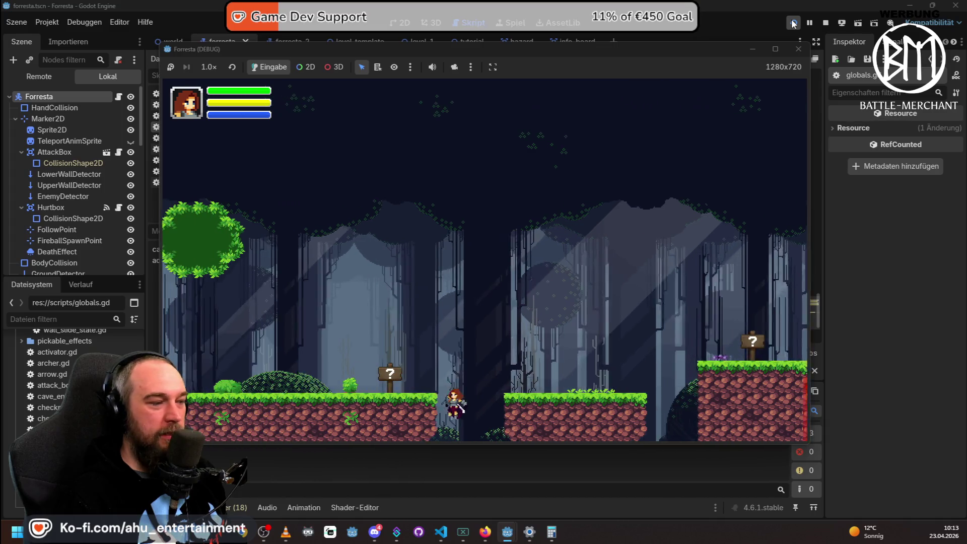
key("Left")
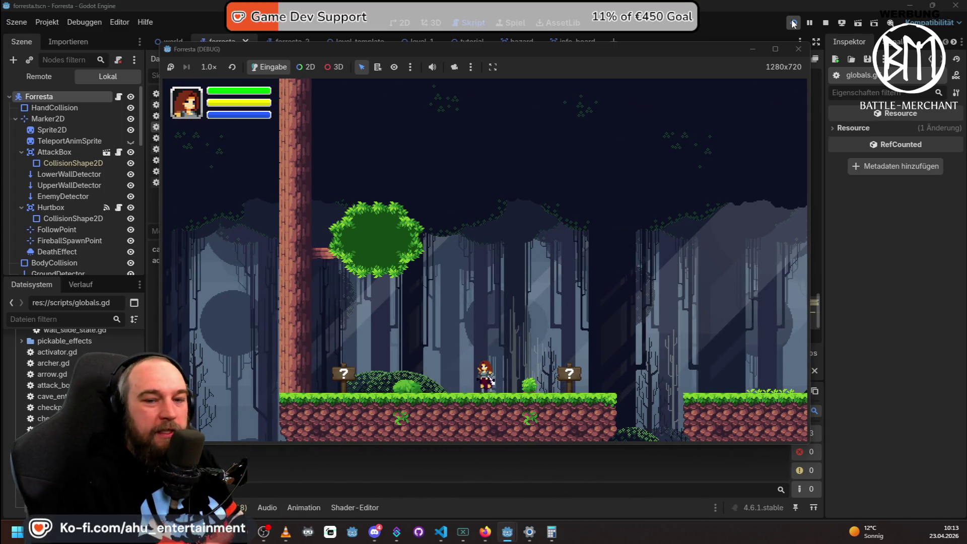
key("Right")
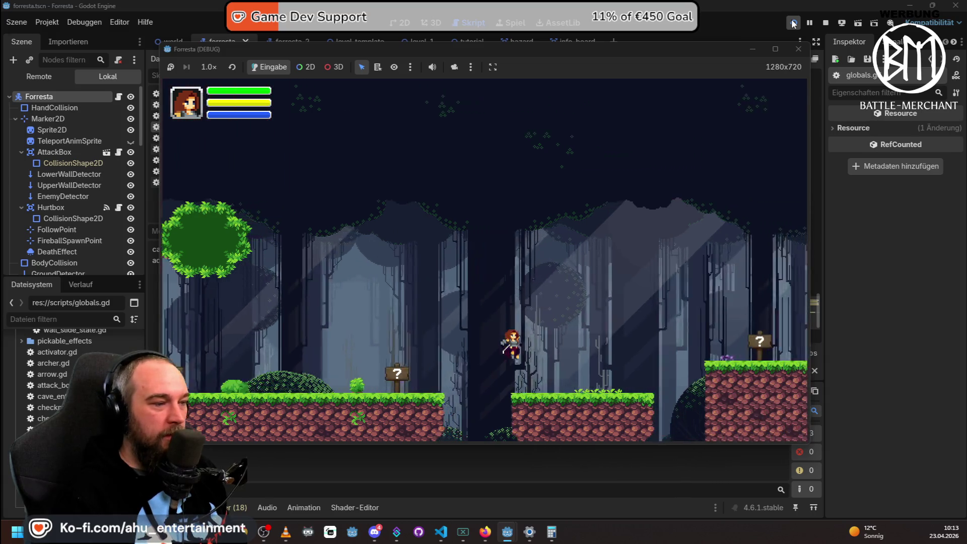
key("Right")
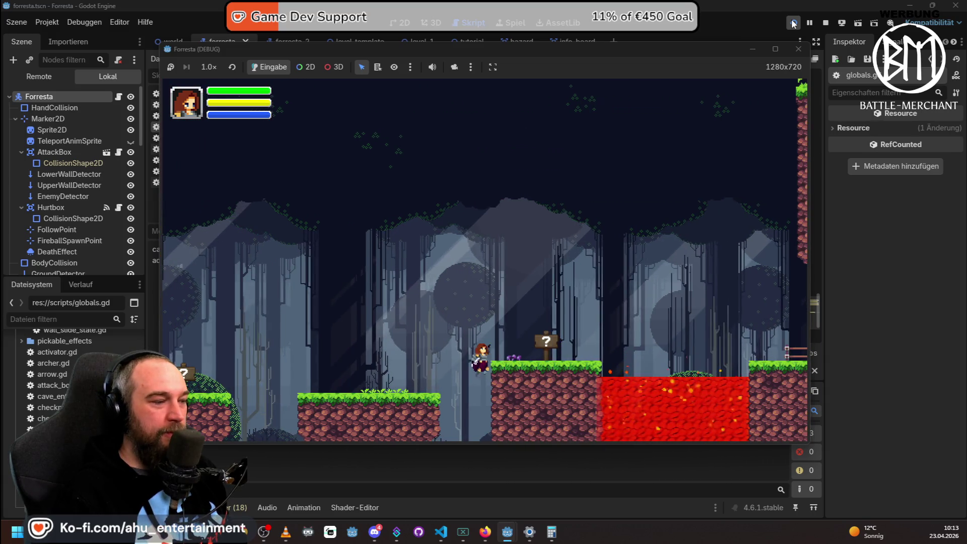
key("space")
key("space")
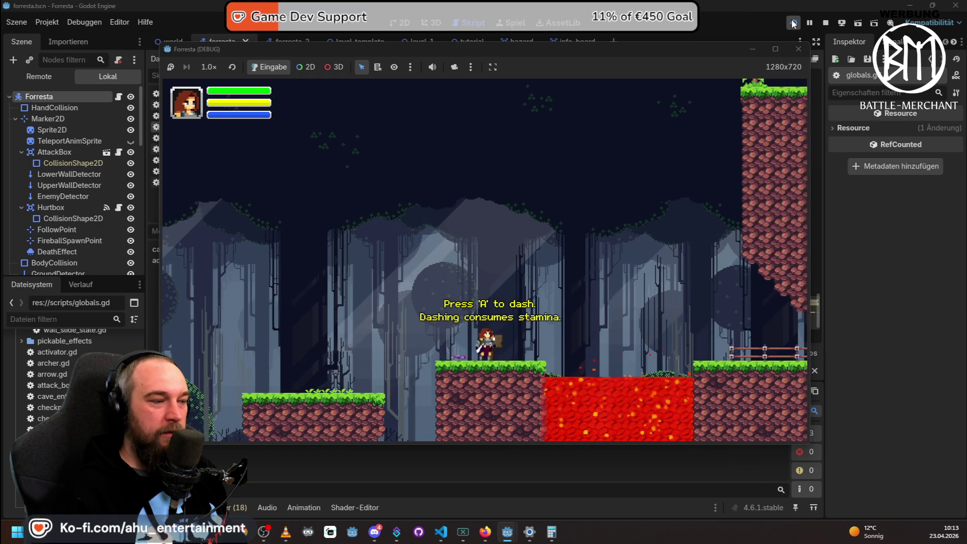
key("Left")
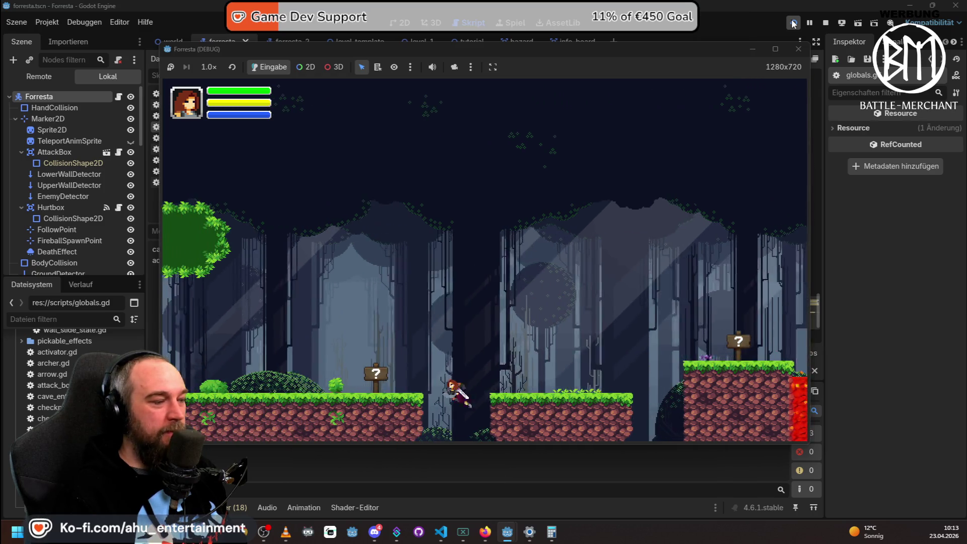
key("Up")
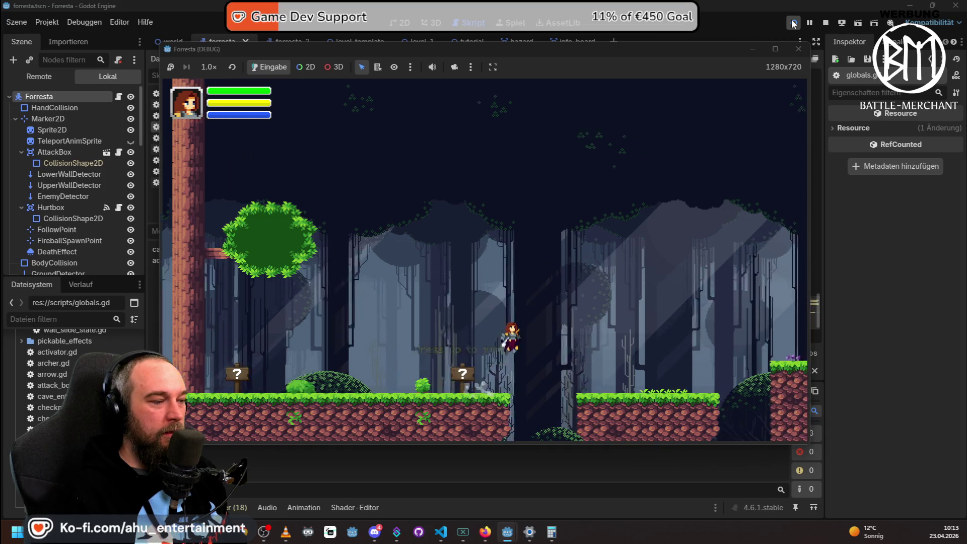
key("Right")
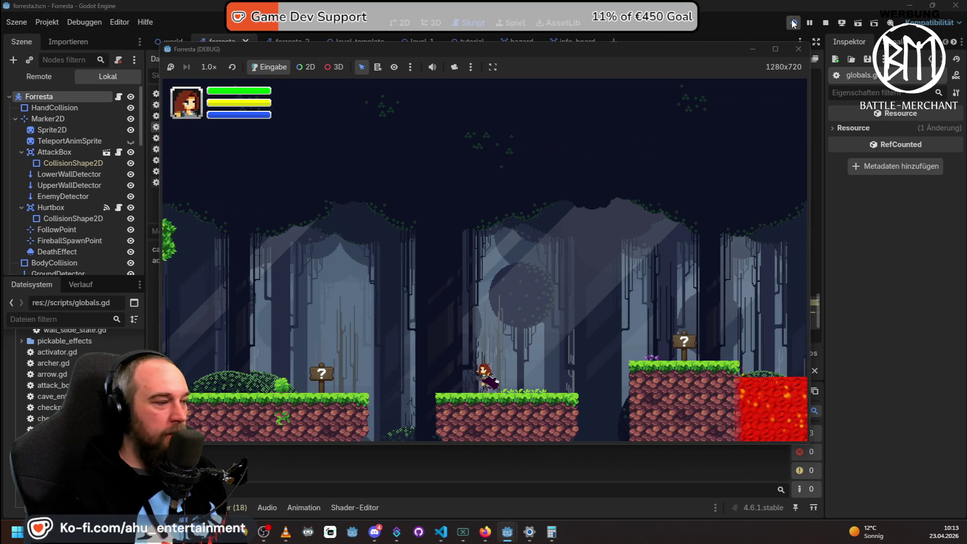
key("Left")
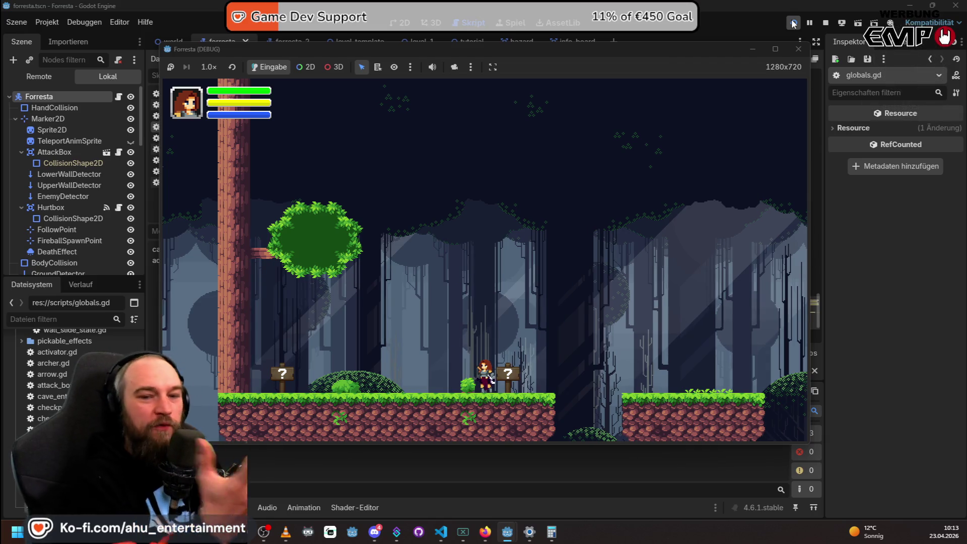
key("Left")
key("Right")
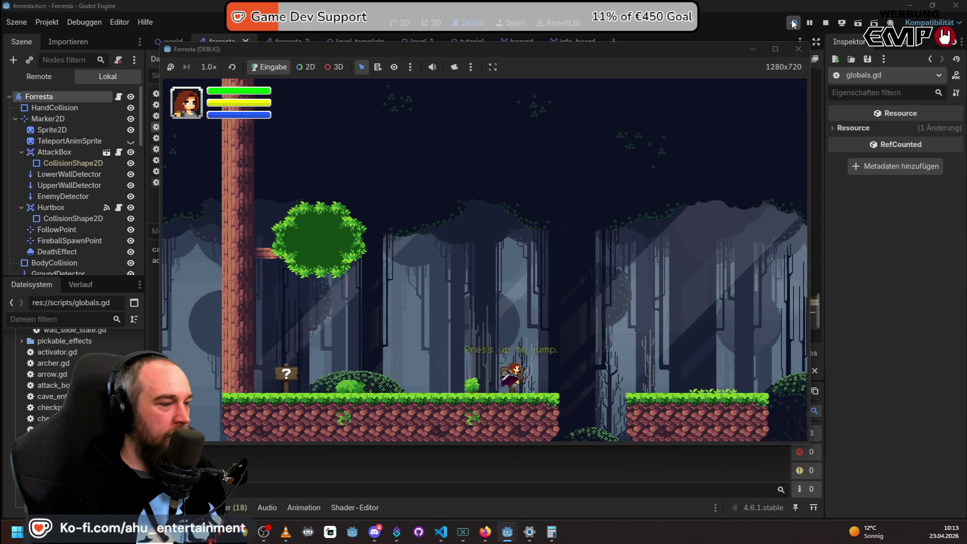
key("space")
key("Right")
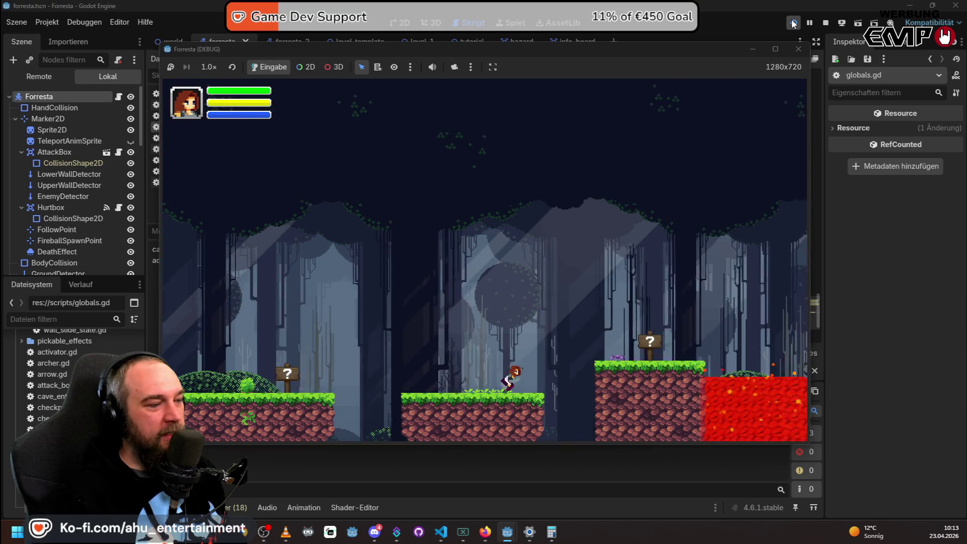
key("Left")
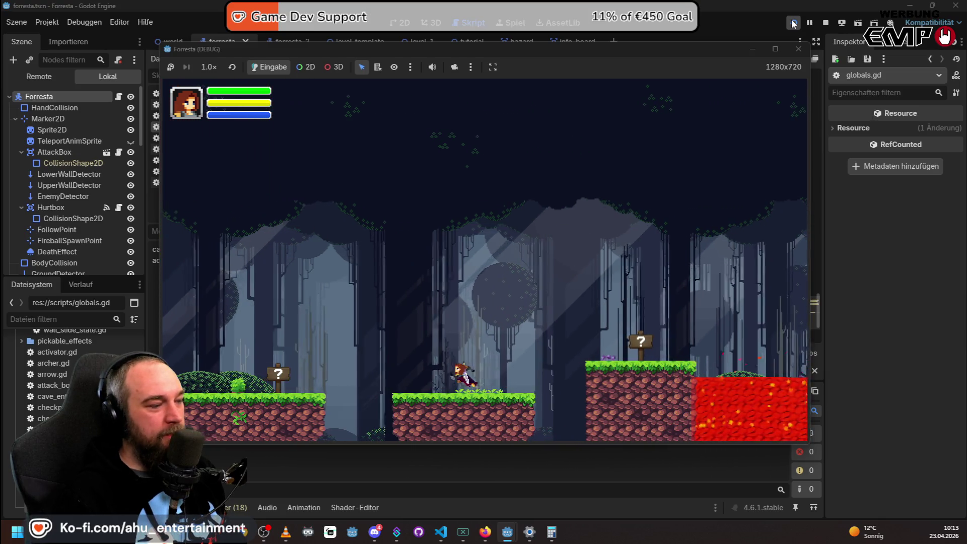
key("Left")
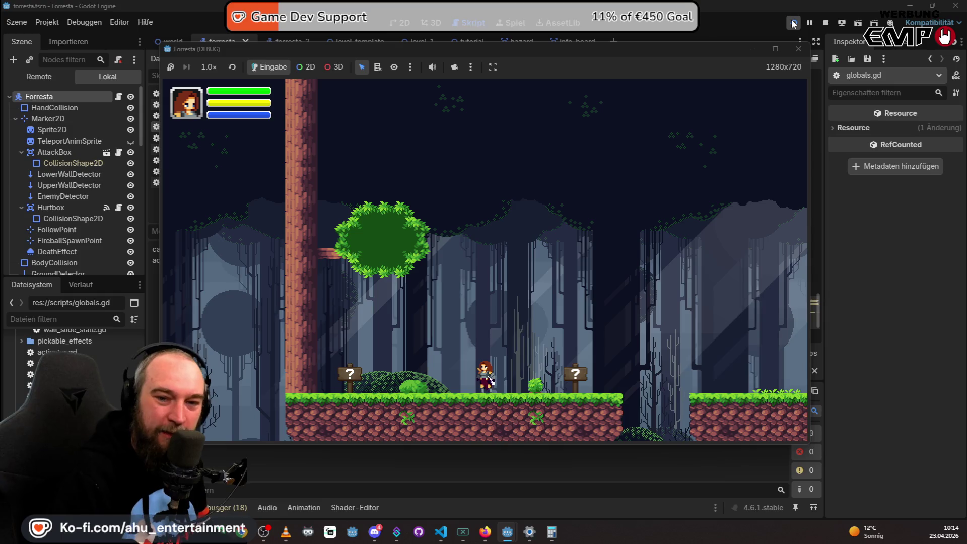
key("Left")
key("Right")
key("Left")
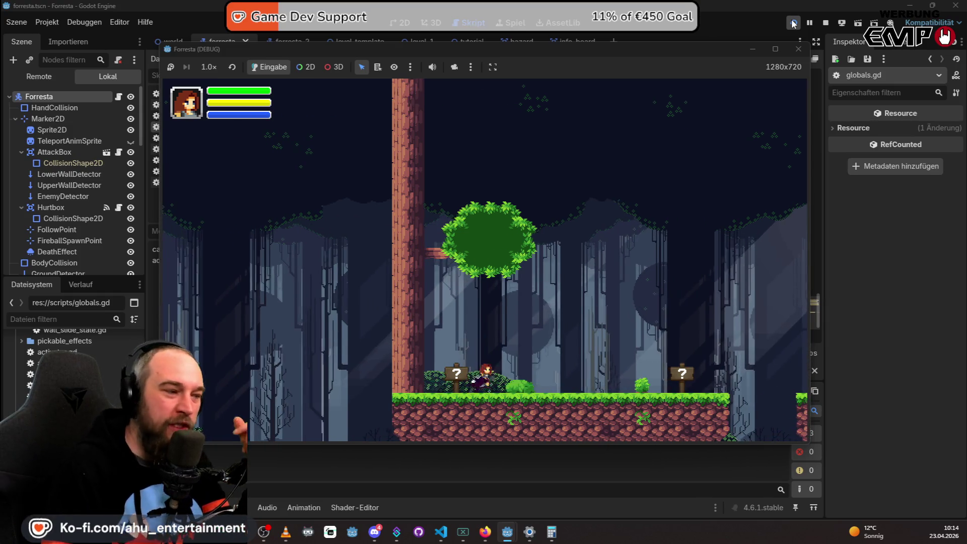
key("Right")
key("Left")
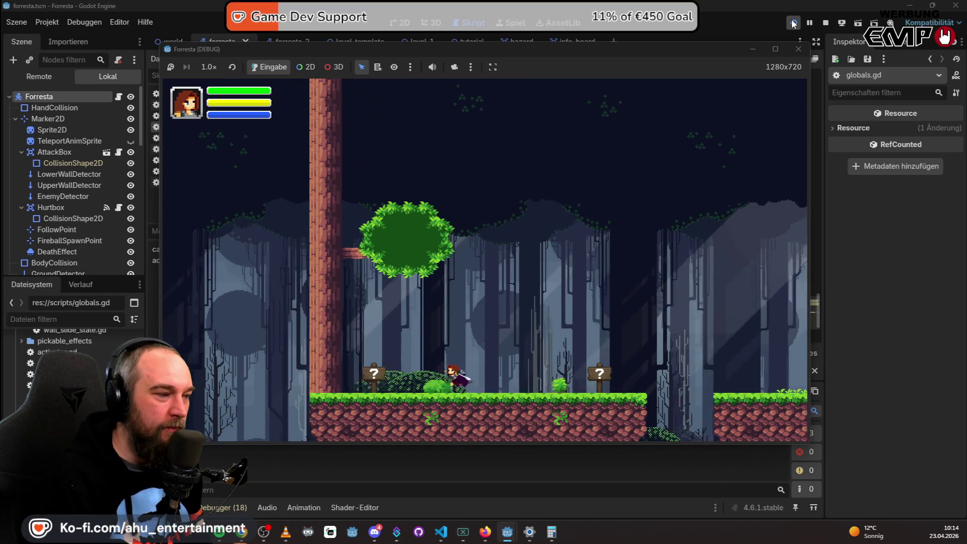
key("Right")
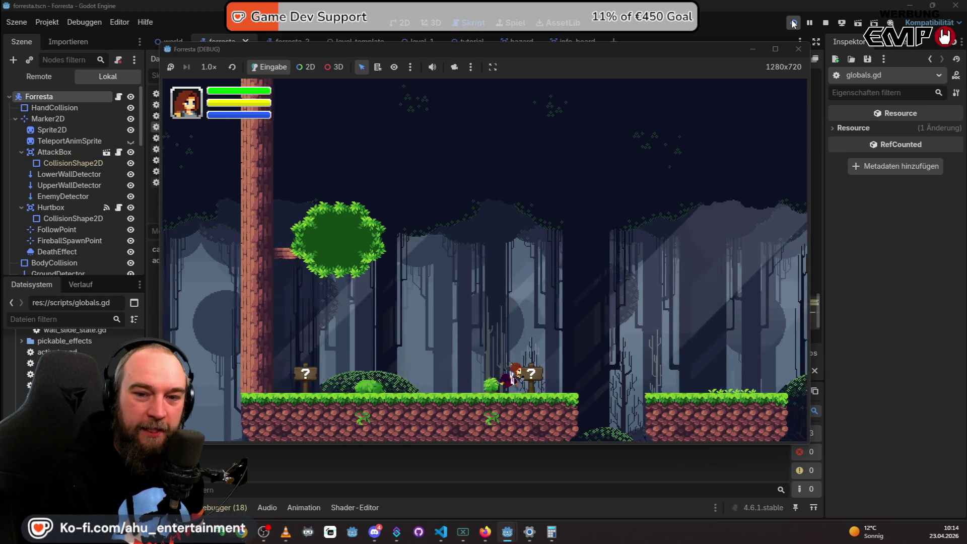
key("Left")
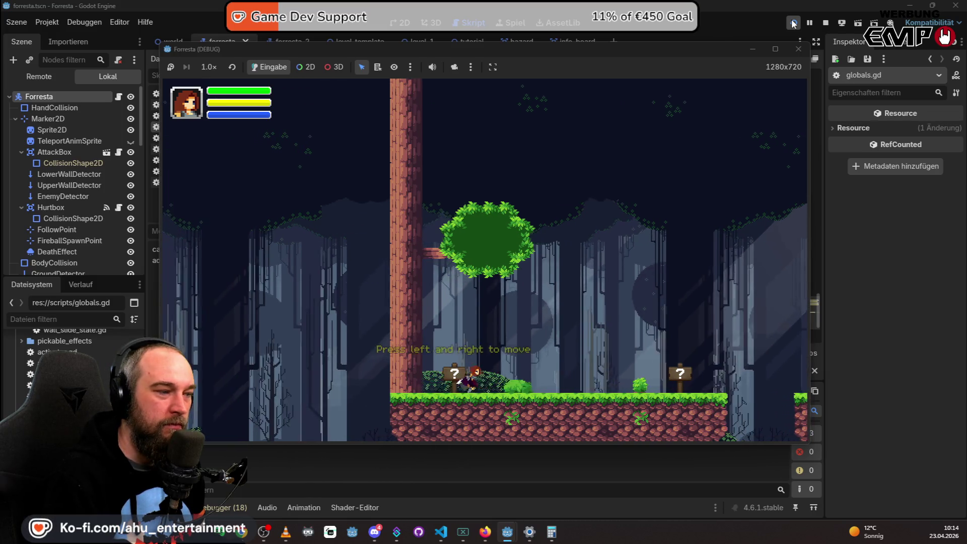
key("Left")
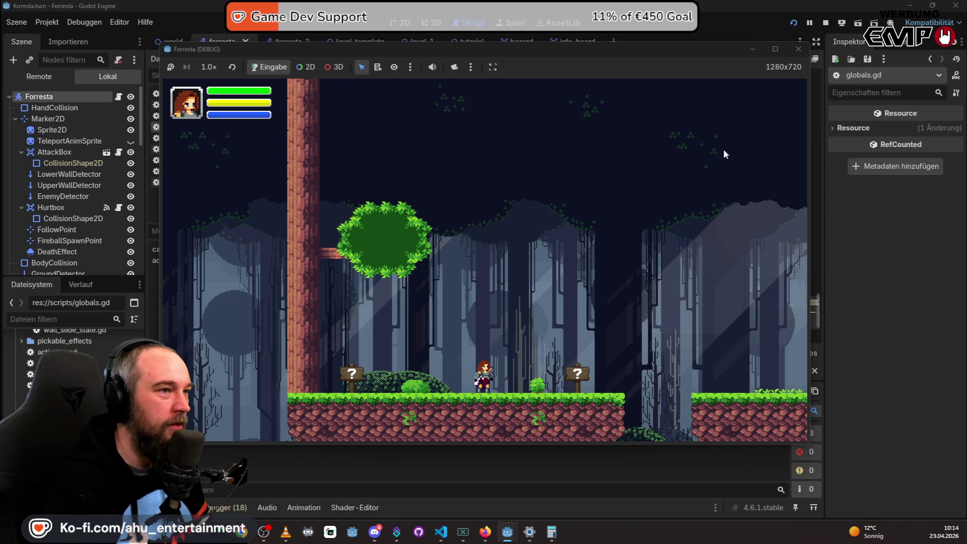
left_click(799, 48)
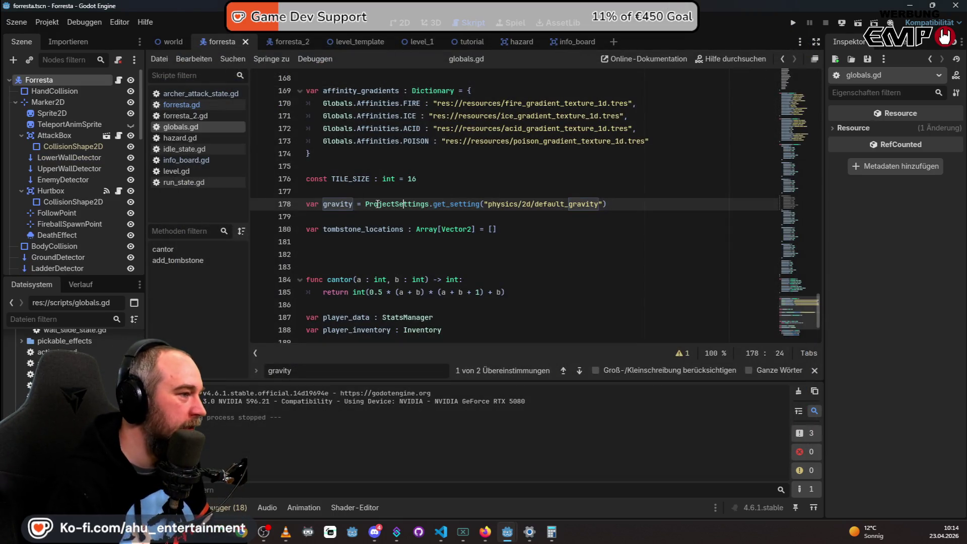
Open forresta.gd and search for 'speed' through to the speed_boost function.
left_click(194, 106)
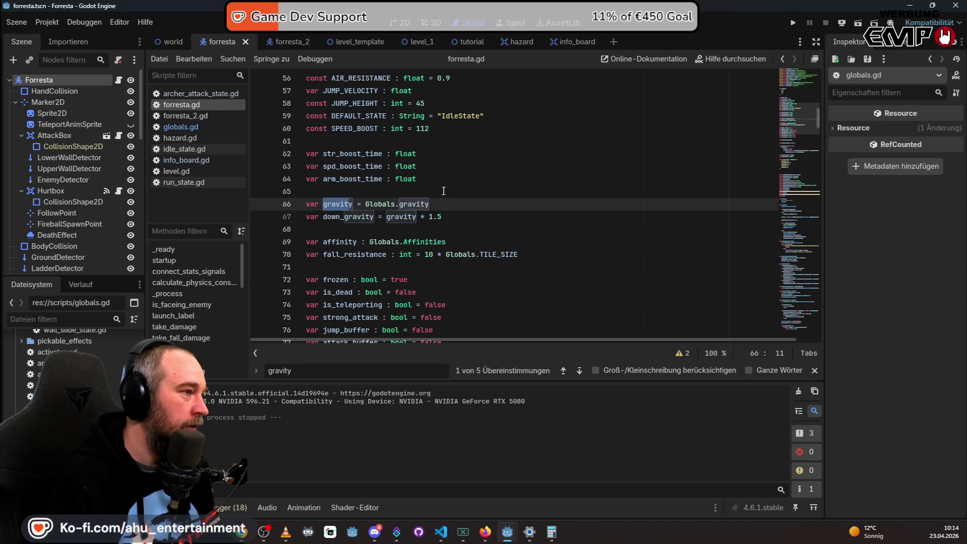
key("ctrl+f")
type("speed")
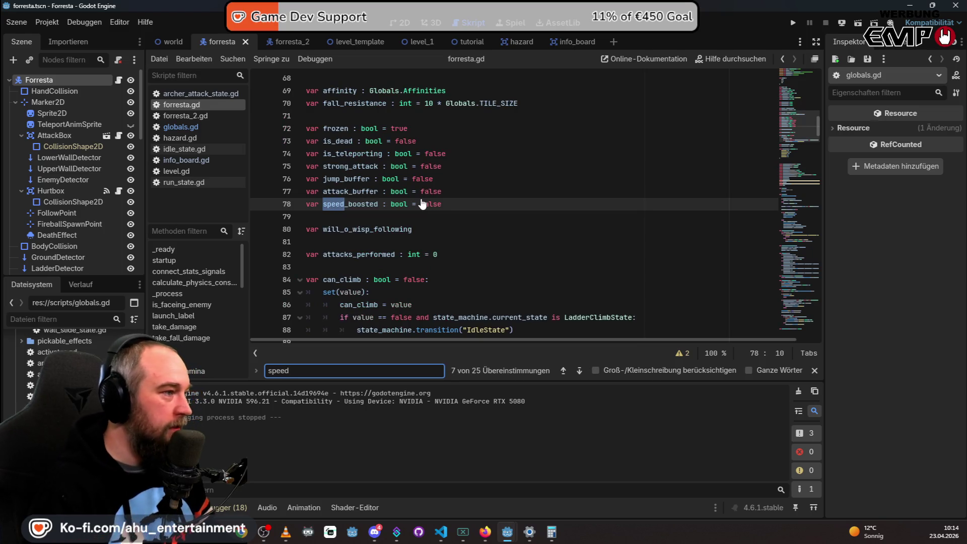
key("Return")
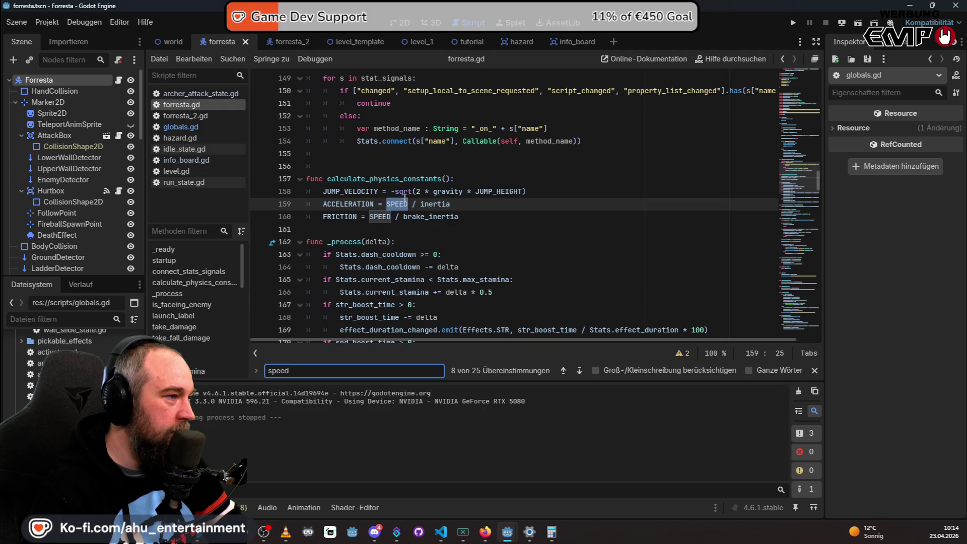
key("Return")
key("Return")
key("Return")
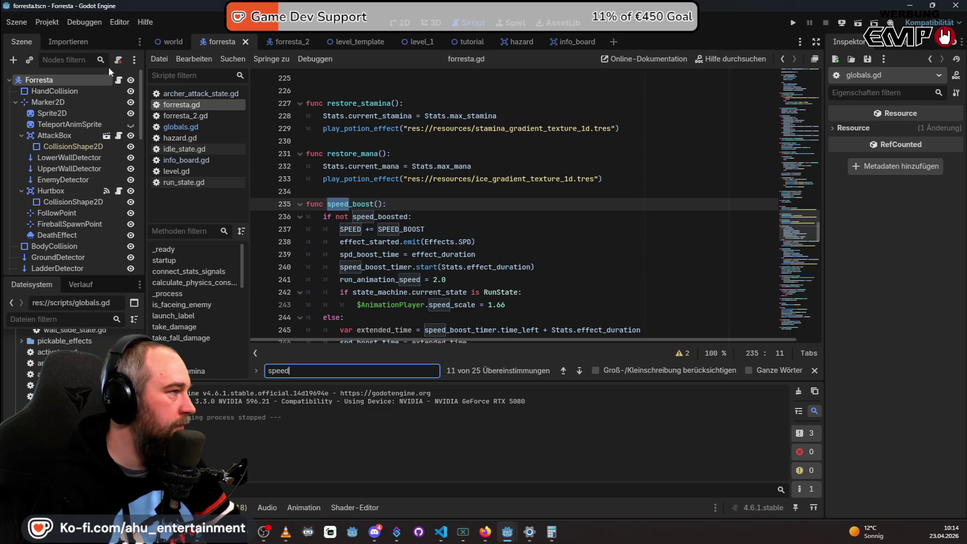
Select the Forresta root node and inspect its properties.
left_click(865, 73)
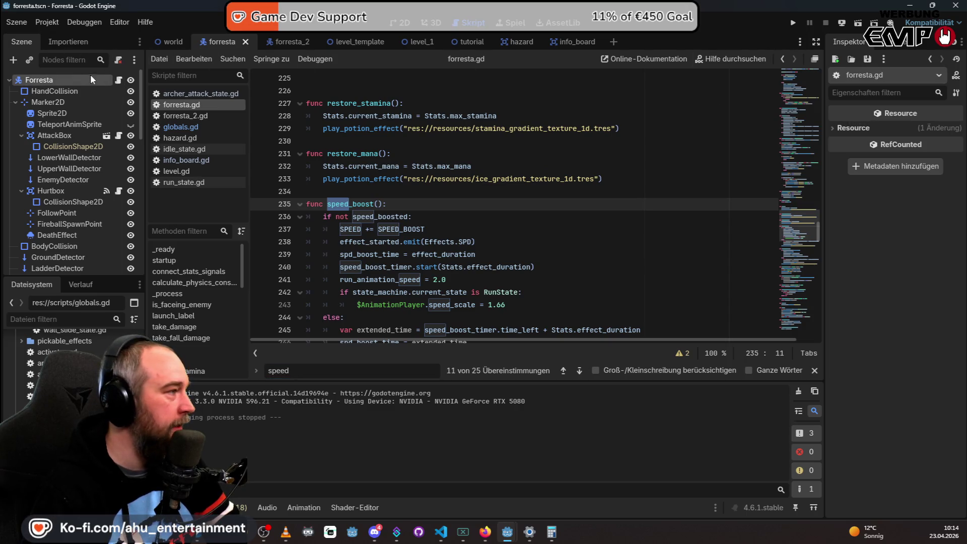
left_click(59, 82)
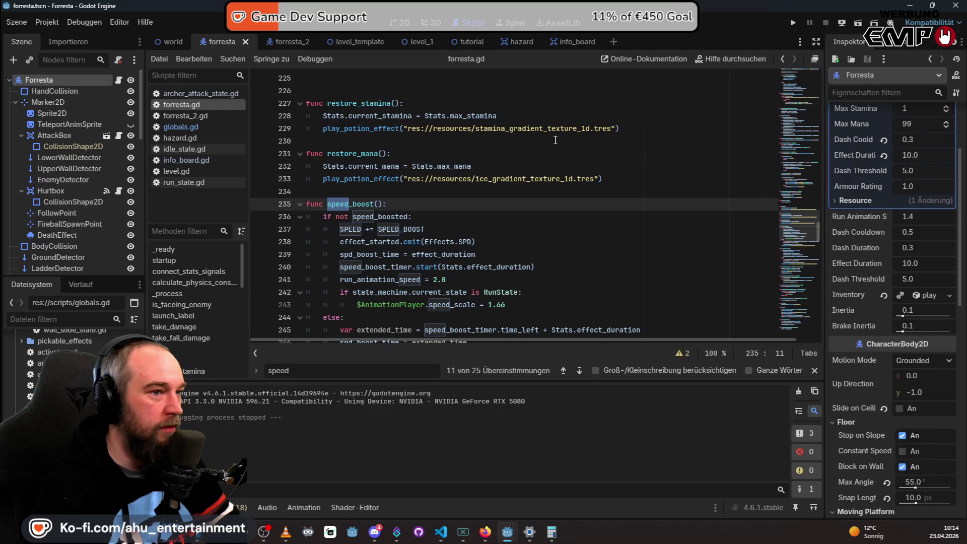
scroll(883, 107, "up", 3)
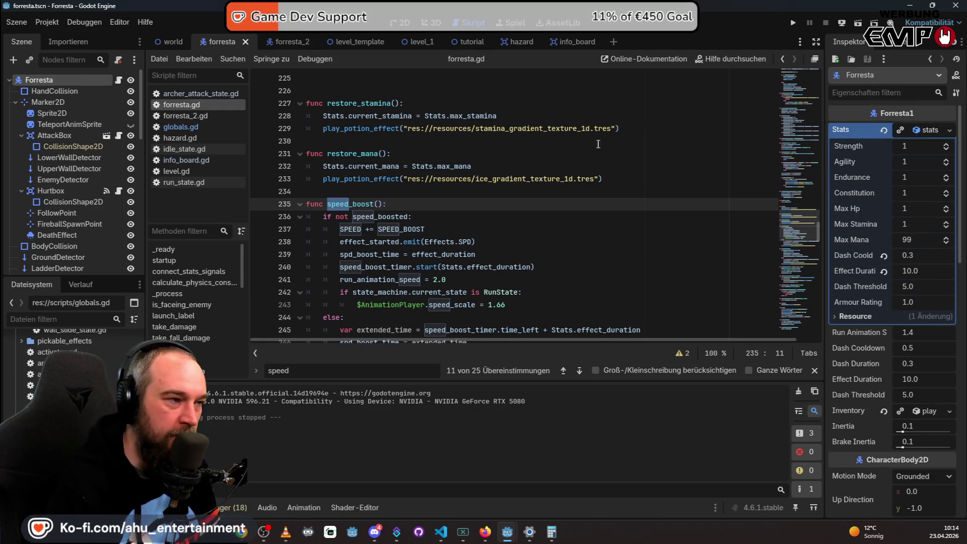
left_click(518, 151)
scroll(518, 150, "up", 20)
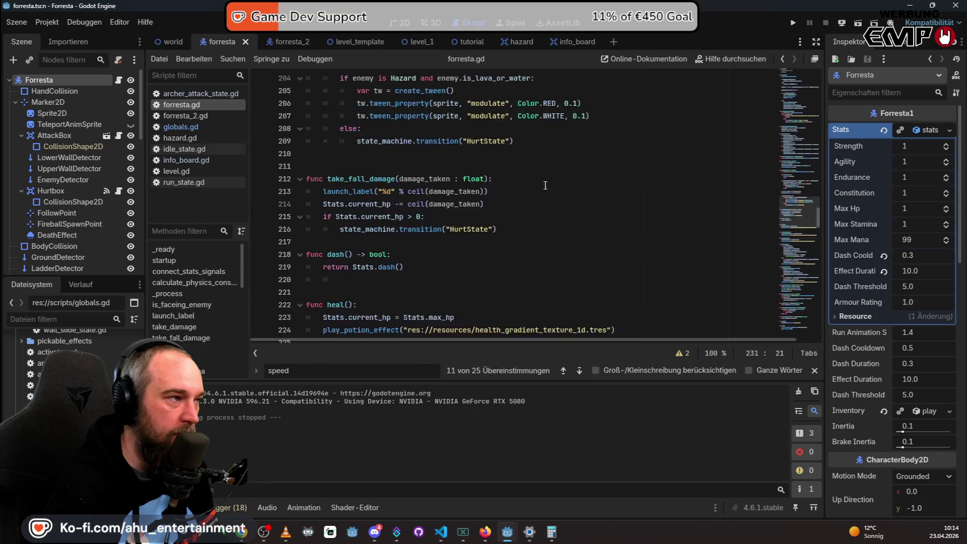
scroll(697, 225, "up", 20)
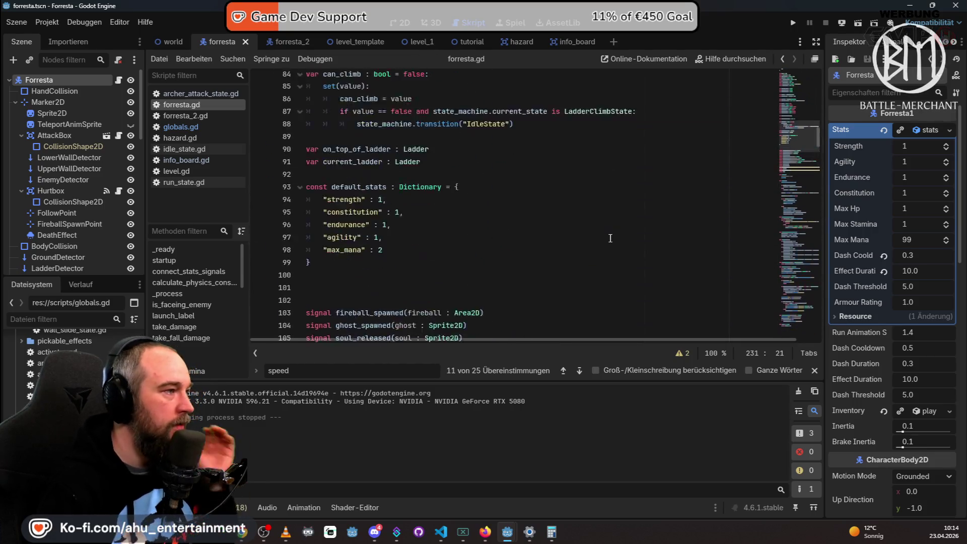
scroll(580, 218, "down", 2)
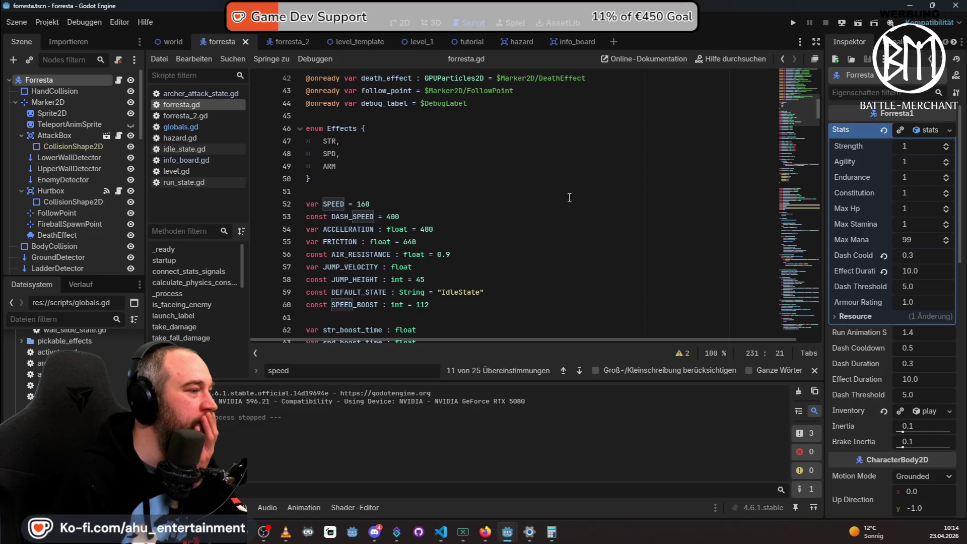
Change SPEED on line 52 from 160 to 240 and run the game.
left_click(369, 205)
key("BackSpace")
key("BackSpace")
type("24")
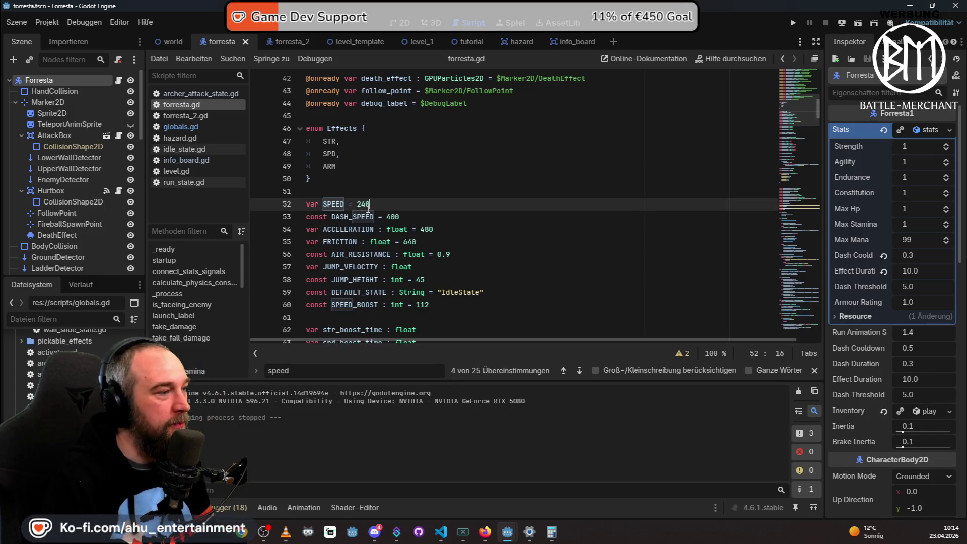
left_click(795, 23)
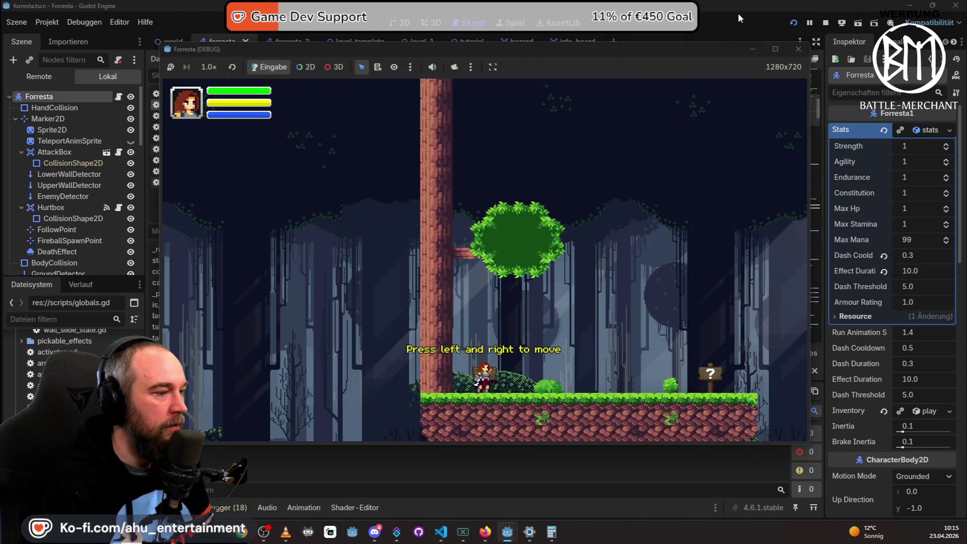
Test-run Forresta twice, moving the character left and right, stopping each run with F8.
key("Right")
key("Right")
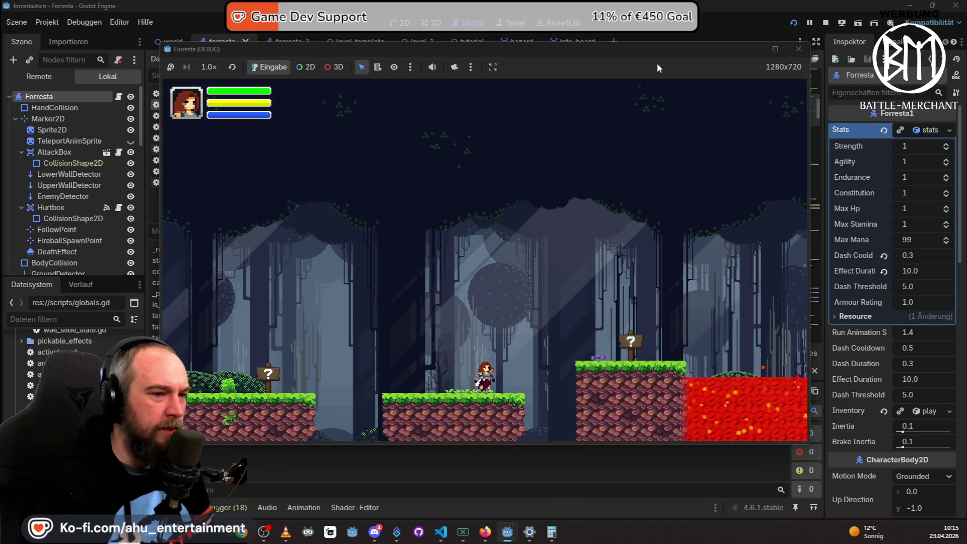
key("Left")
key("Left")
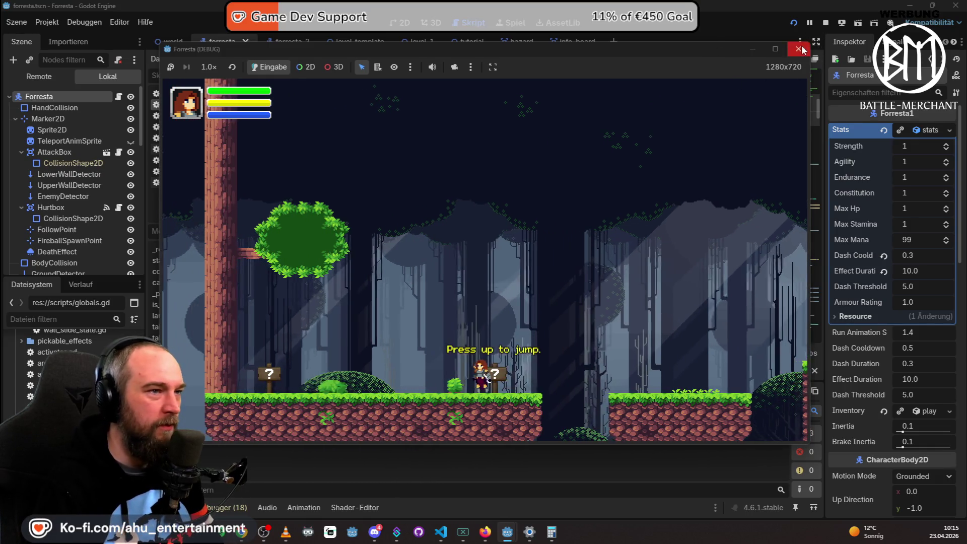
key("F8")
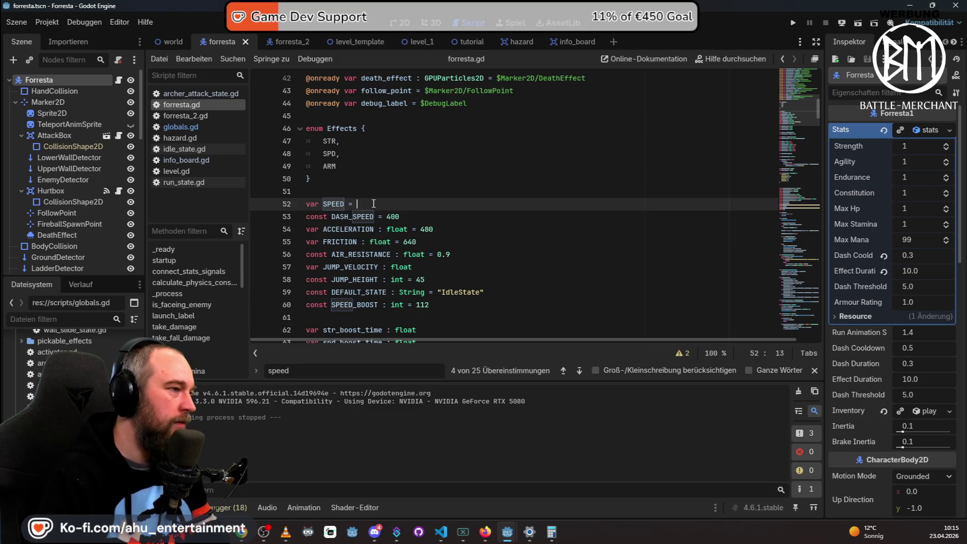
left_click(793, 23)
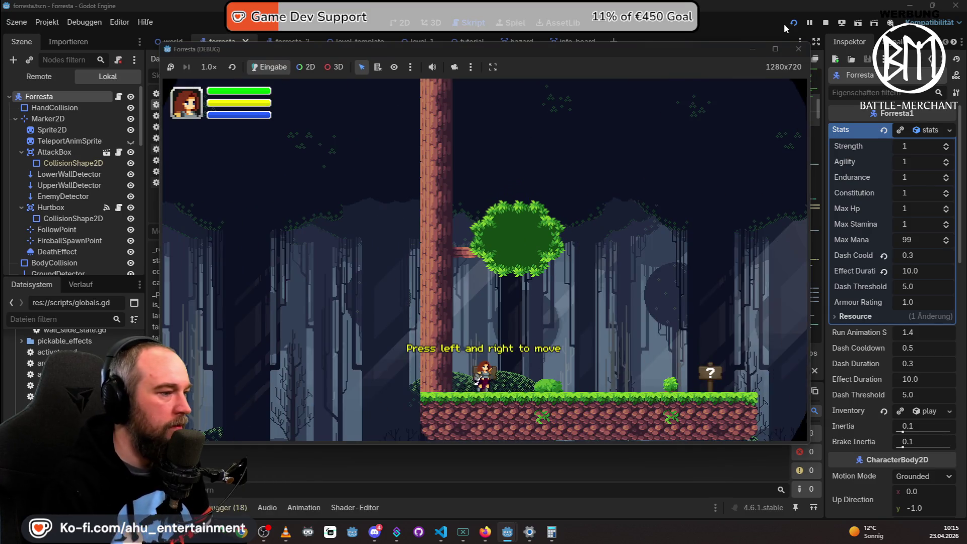
key("Right")
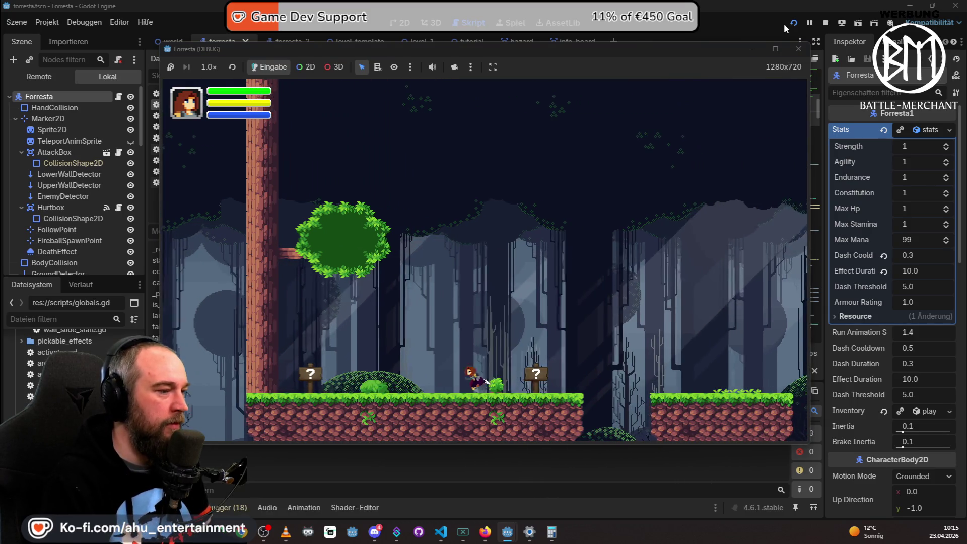
key("F8")
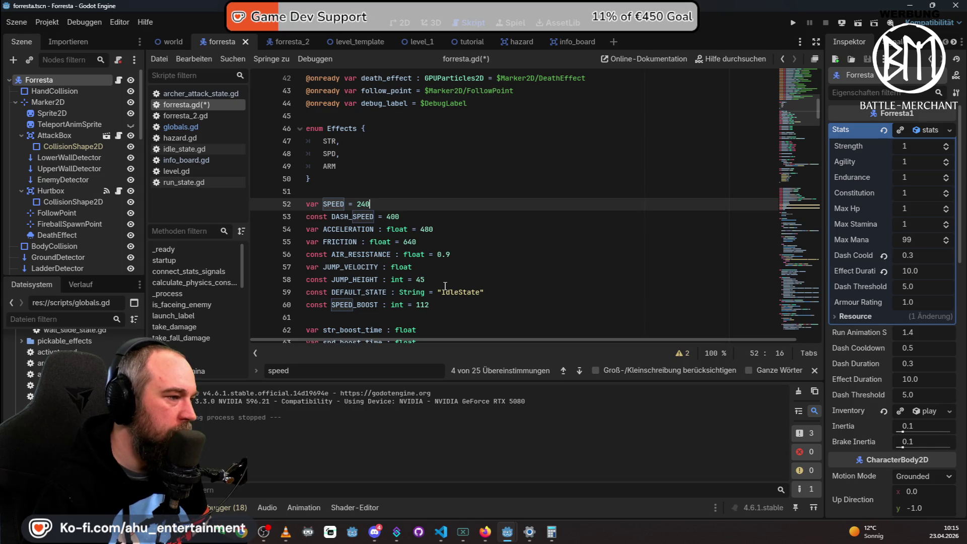
Set ACCELERATION to 800 in forresta.gd and save the script.
scroll(433, 297, "down", 3)
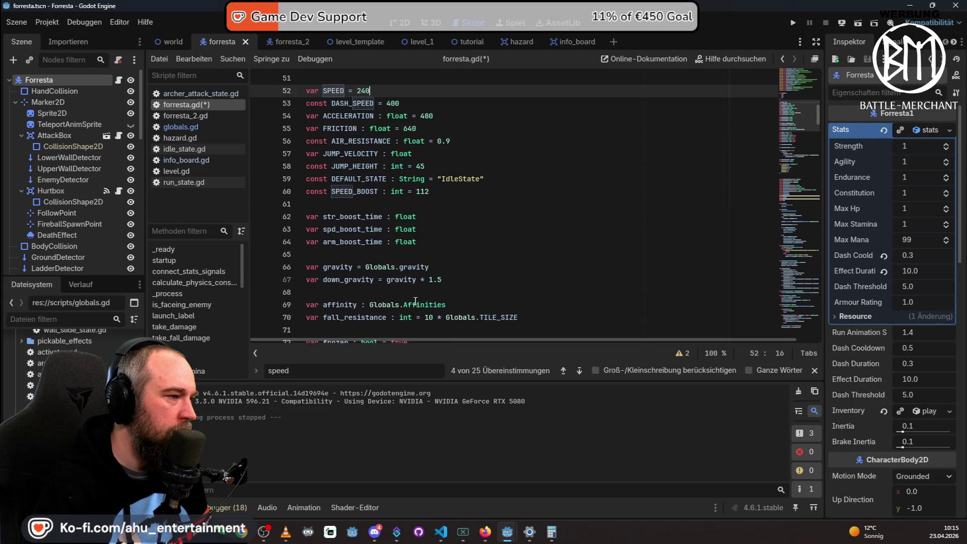
scroll(467, 245, "down", 3)
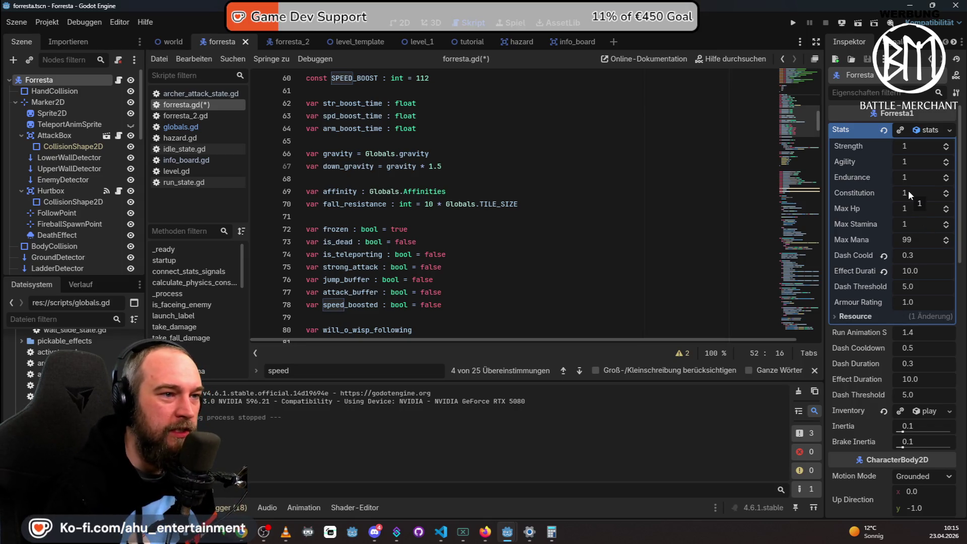
scroll(420, 218, "up", 2)
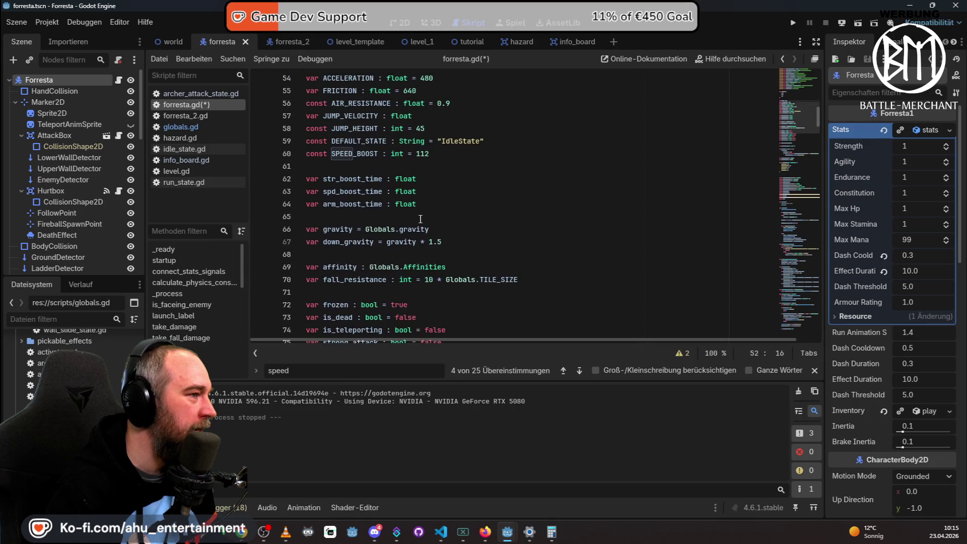
scroll(429, 214, "up", 2)
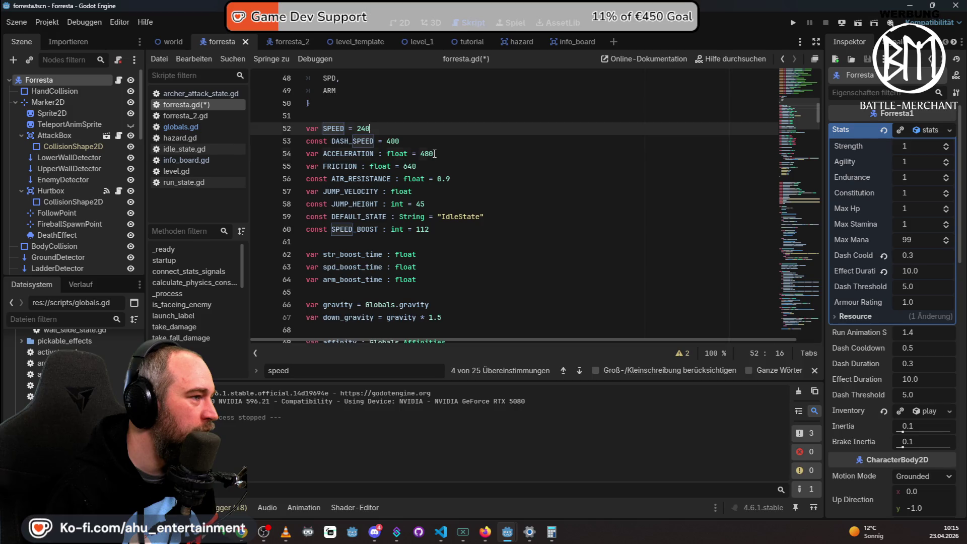
left_click_drag(435, 154, 424, 153)
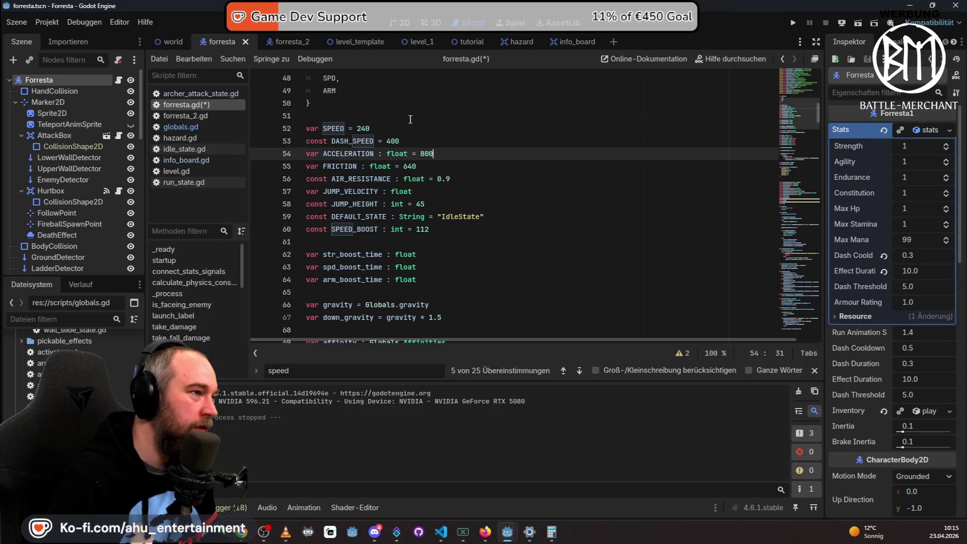
key("ctrl+s")
Set SPEED to 320, JUMP_HEIGHT to 65 and SPEED_BOOST to 150, then run the game.
left_click(370, 129)
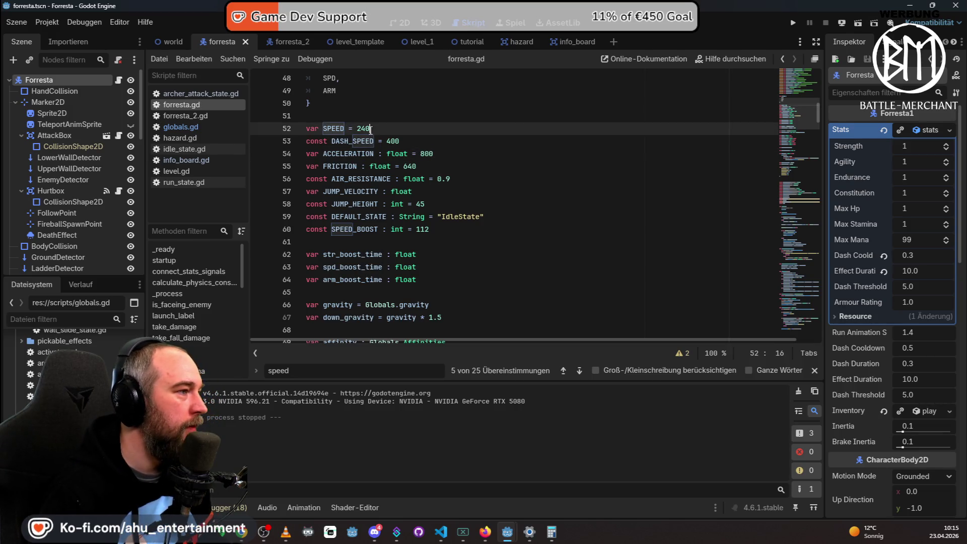
type("320")
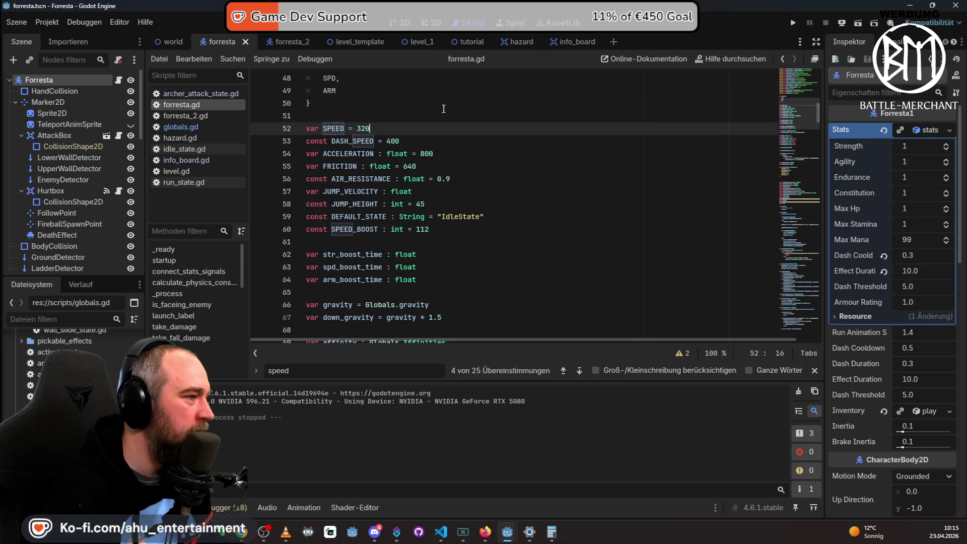
left_click(432, 205)
key("BackSpace")
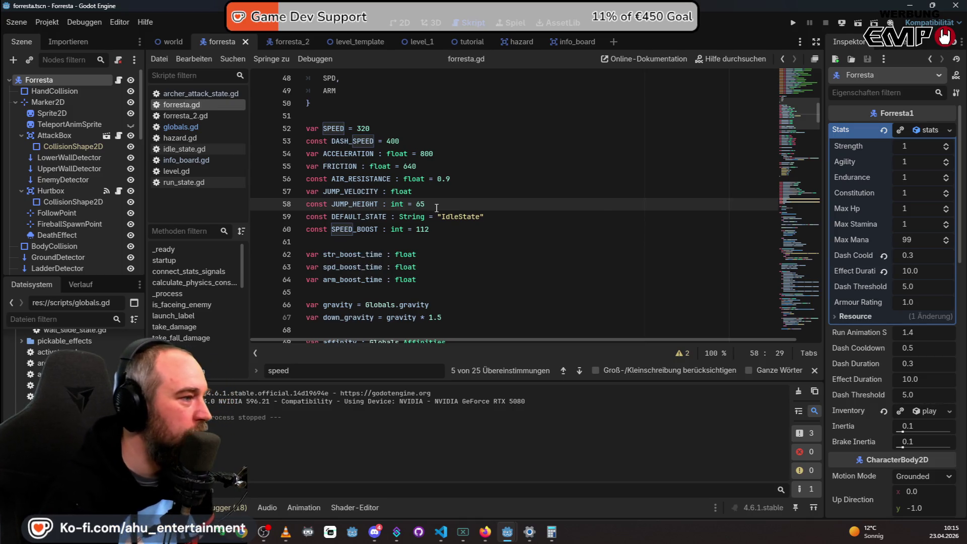
left_click(436, 227)
key("BackSpace")
key("BackSpace")
key("BackSpace")
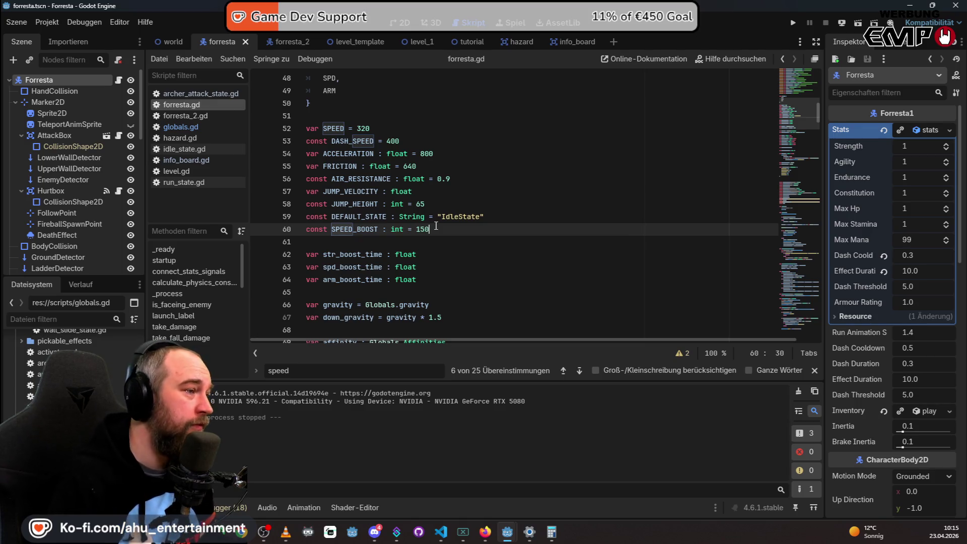
left_click(795, 23)
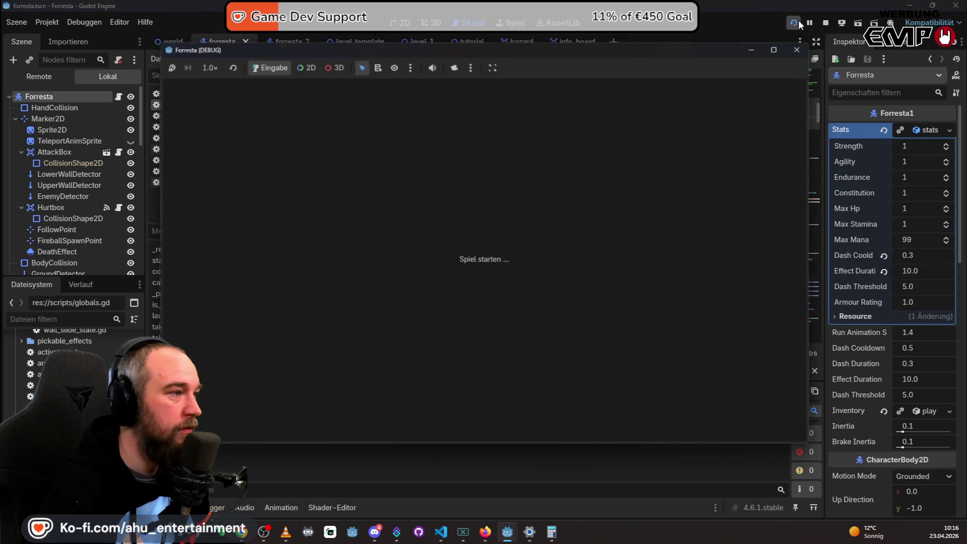
Run and jump the character right into the lava, then stop at the level.gd create_timer error.
key("Right")
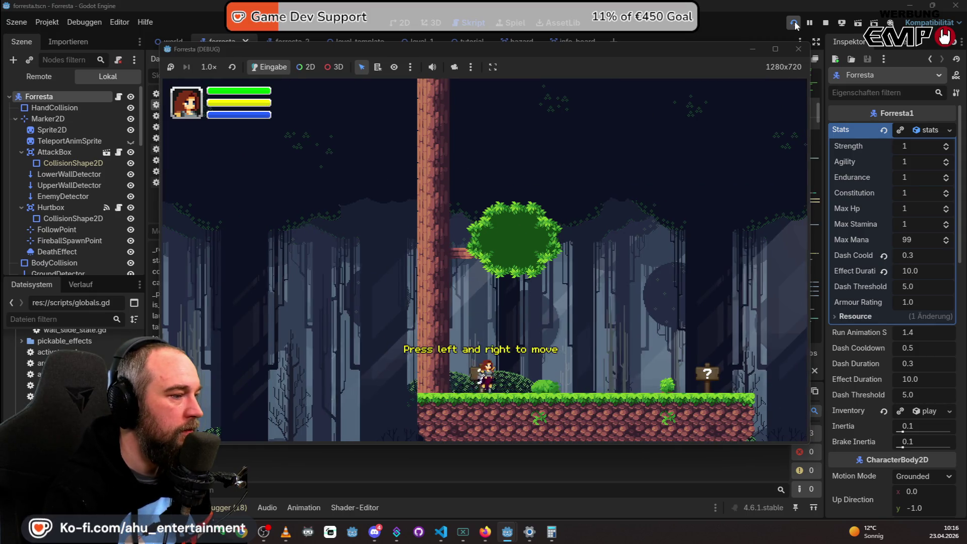
key("Up")
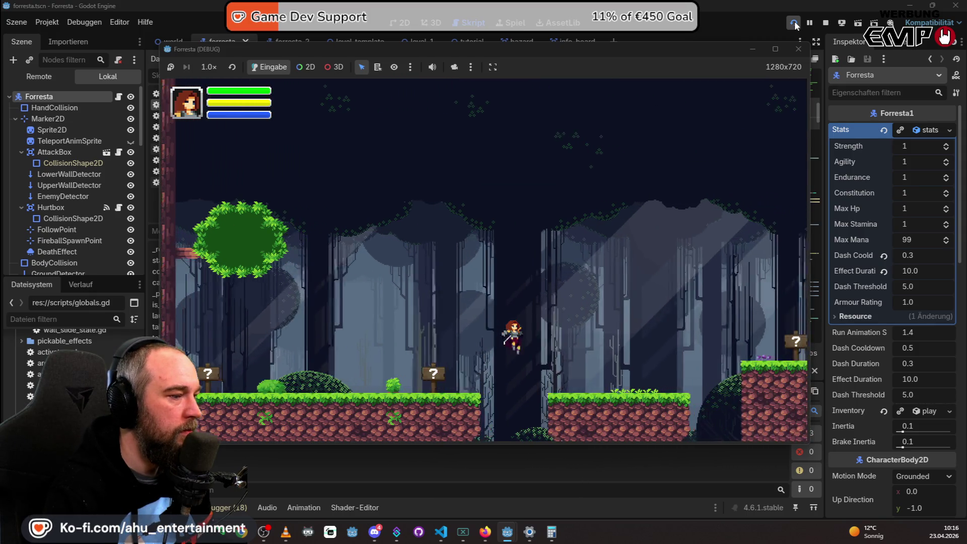
key("d")
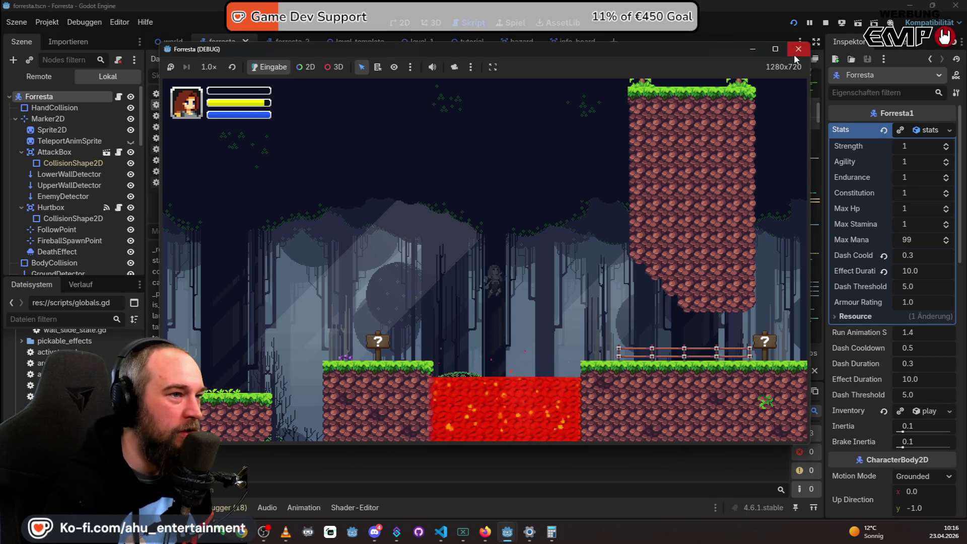
left_click(798, 49)
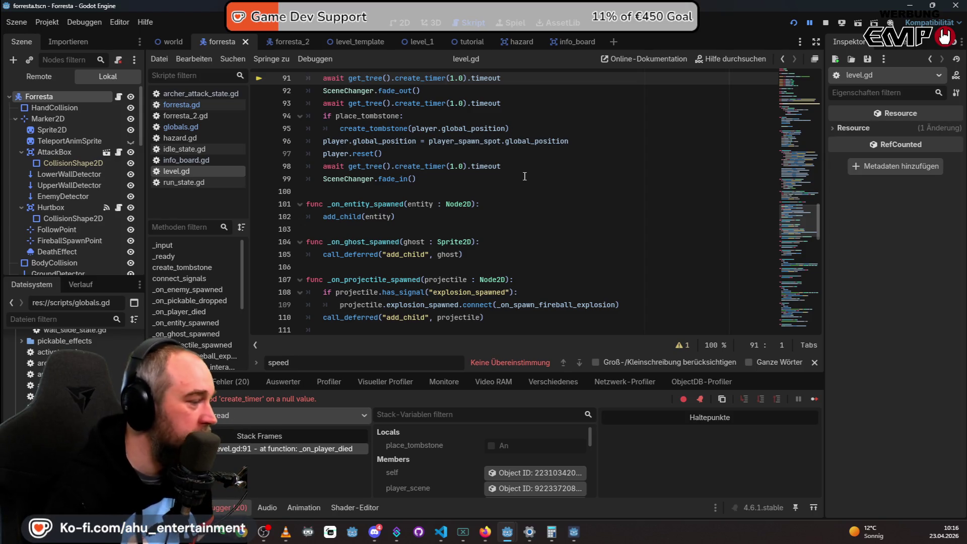
key("F12")
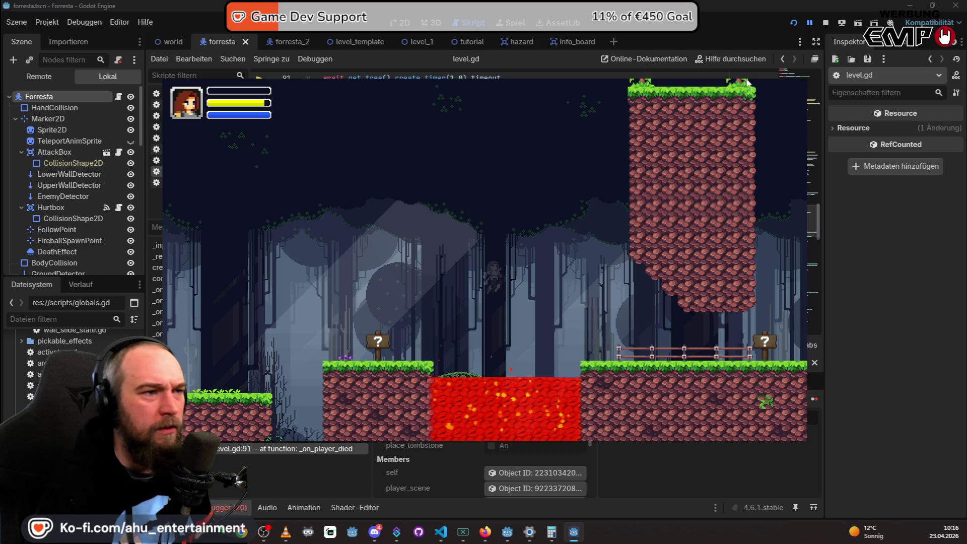
key("F8")
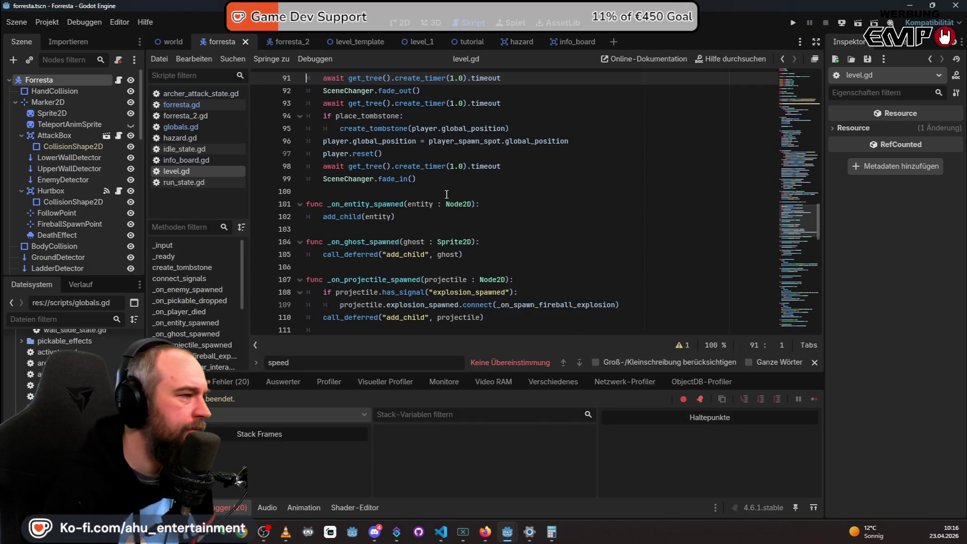
In forresta_2.gd, change SPEED 160→240 (line 52) and JUMP_HEIGHT 45→55 (line 58), then save.
left_click(182, 103)
left_click(186, 115)
scroll(504, 202, "up", 20)
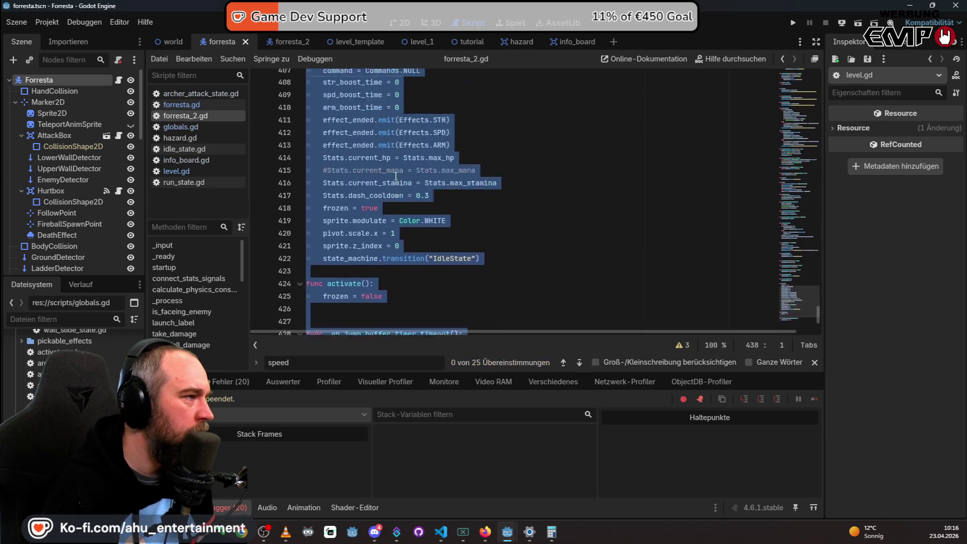
scroll(553, 210, "up", 20)
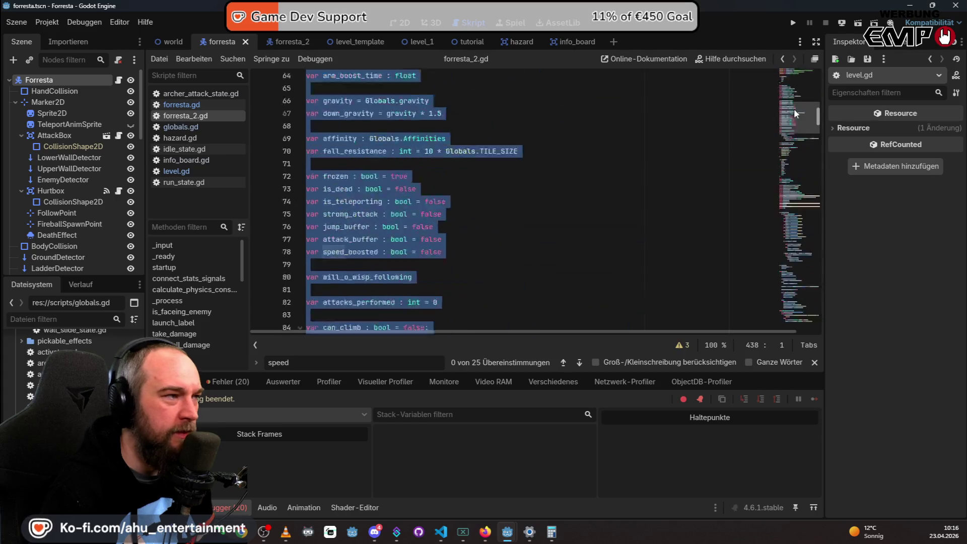
left_click(386, 193)
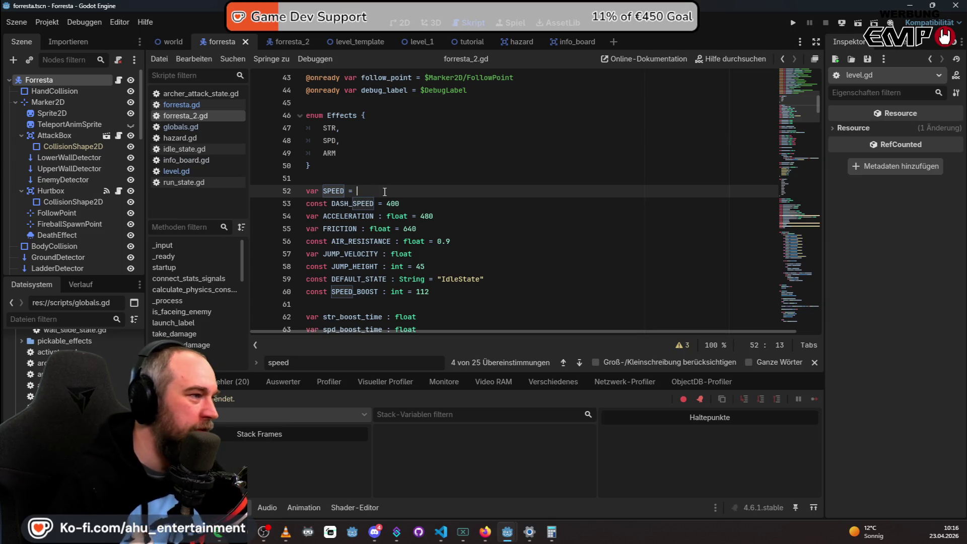
type("240")
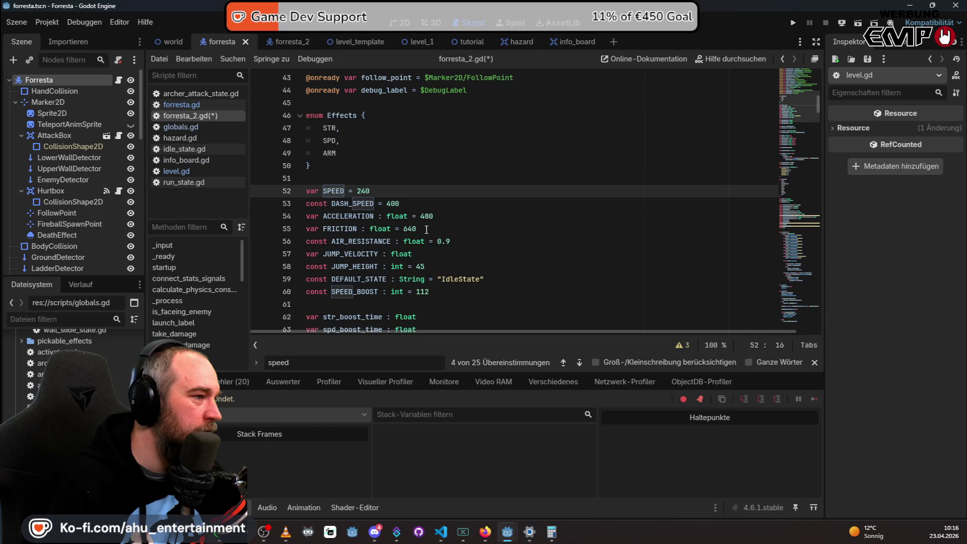
left_click(433, 264)
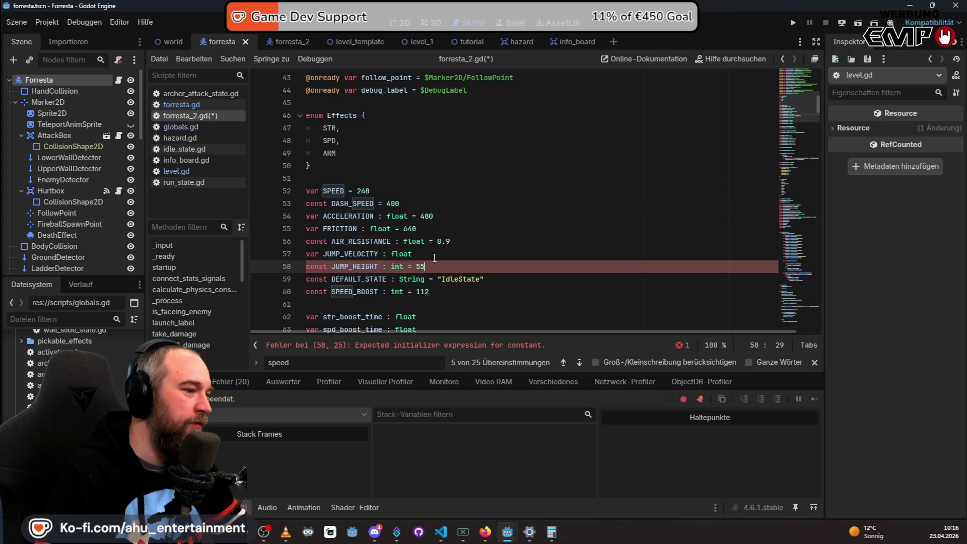
type("55")
key("ctrl+s")
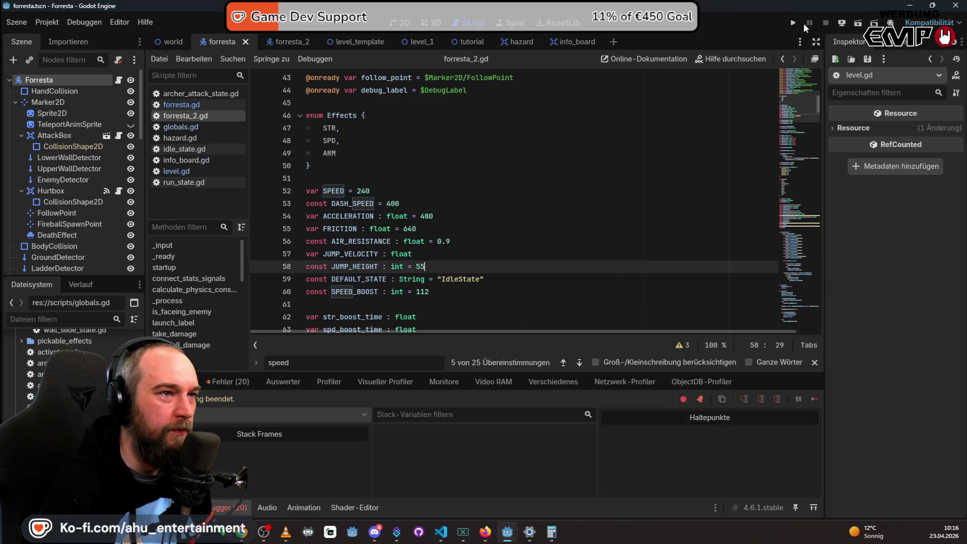
Run the game with the updated movement values and move Forresta right into the pit and back.
left_click(796, 22)
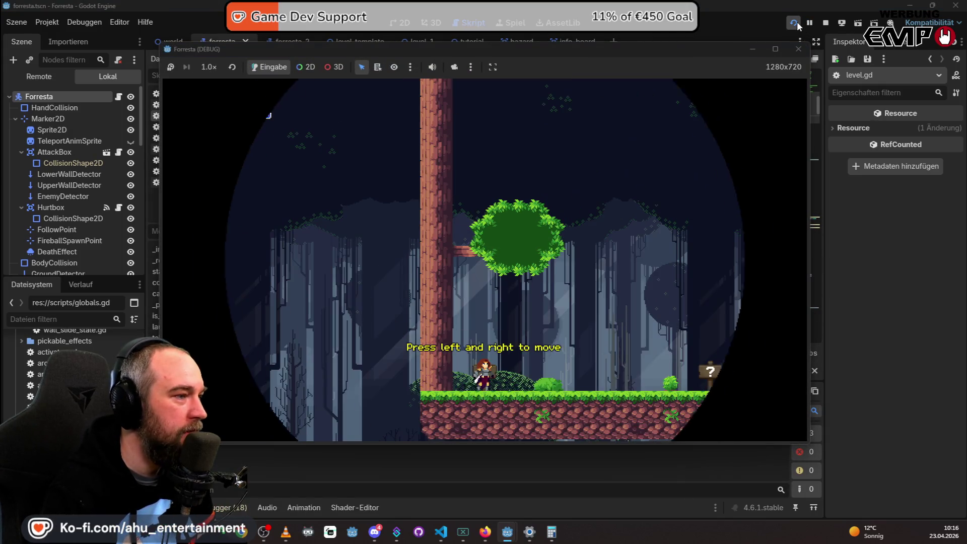
key("Right")
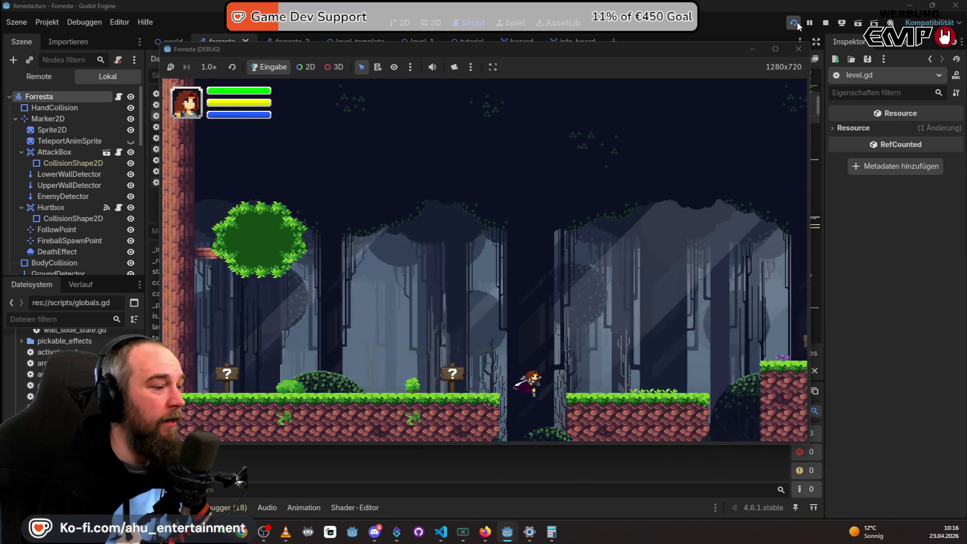
key("Right")
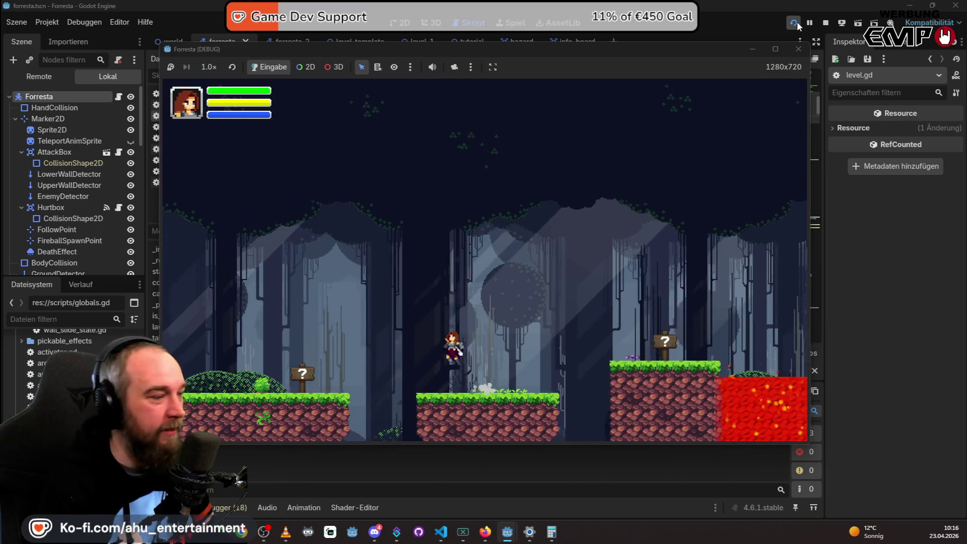
key("Left")
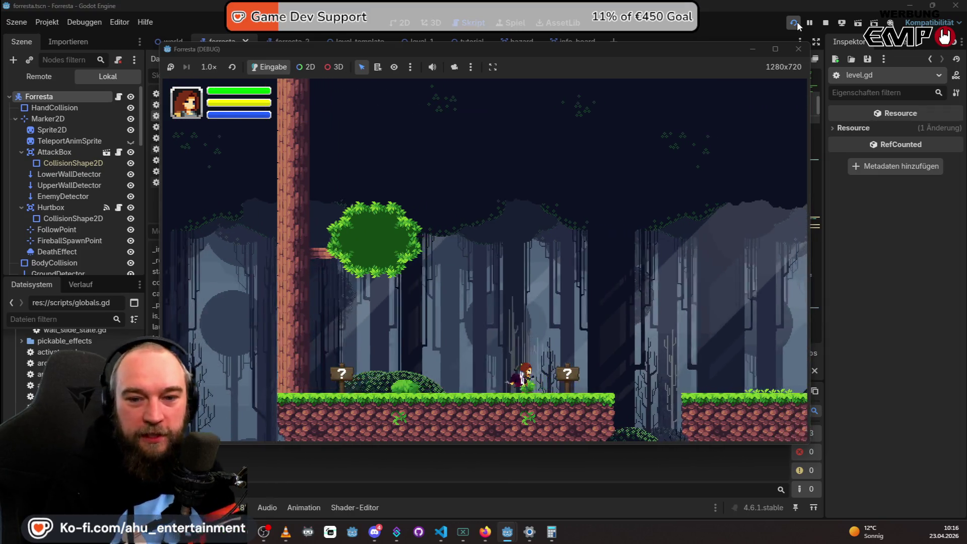
key("Left")
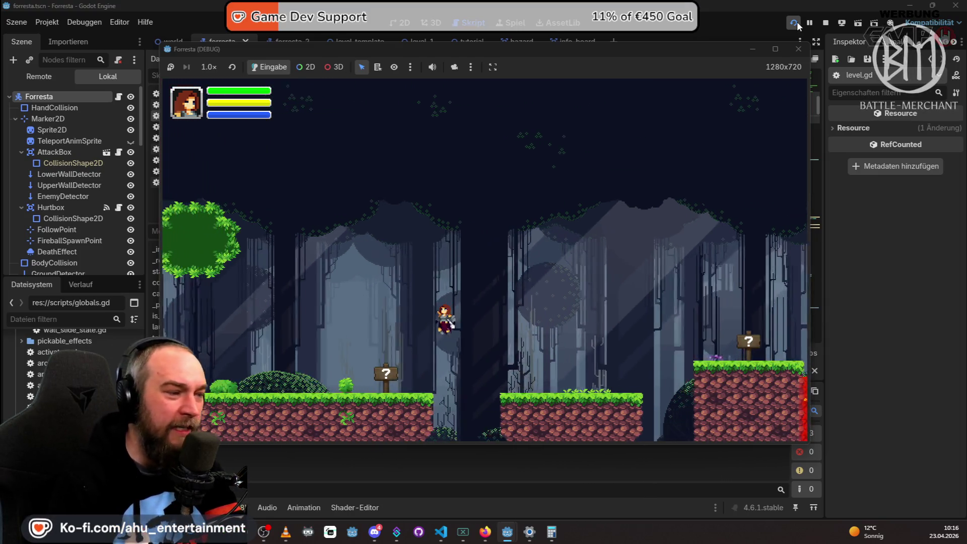
key("Right")
key("space")
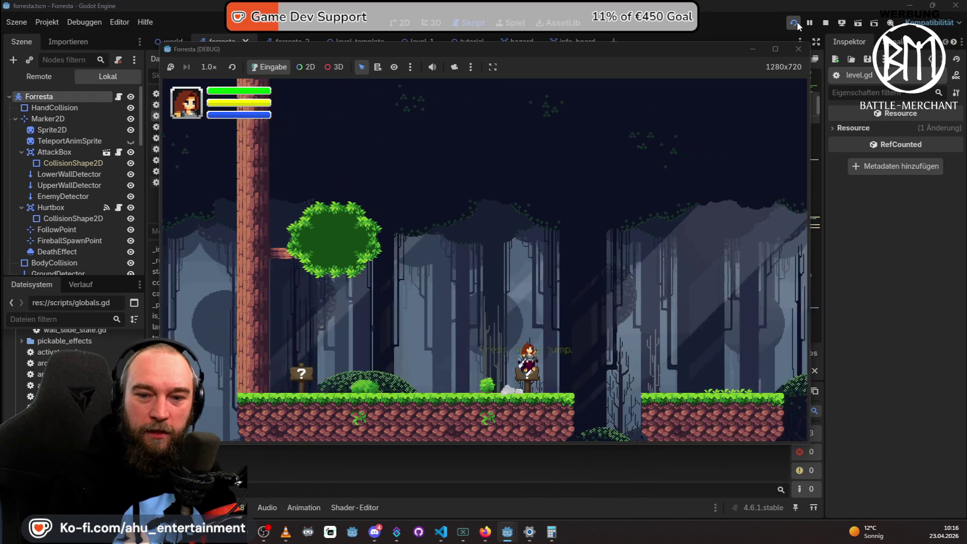
Run Forresta back and forth and jump over the lava to the far platform and back.
key("Left")
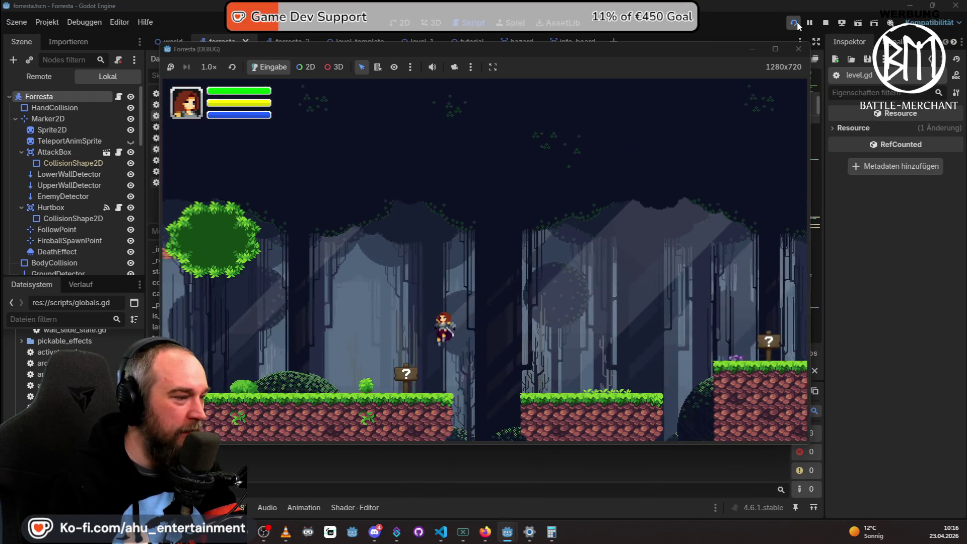
key("Right")
key("space")
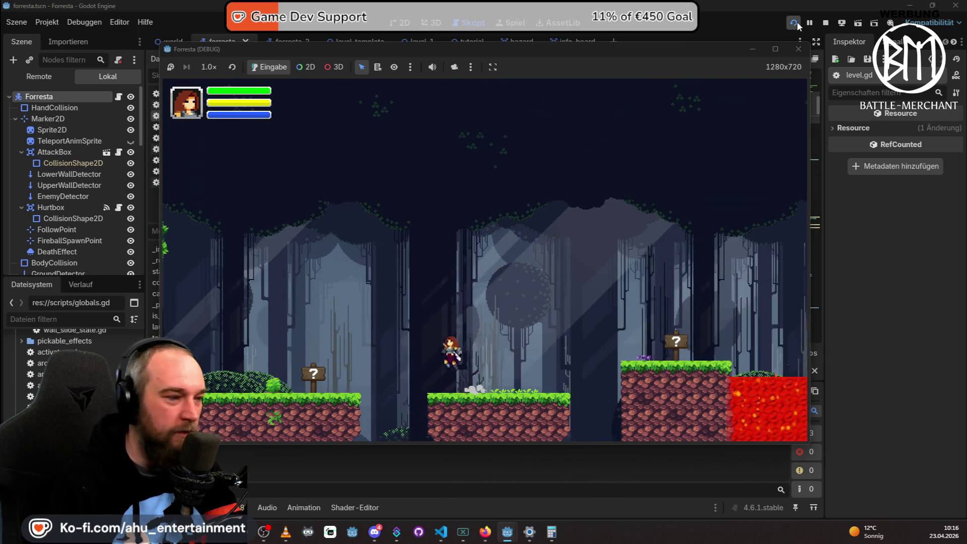
key("Left")
key("Right")
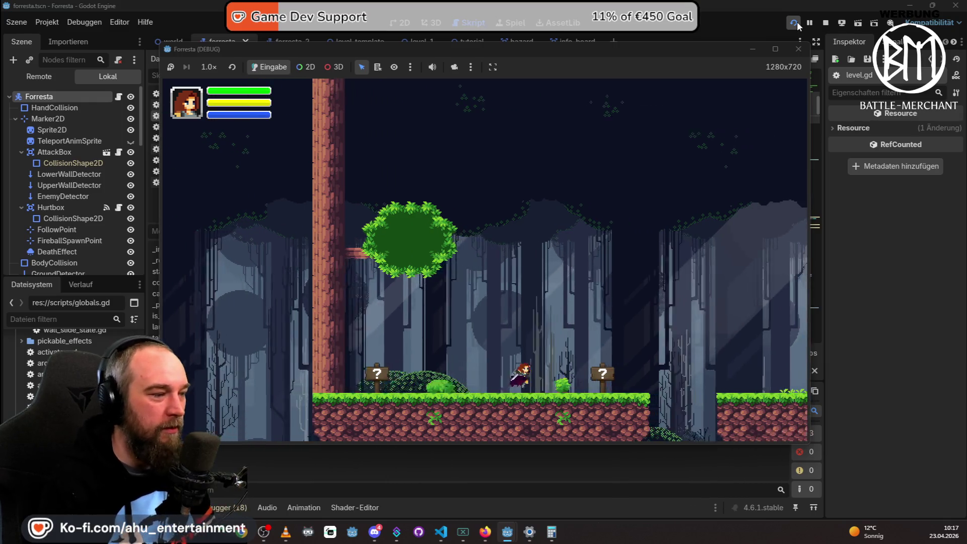
key("space")
key("Right")
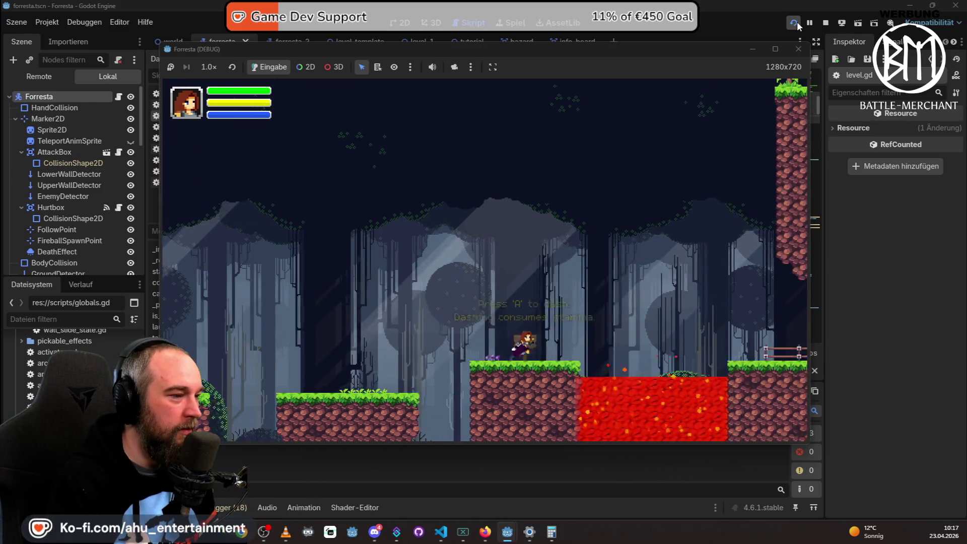
key("Up")
key("Right")
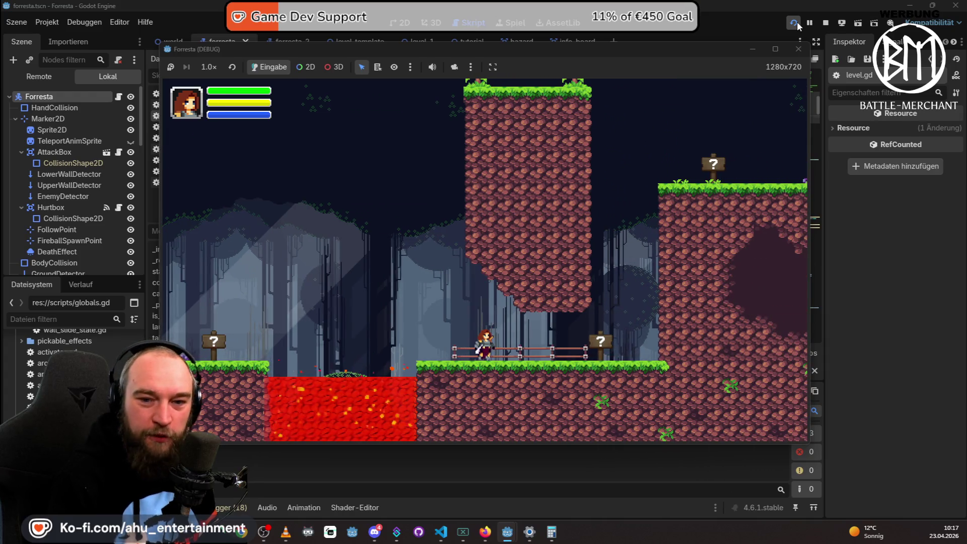
key("Left")
key("Up")
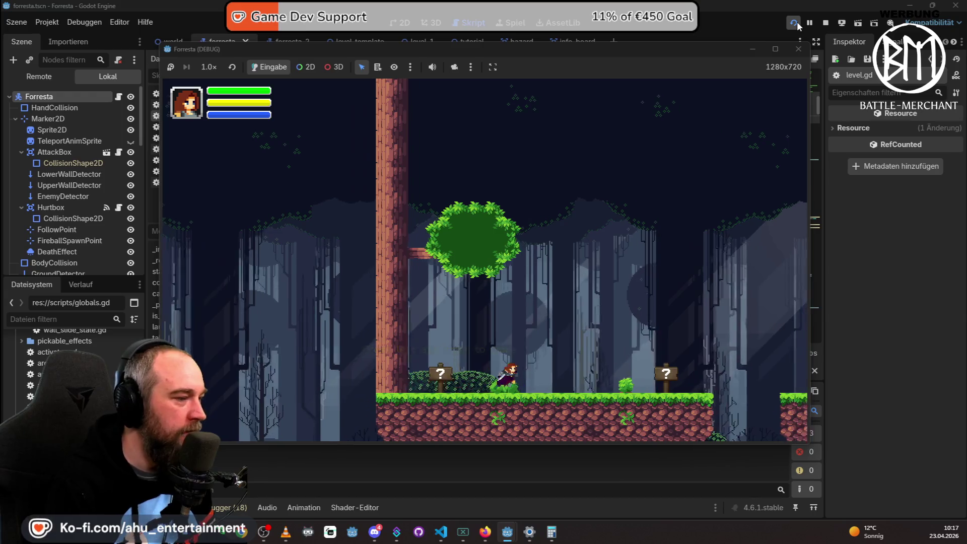
Move Forresta between the platforms, jumping left across the gap and returning toward the sign.
key("Right")
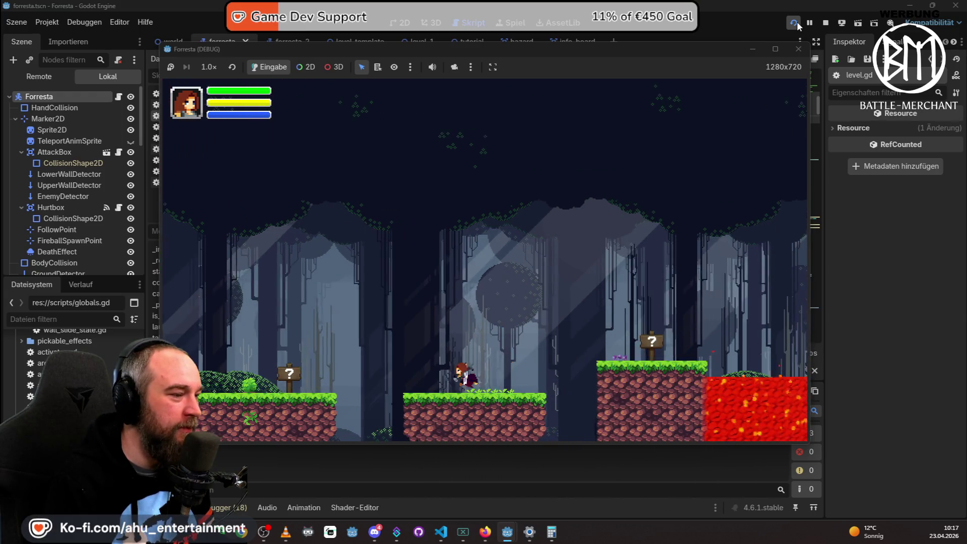
key("Left")
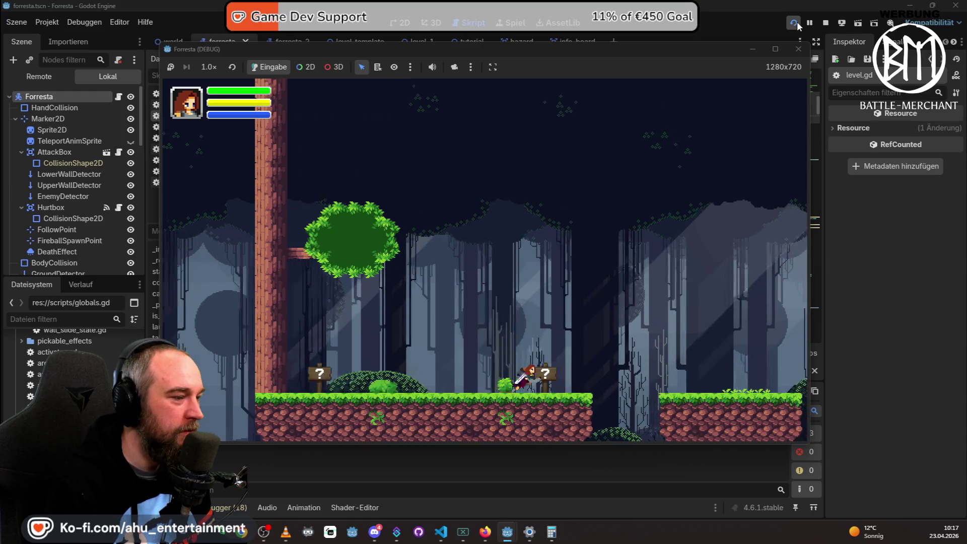
key("Right")
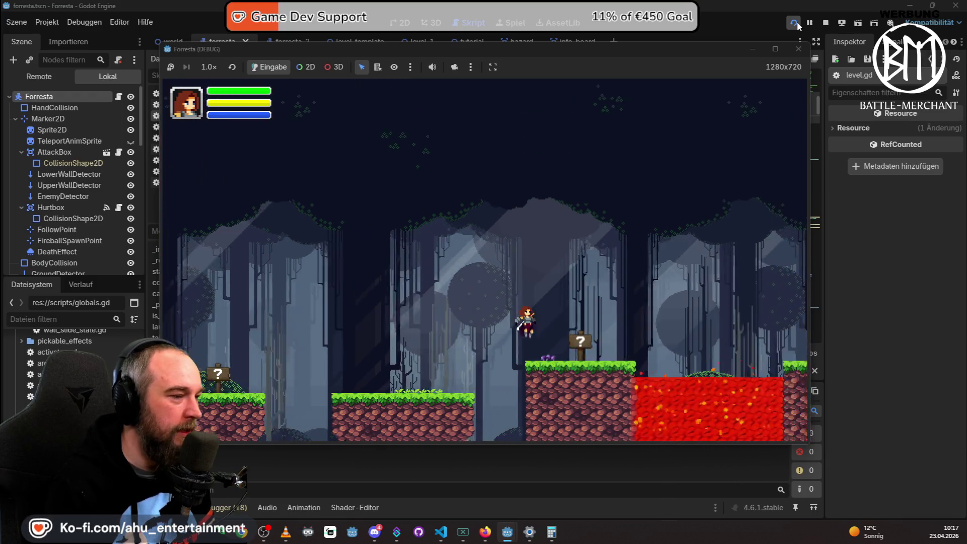
key("Left")
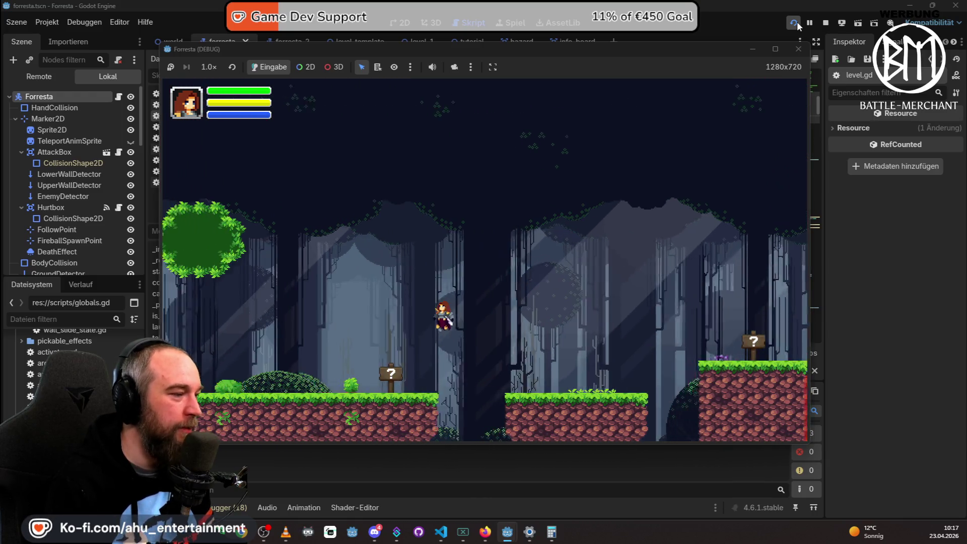
key("Right")
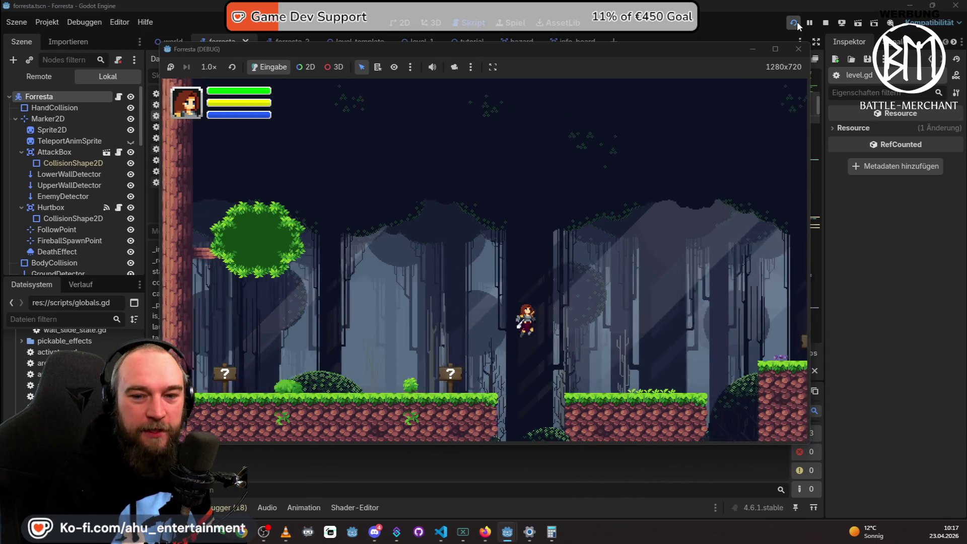
key("Right")
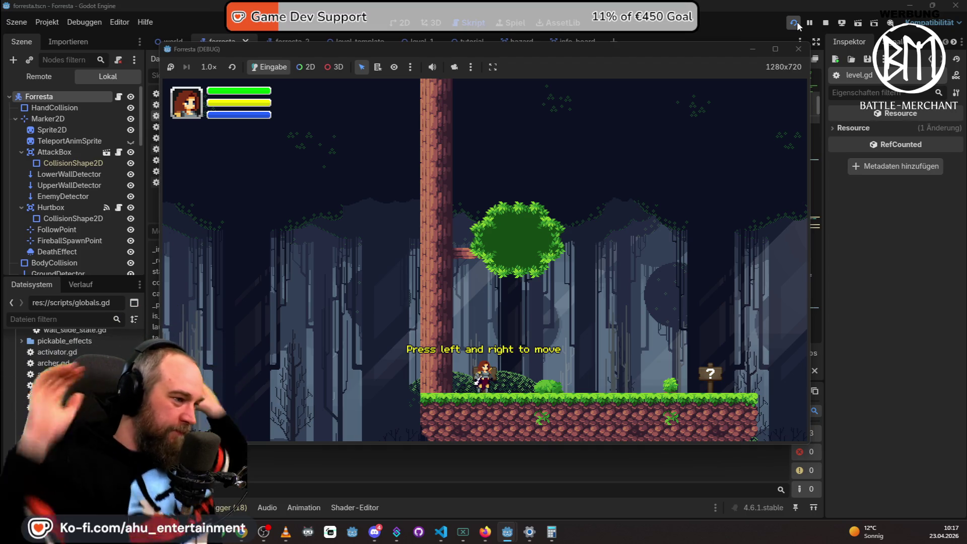
key("Right")
key("Left")
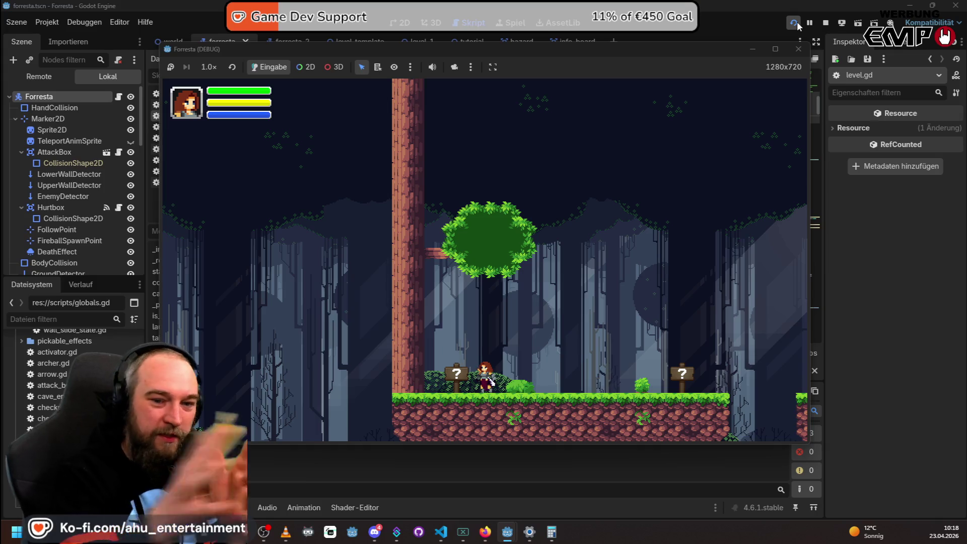
Jump Forresta onto the middle platform, then run back past the lava to the rock column.
key("Right")
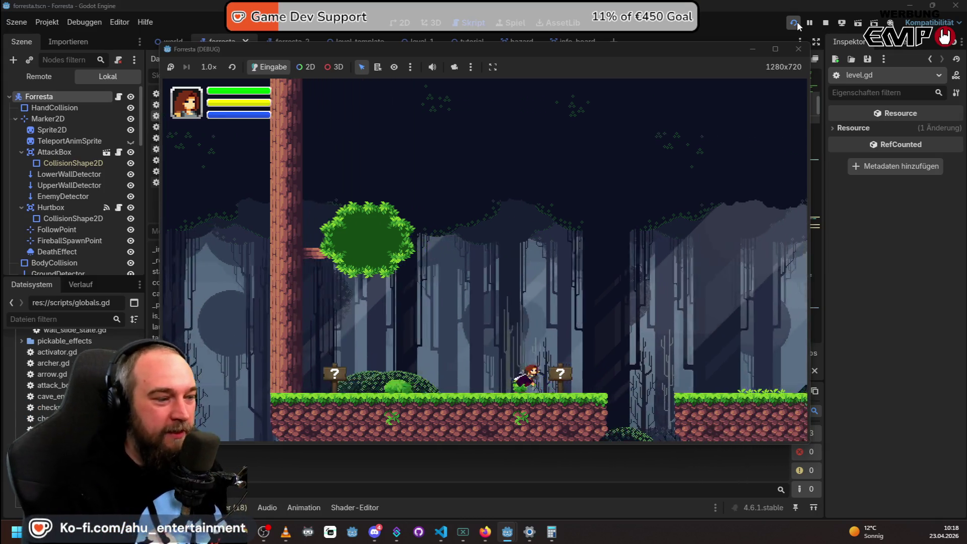
key("space")
key("Right")
key("space")
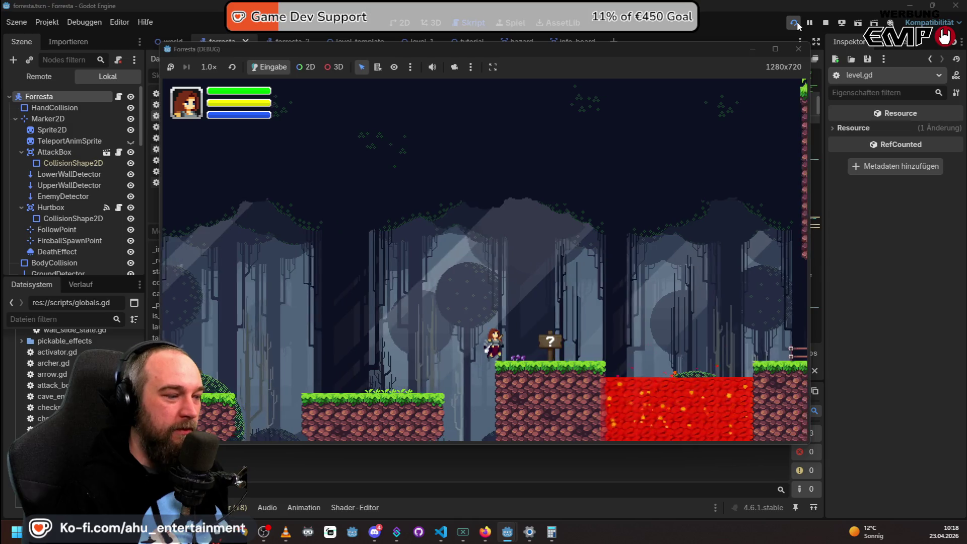
key("Left")
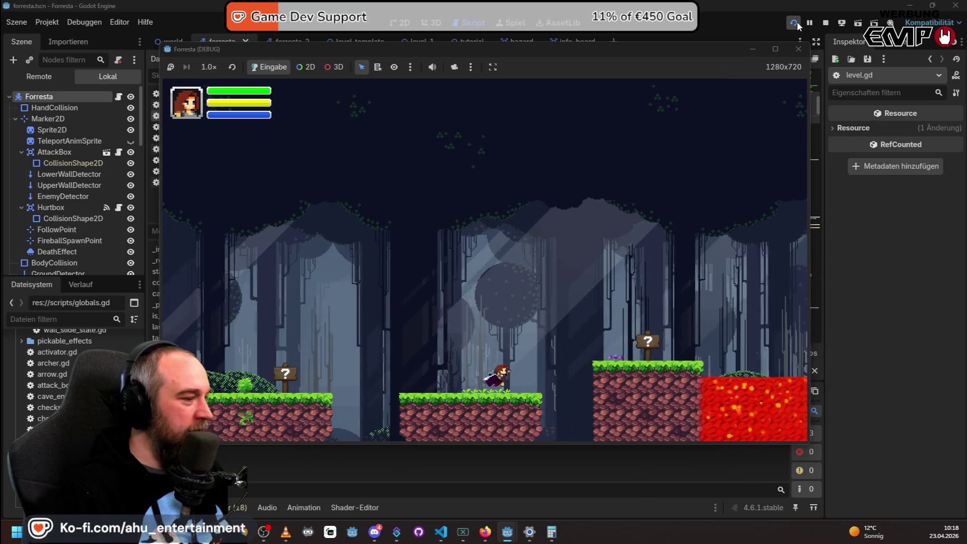
key("Left")
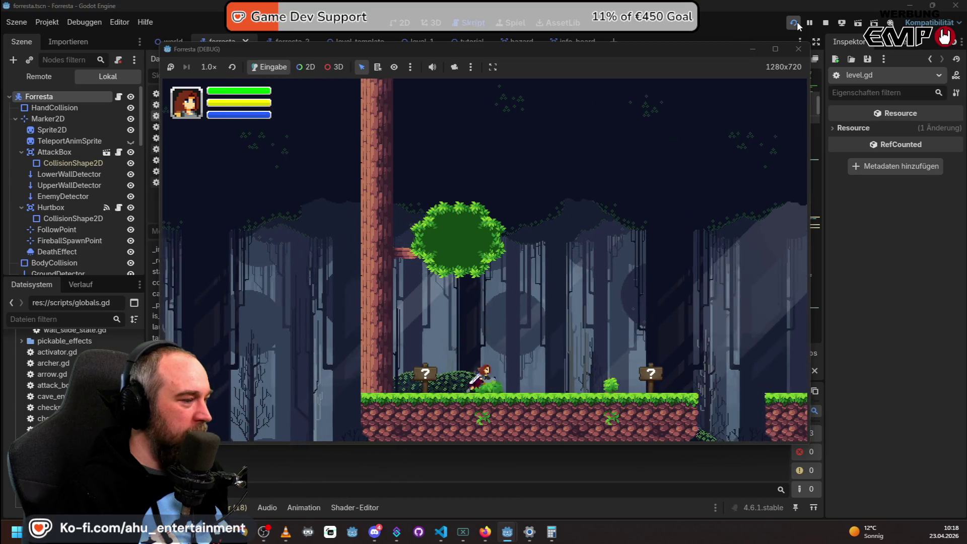
key("Right")
key("space")
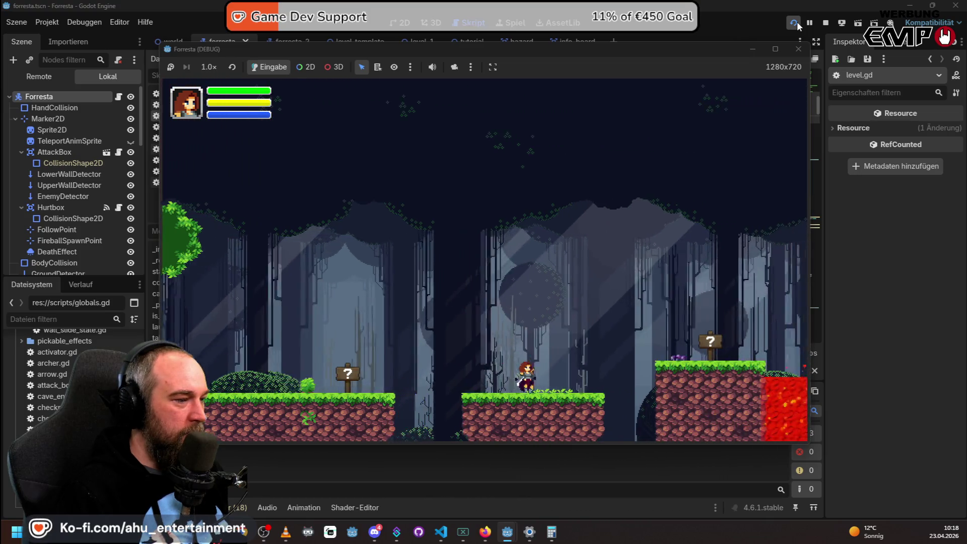
key("Right")
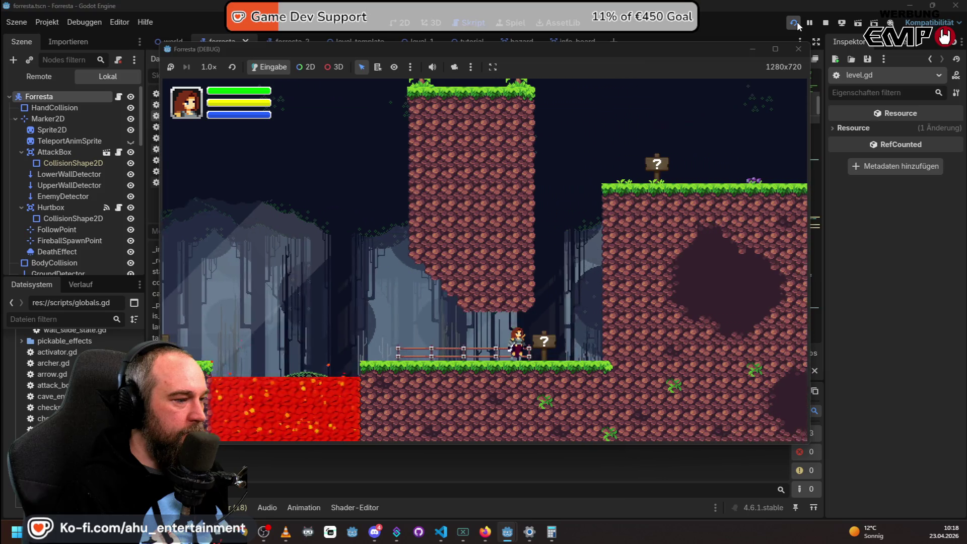
Jump Forresta back and forth over the lava pits until reaching the wall-jump sign.
key("Left")
key("space")
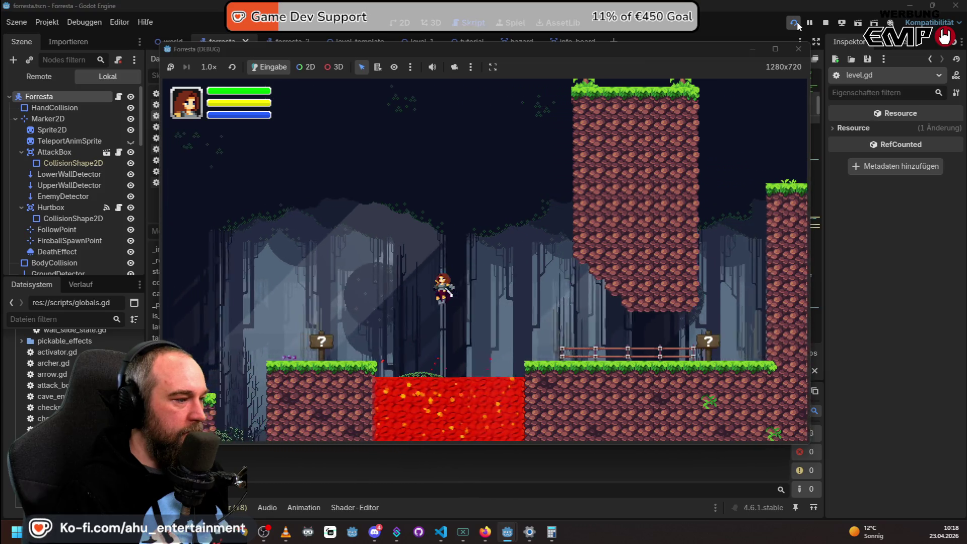
key("Left")
key("Right")
key("space")
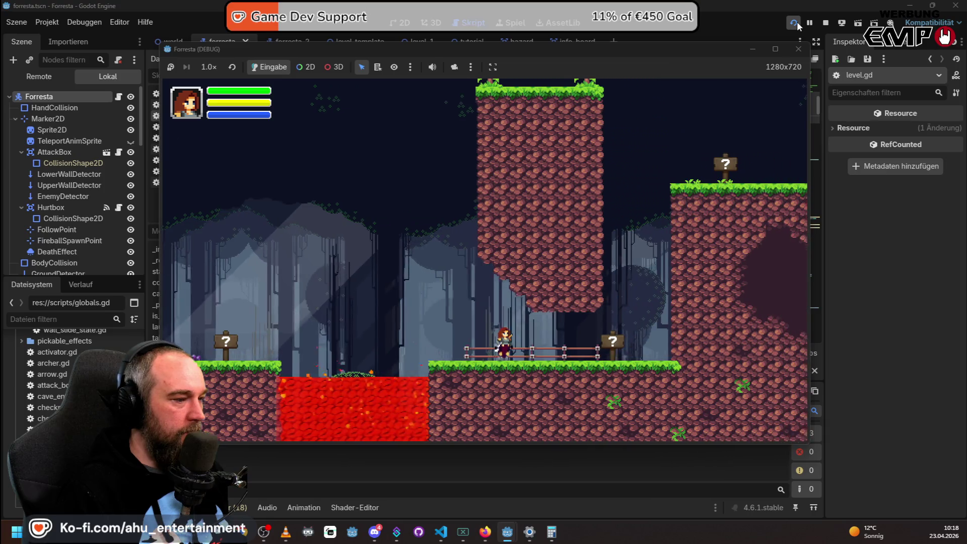
key("Right")
key("space")
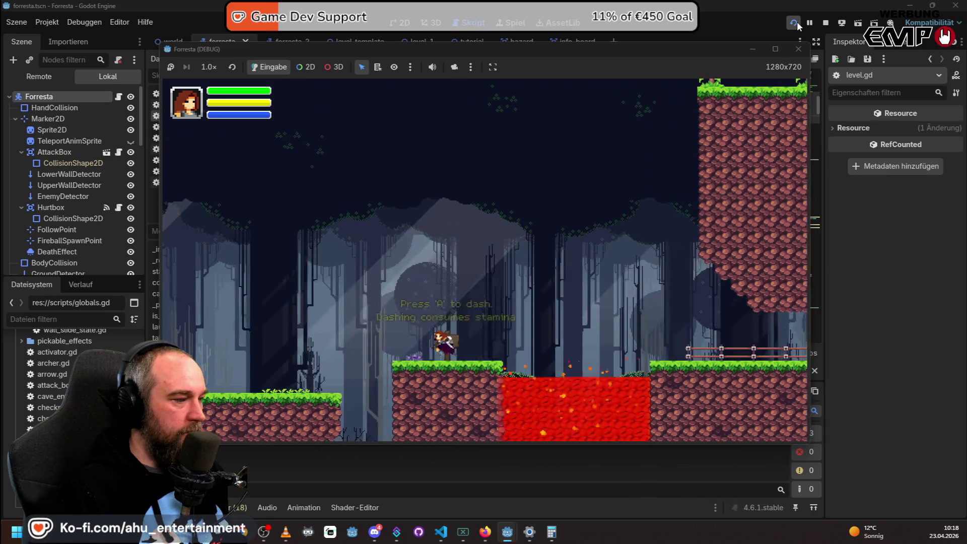
key("Left")
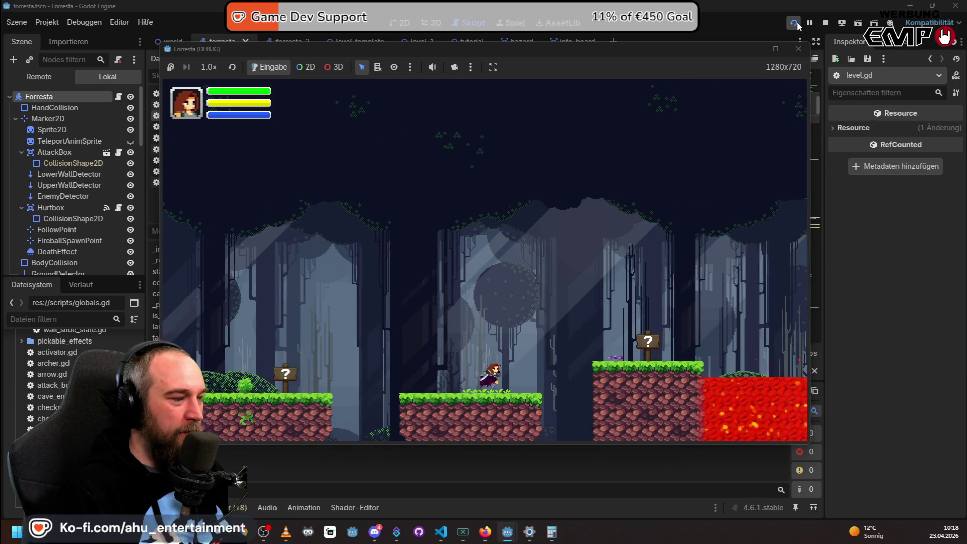
key("Right")
key("space")
key("Right")
key("space")
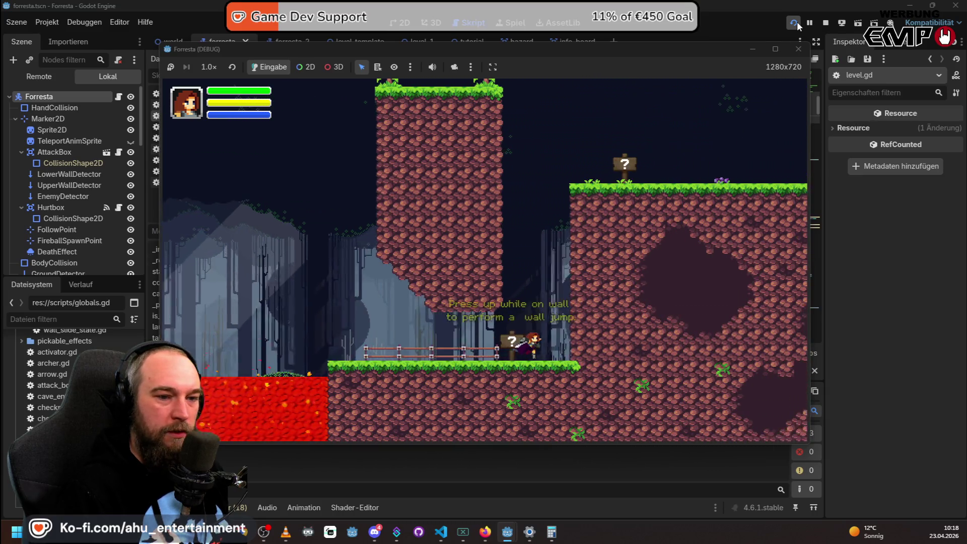
Wall-jump up between the two rock walls onto the grassy ledge, then stop the game with F8.
key("Right")
key("space")
key("Up")
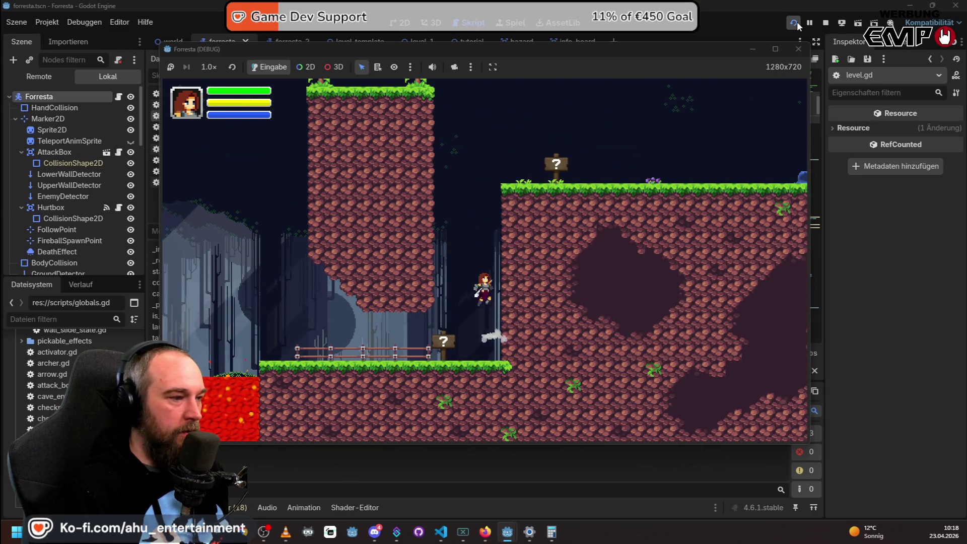
key("space")
key("space")
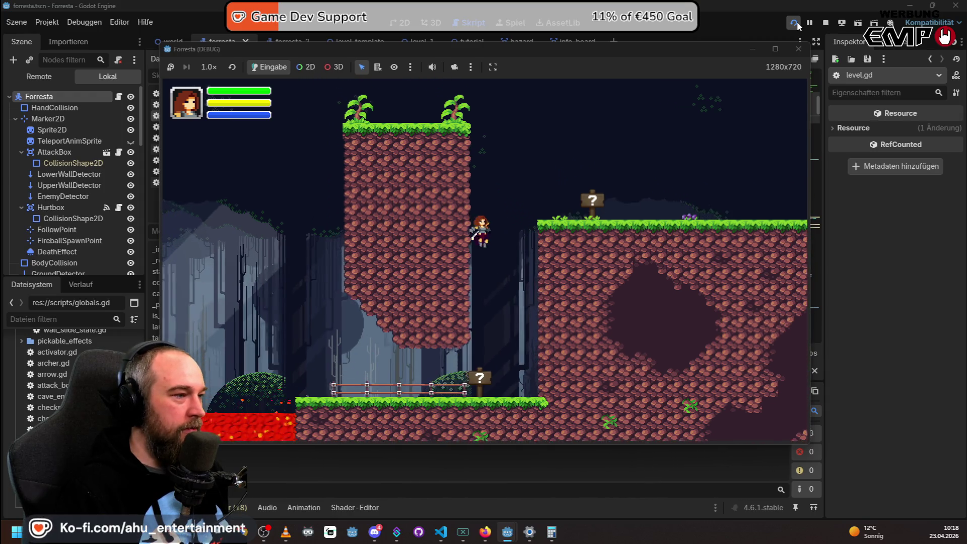
key("space")
key("space")
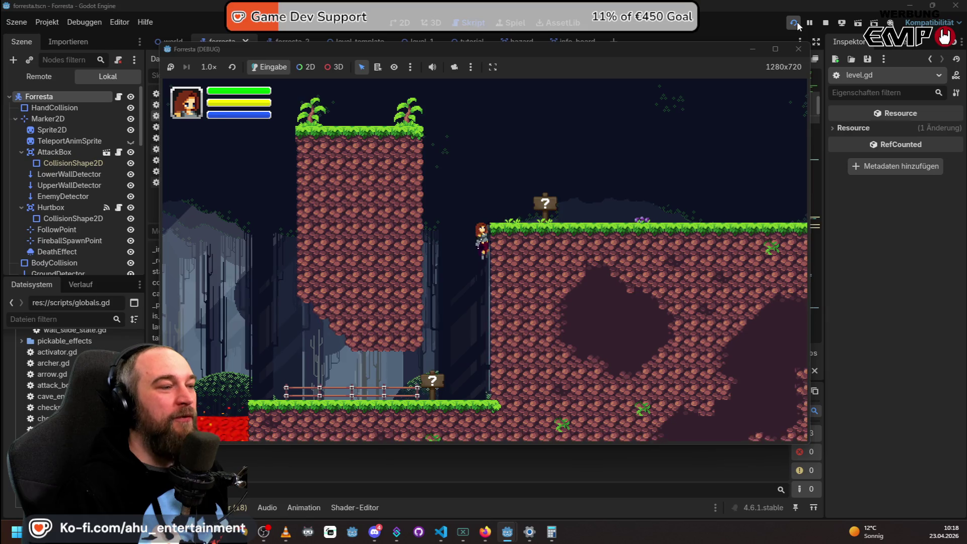
key("space")
key("Right")
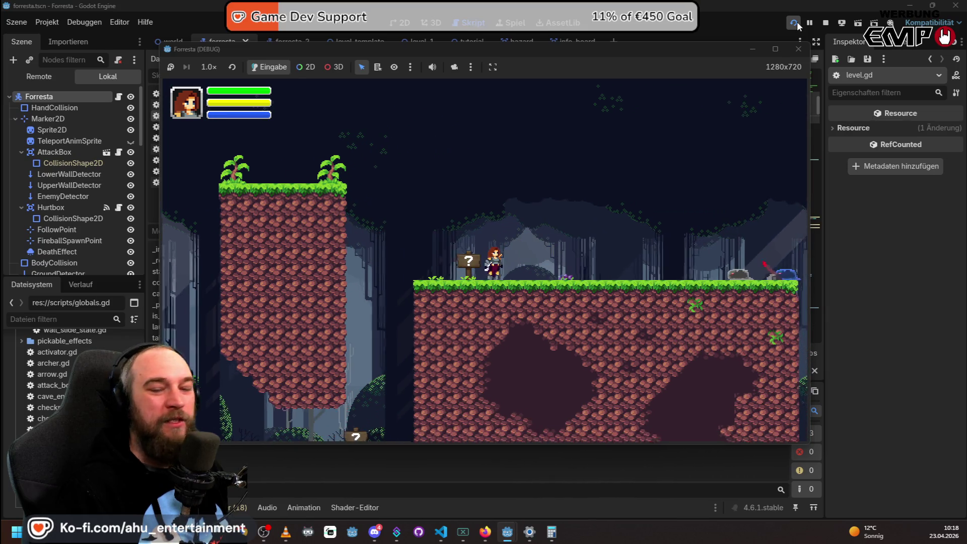
key("Left")
key("space")
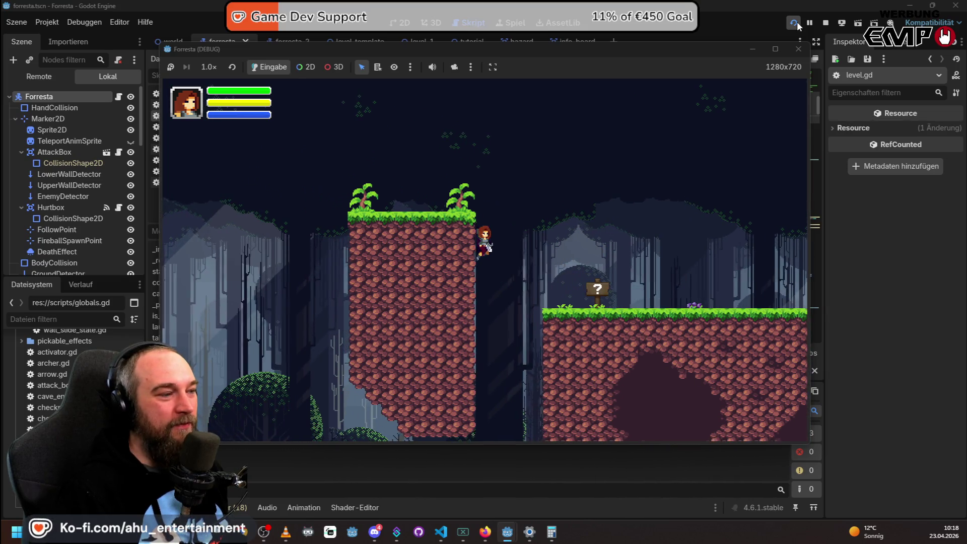
key("Right")
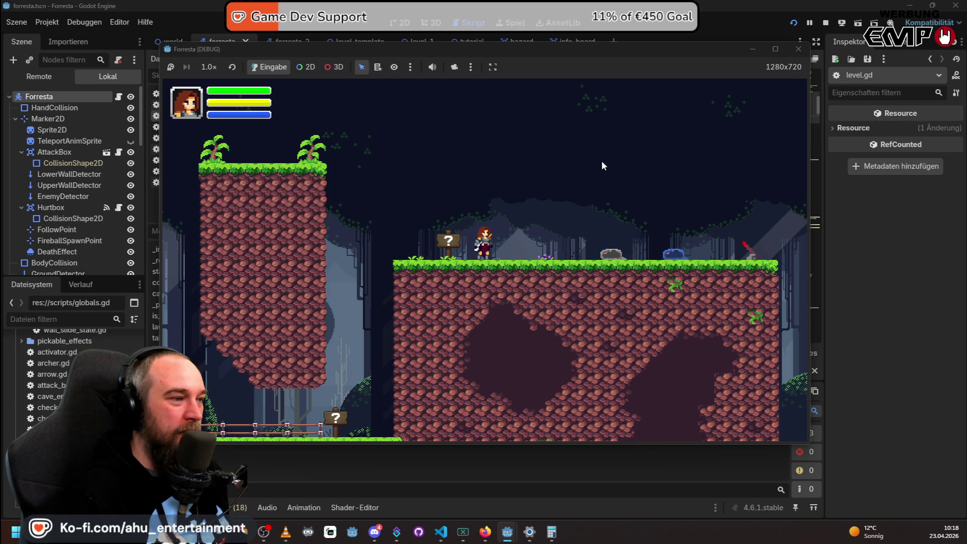
key("F8")
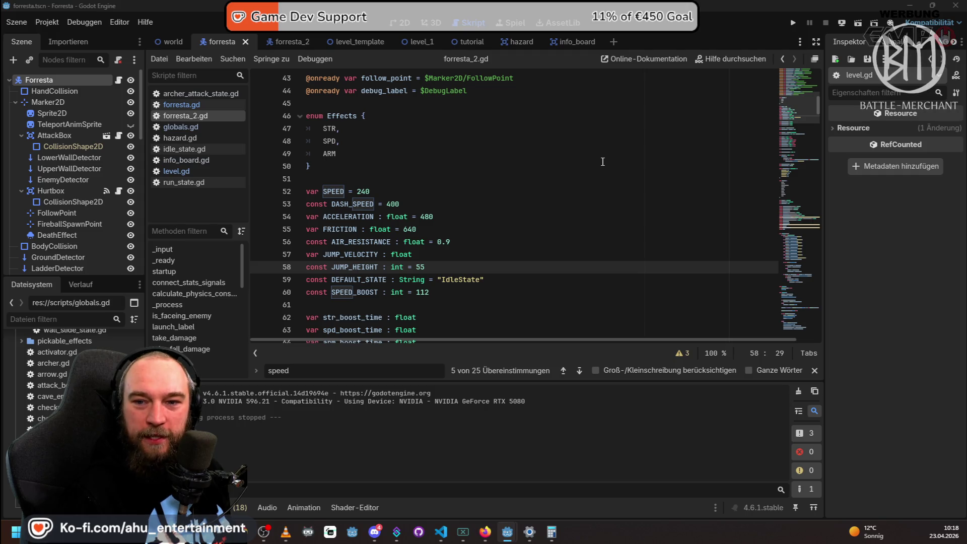
Switch from Godot to the Chrome window showing the Platformer repository's MIT license.
key("alt+Tab")
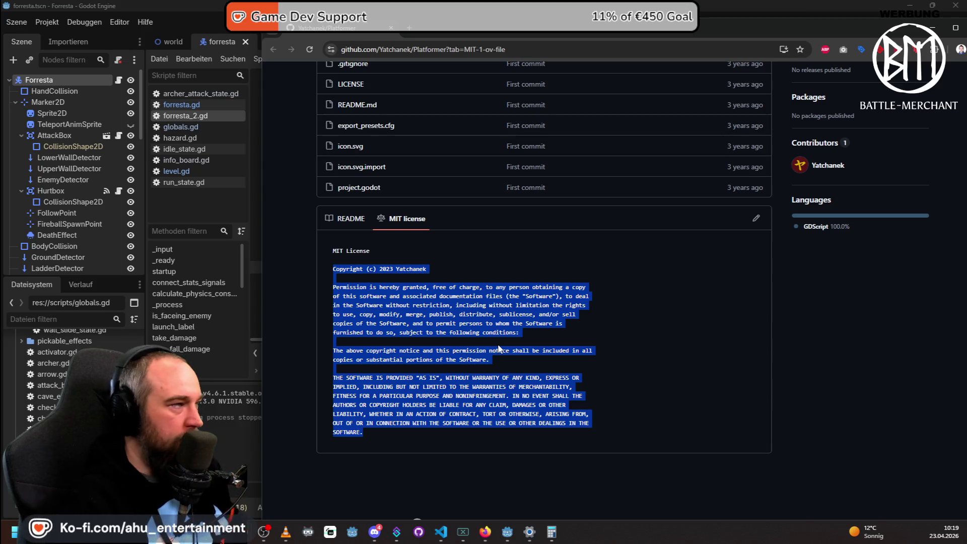
key("alt+Tab")
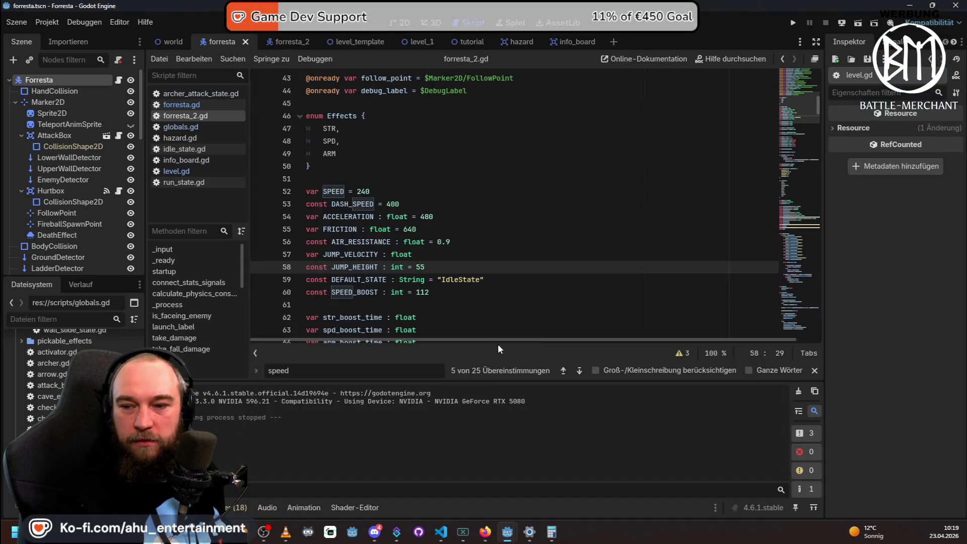
key("alt+Tab")
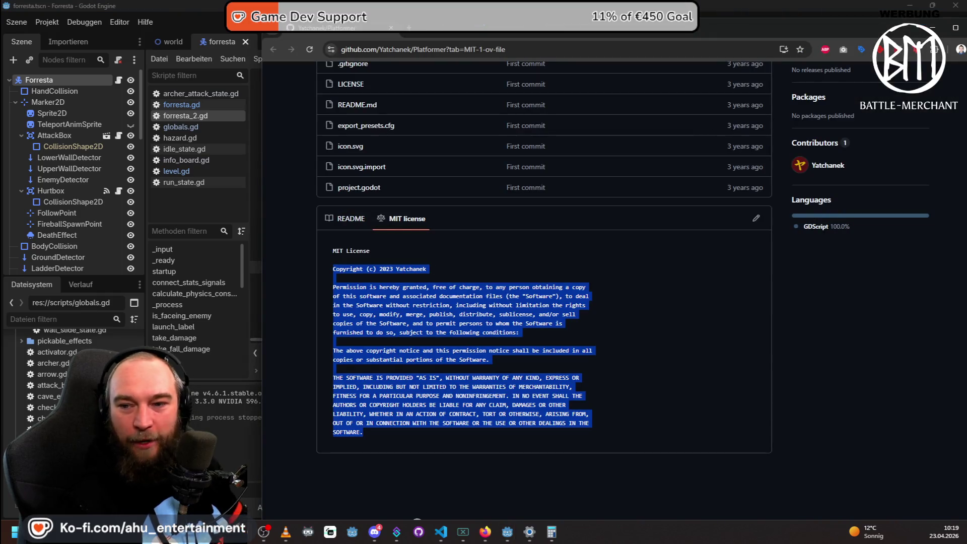
key("alt+Tab")
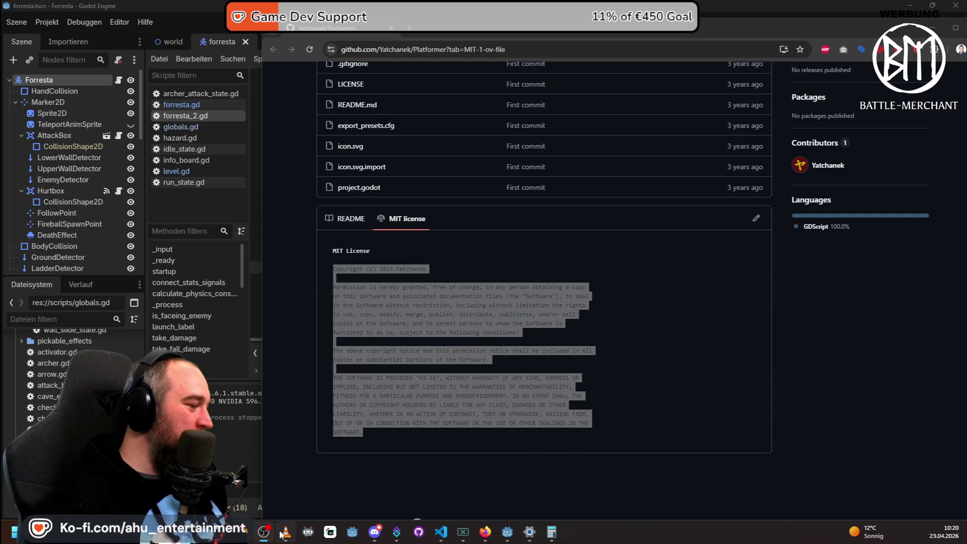
Bring the Godot editor with the forresta_2.gd script back in front of the GitHub page.
mouse_move(397, 534)
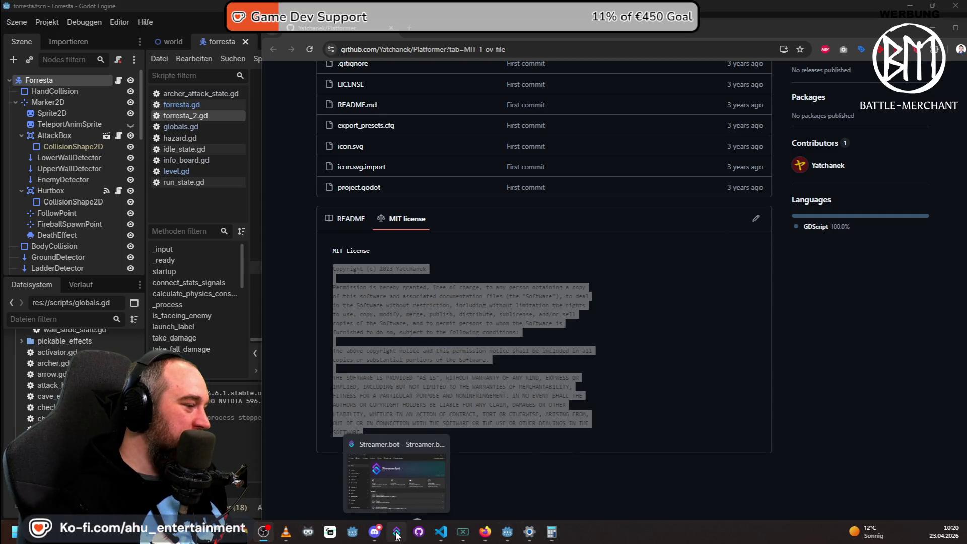
mouse_move(441, 533)
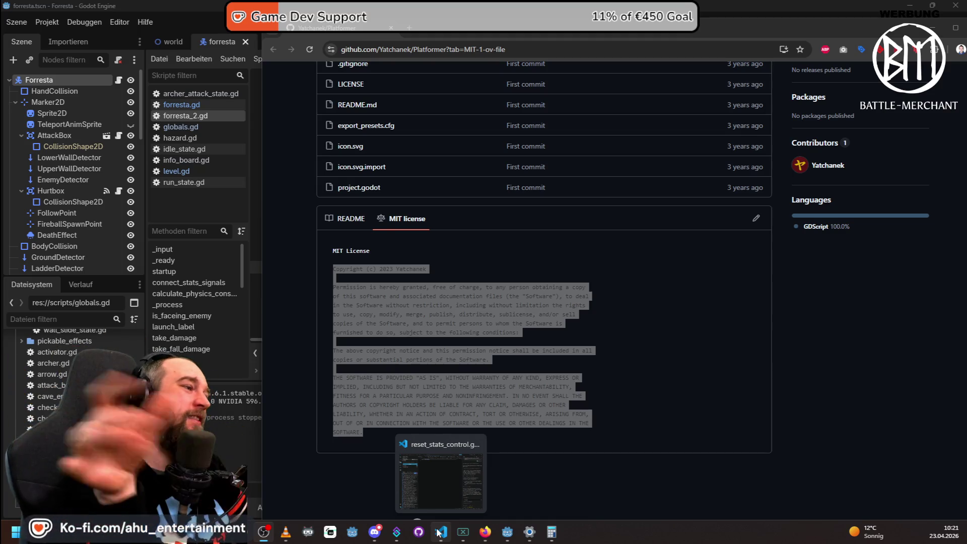
mouse_move(477, 531)
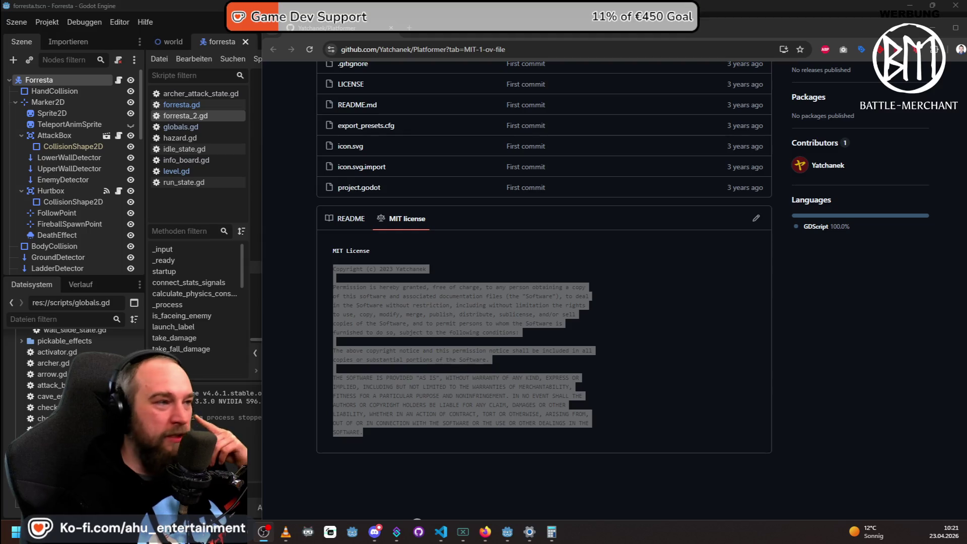
left_click(656, 6)
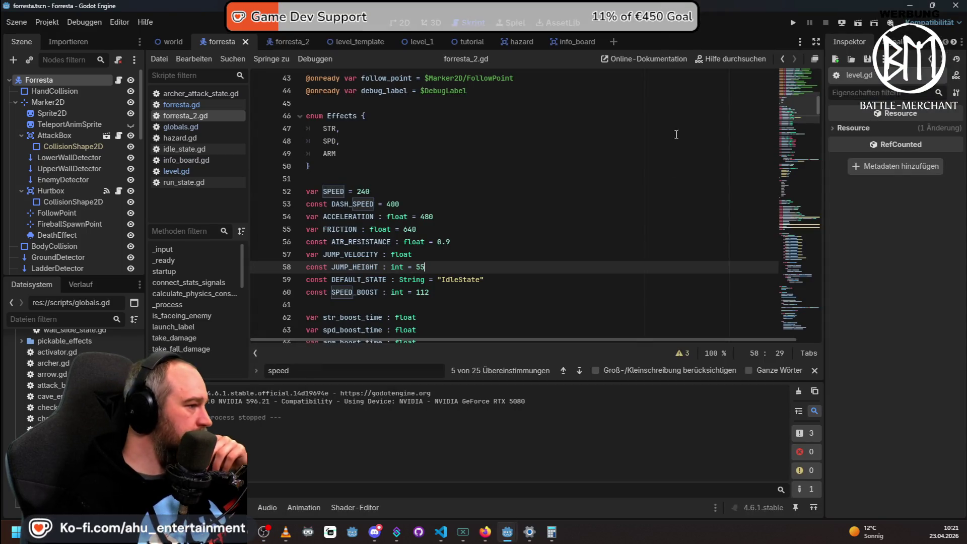
Scroll forresta_2.gd back to the top and switch to the level_1 scene.
scroll(665, 245, "up", 6)
scroll(665, 245, "up", 9)
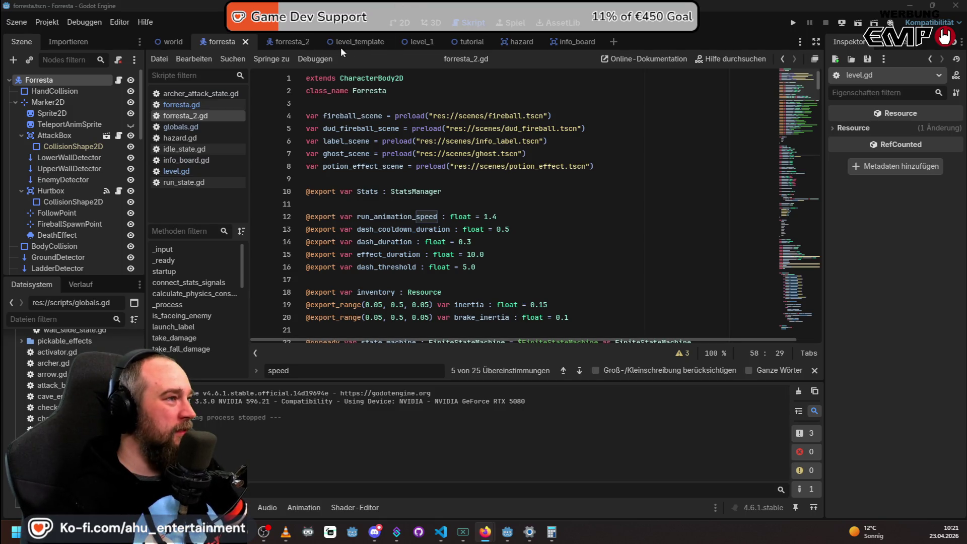
left_click(419, 42)
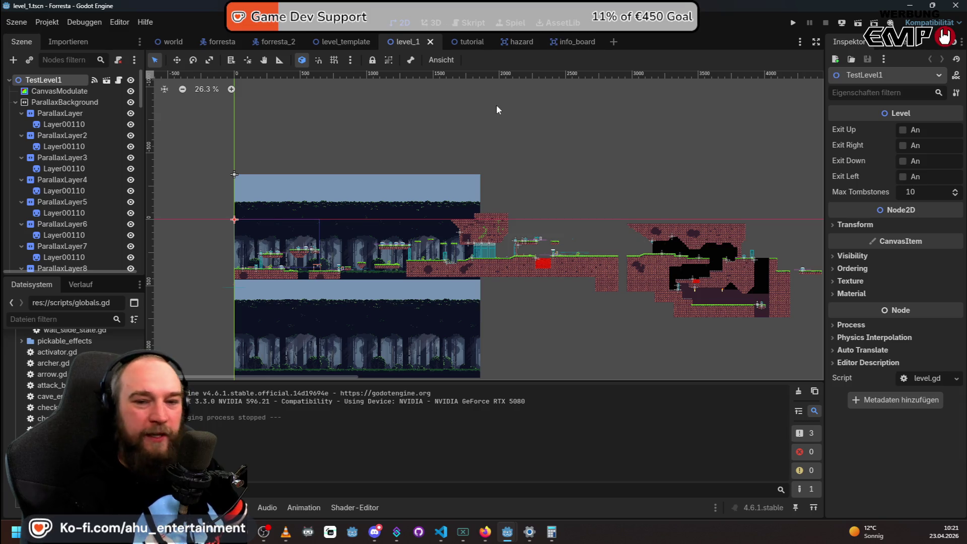
Zoom in and out on the TestLevel1 layout and pan to the level's left start.
scroll(501, 244, "up", 2)
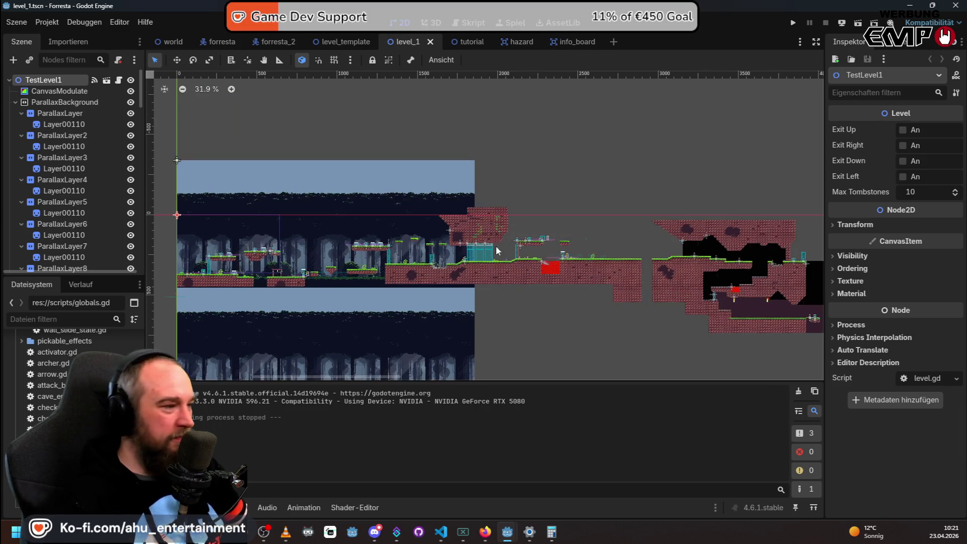
scroll(532, 269, "up", 15)
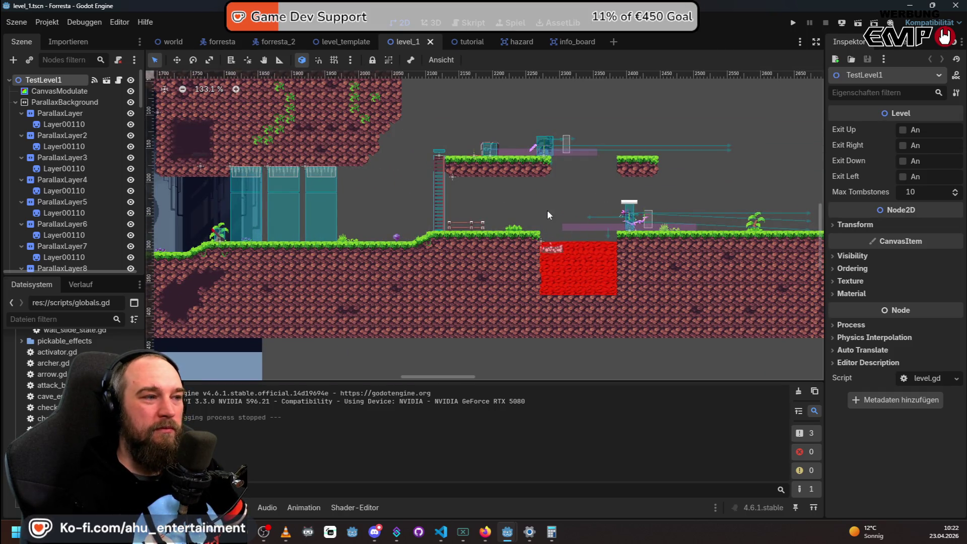
scroll(548, 206, "down", 17)
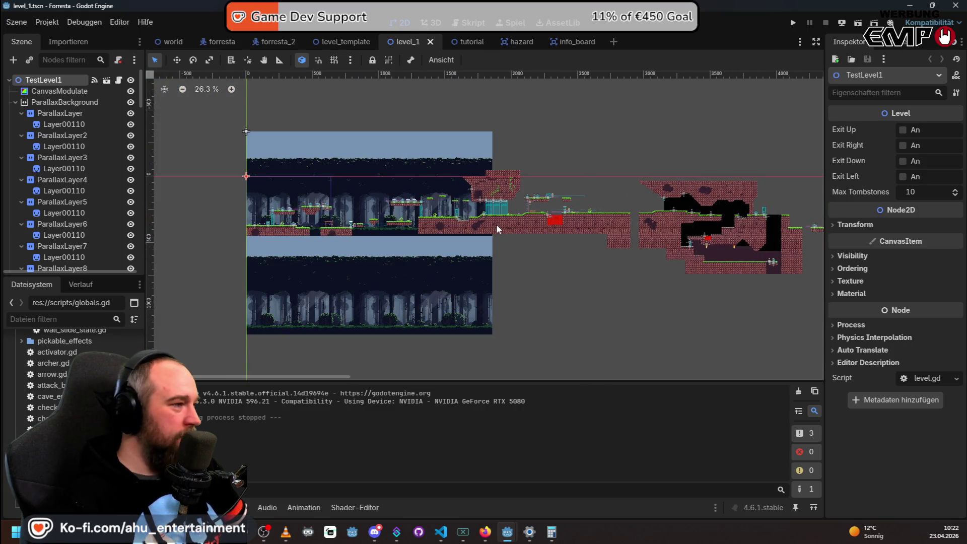
scroll(282, 206, "up", 5)
scroll(386, 244, "up", 3)
scroll(386, 244, "down", 3)
scroll(764, 252, "down", 8)
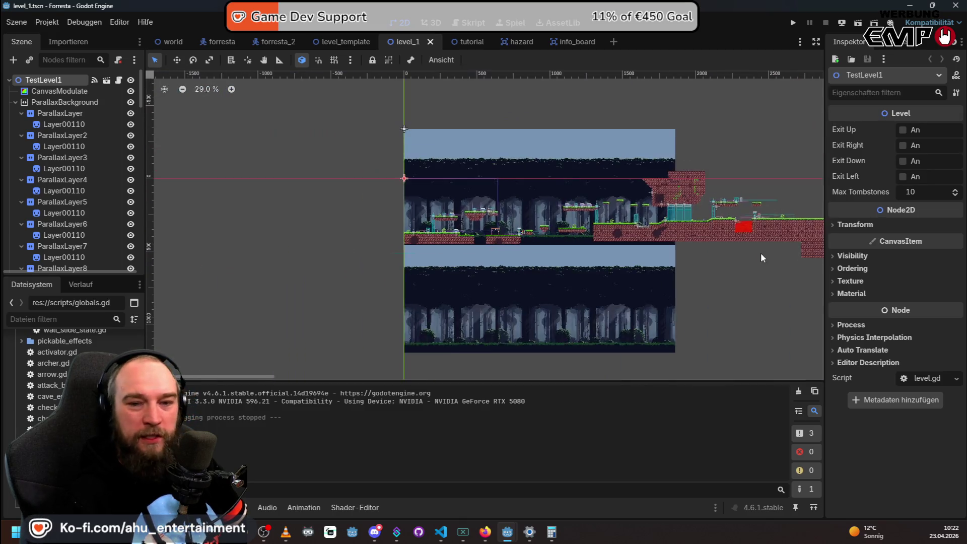
scroll(718, 191, "up", 11)
scroll(712, 209, "down", 10)
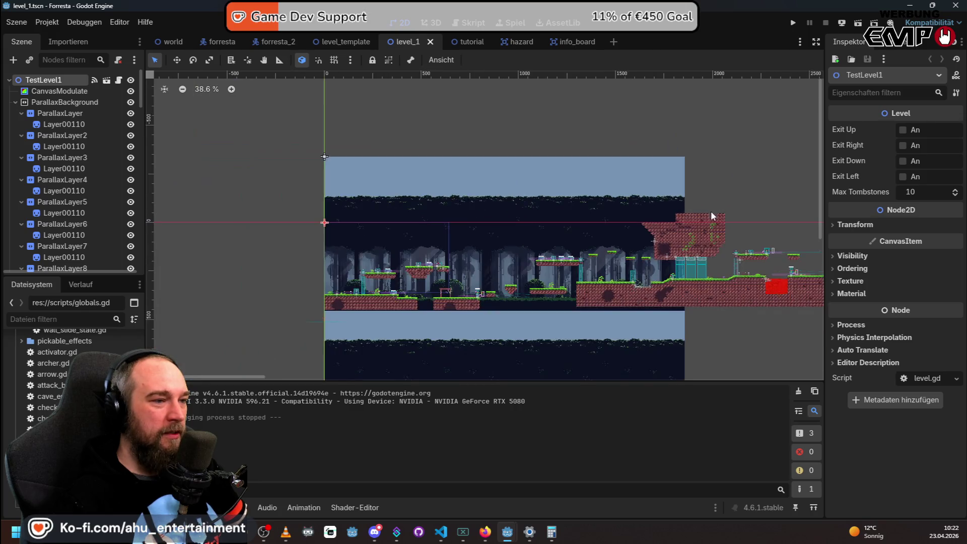
scroll(426, 253, "up", 7)
mouse_move(426, 254)
left_mouse_down()
mouse_move(512, 222)
mouse_move(661, 216)
left_mouse_up()
Pan and zoom across the rest of TestLevel1, then switch to the forresta_2 player scene.
scroll(657, 217, "up", 3)
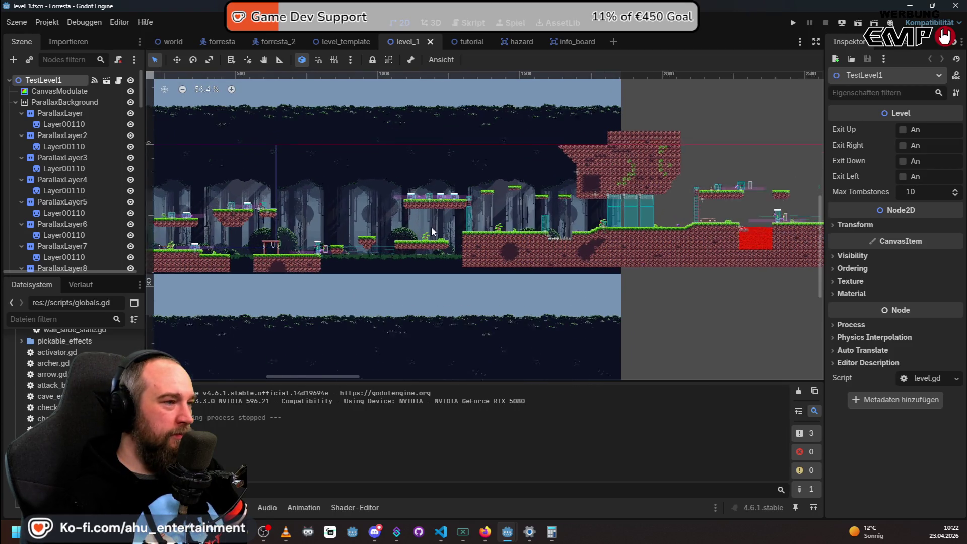
scroll(433, 222, "up", 2)
scroll(433, 223, "down", 3)
scroll(433, 223, "down", 1)
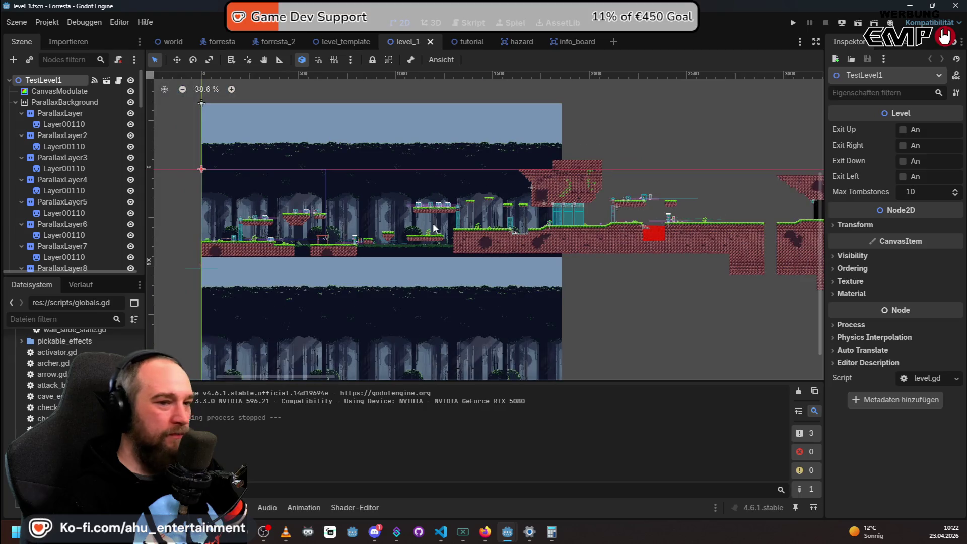
mouse_move(429, 168)
left_mouse_down()
mouse_move(455, 192)
mouse_move(551, 198)
mouse_move(559, 153)
mouse_move(438, 175)
mouse_move(426, 208)
mouse_move(499, 184)
mouse_move(473, 180)
left_mouse_up()
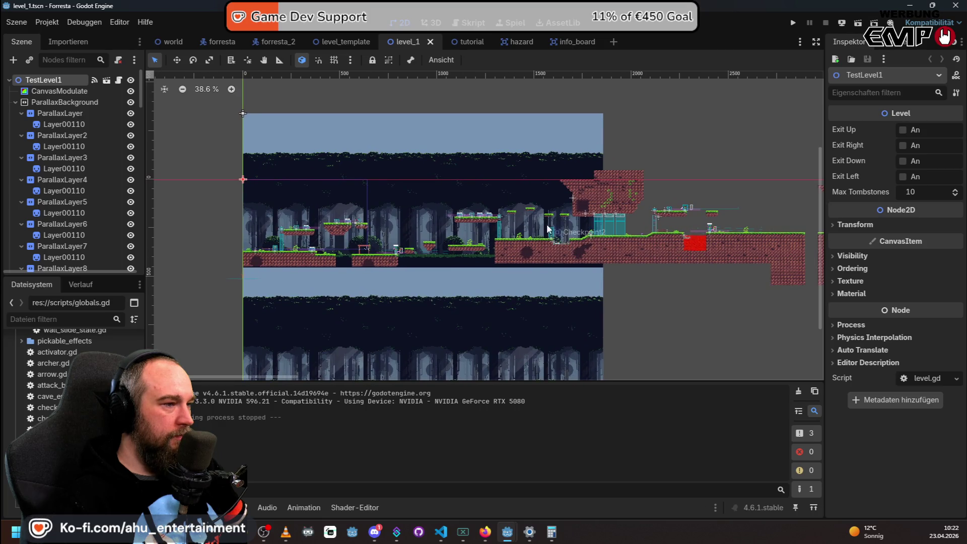
scroll(552, 219, "up", 5)
scroll(575, 281, "up", 2)
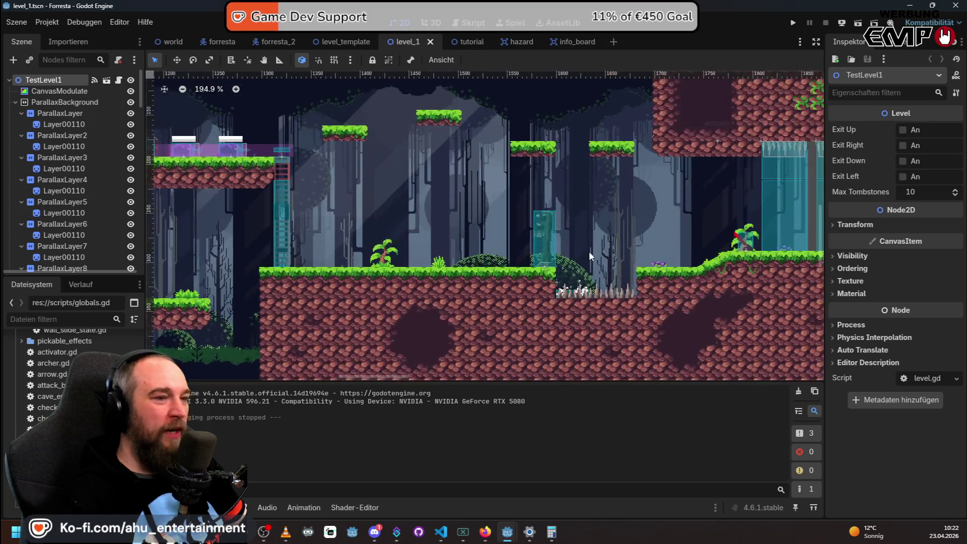
scroll(591, 247, "down", 6)
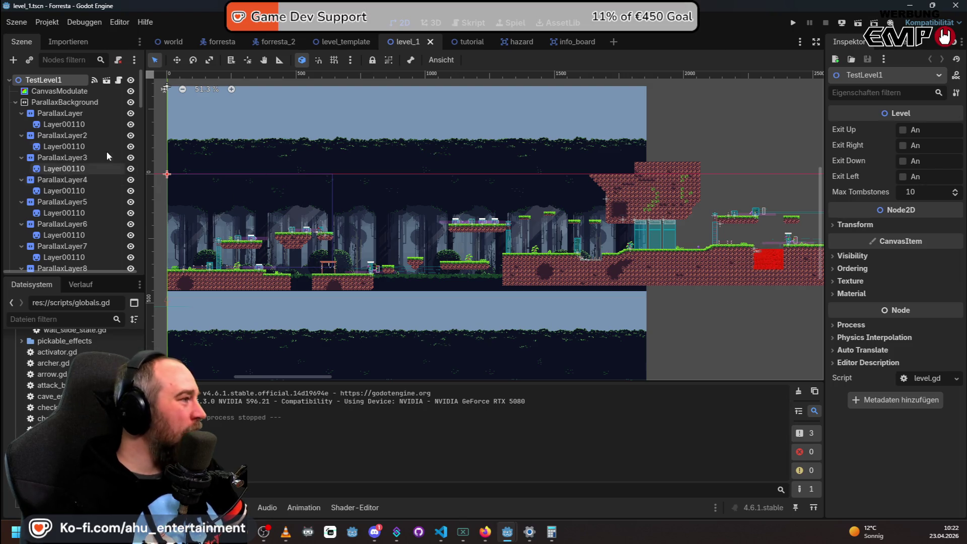
scroll(111, 160, "down", 5)
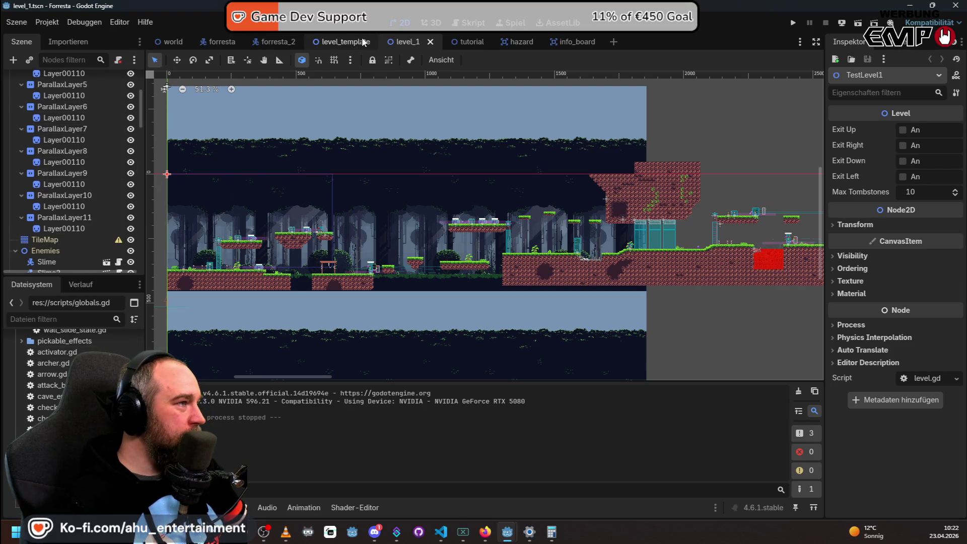
left_click(265, 46)
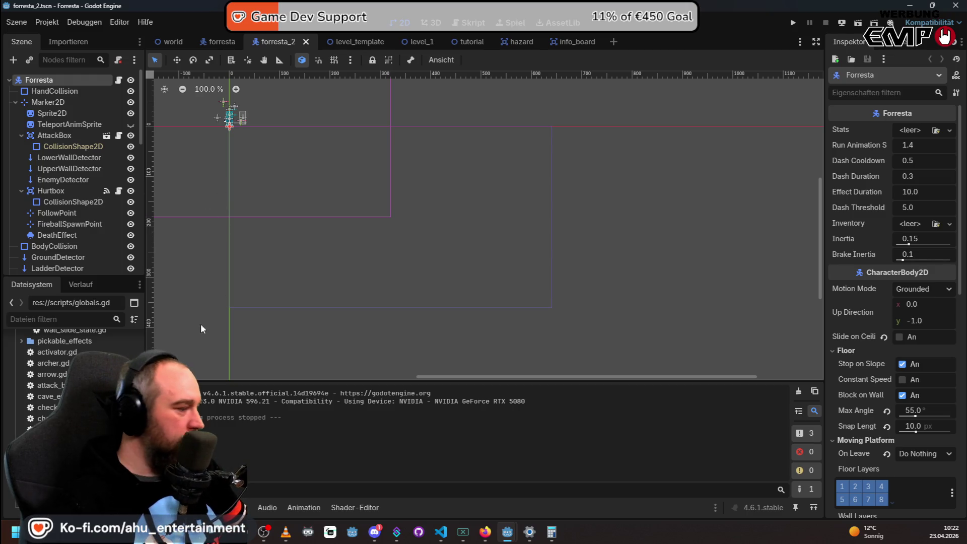
Zoom and pan the 2D view to center the Forresta character.
left_click(221, 507)
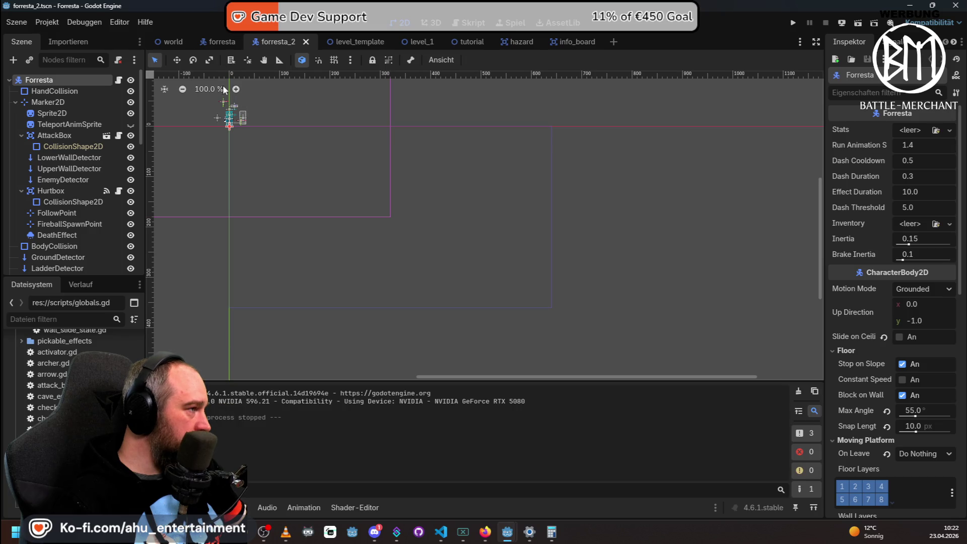
scroll(211, 116, "up", 8)
mouse_move(266, 197)
left_mouse_down()
mouse_move(326, 320)
mouse_move(447, 309)
left_mouse_up()
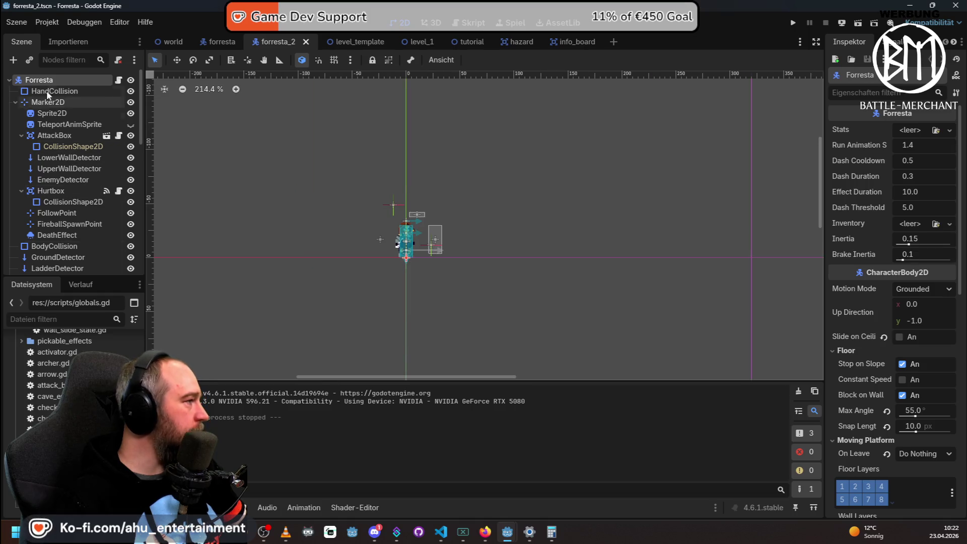
scroll(54, 112, "down", 10)
scroll(68, 133, "down", 2)
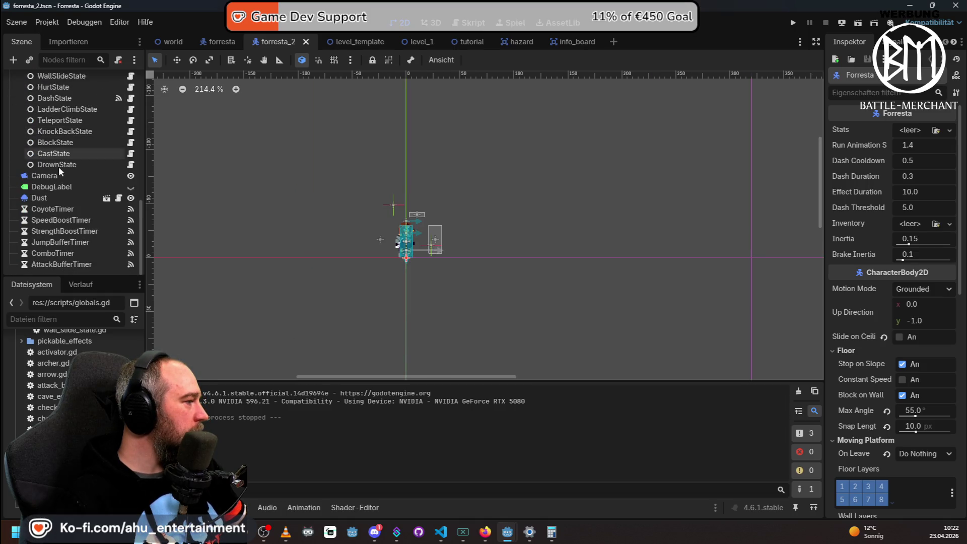
scroll(50, 237, "up", 5)
scroll(55, 217, "up", 2)
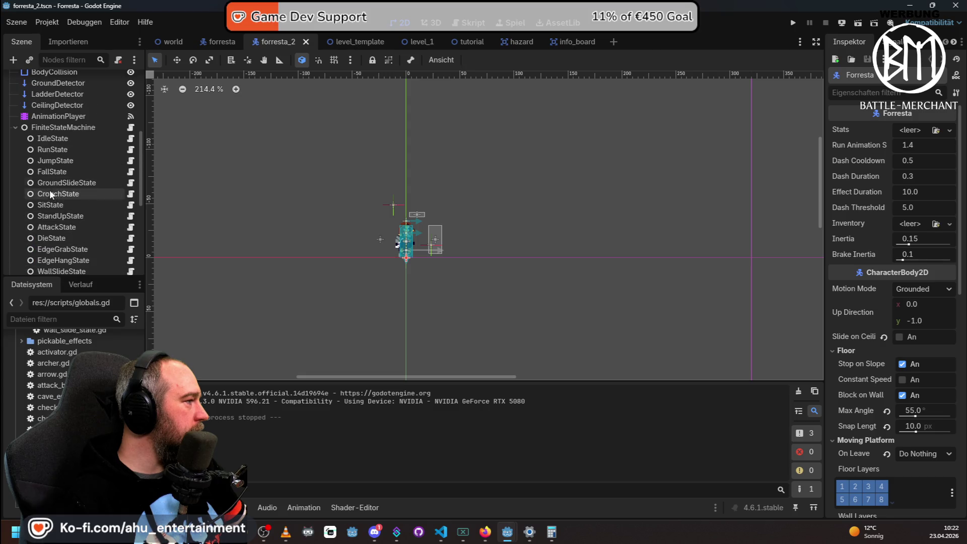
Collapse the FiniteStateMachine's states and inspect the TeleportAnimSprite node's properties.
left_click(15, 127)
scroll(49, 211, "up", 3)
scroll(58, 217, "up", 7)
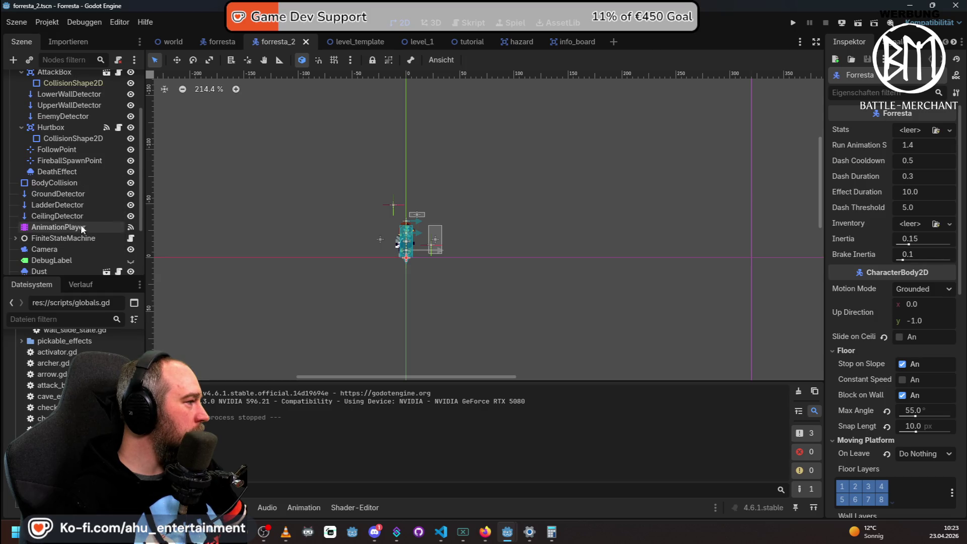
scroll(78, 230, "up", 4)
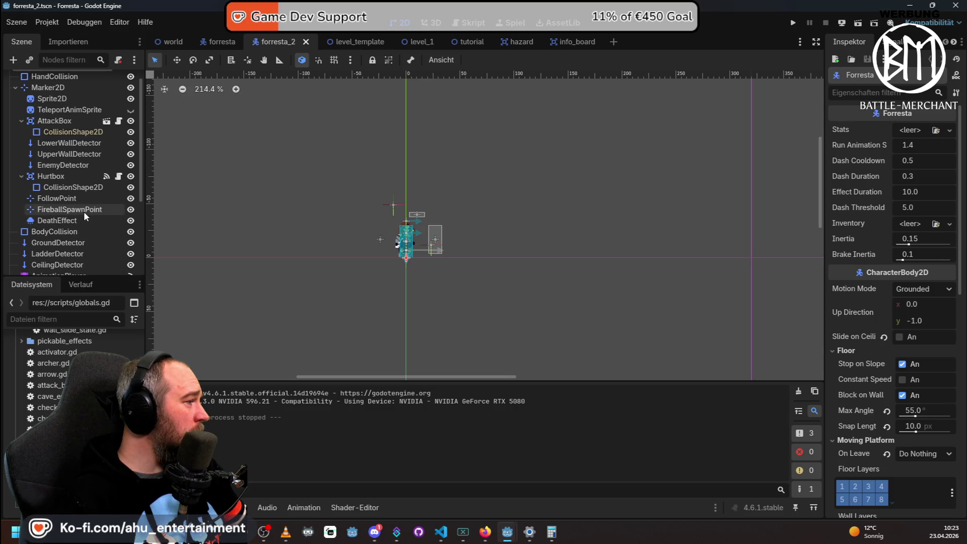
scroll(54, 225, "up", 2)
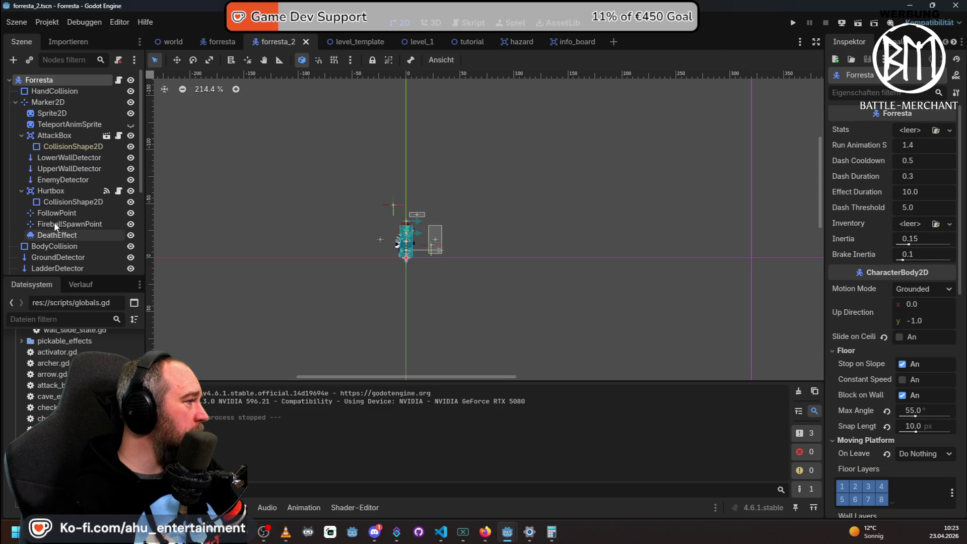
left_click(62, 124)
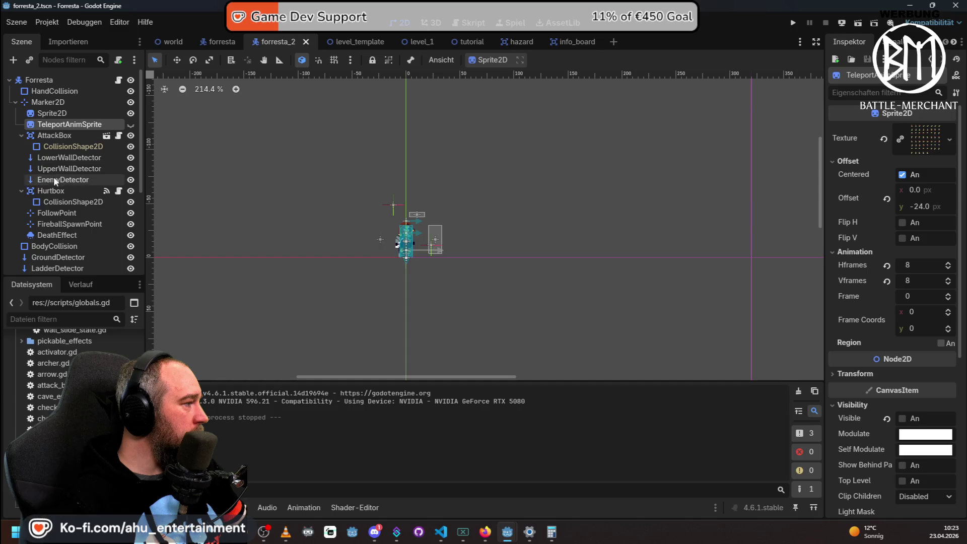
scroll(61, 191, "down", 2)
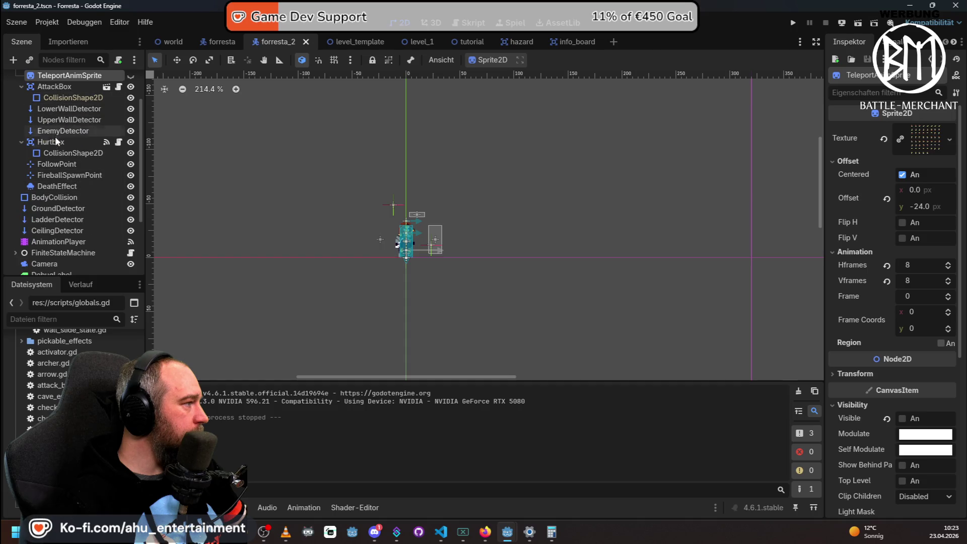
scroll(58, 146, "down", 2)
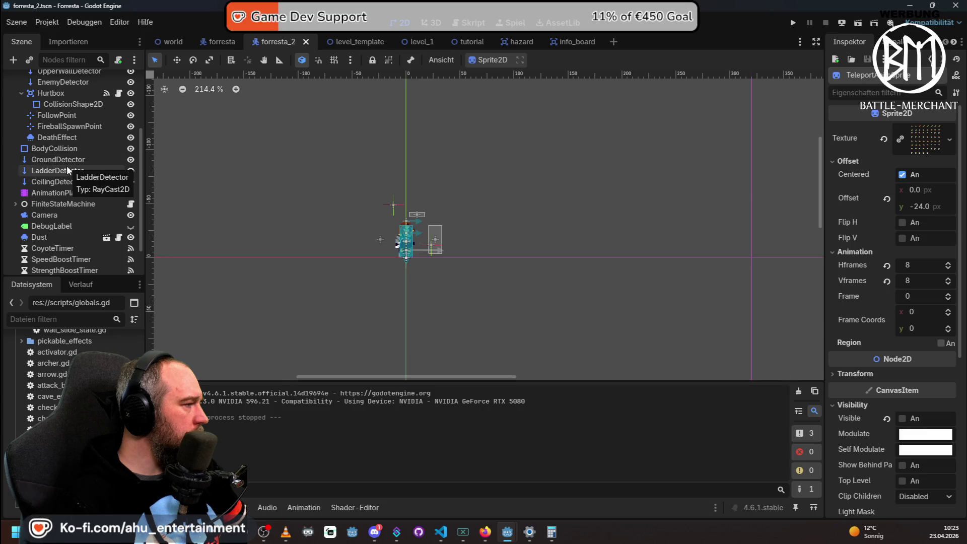
scroll(66, 165, "down", 2)
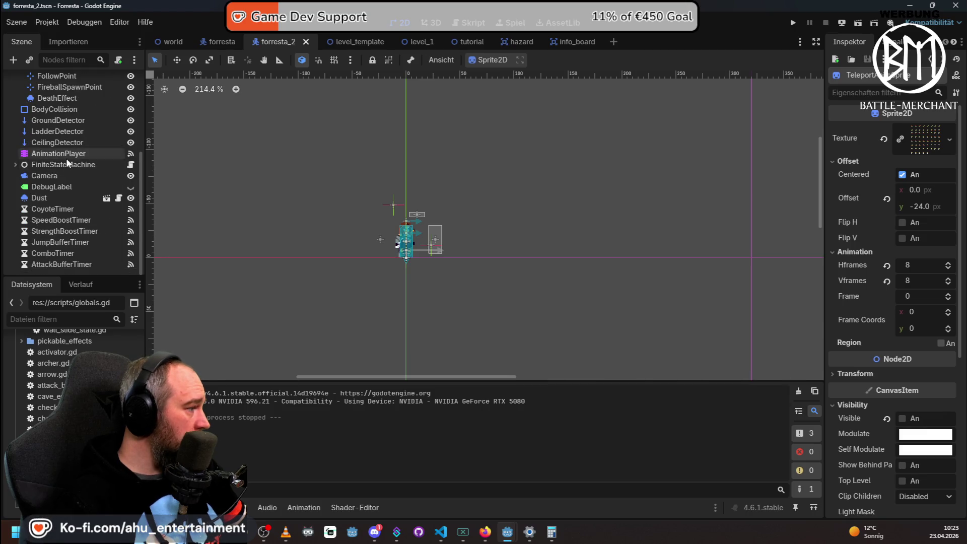
scroll(66, 160, "up", 5)
Flip to the original forresta scene and back, then open the AnimationPlayer's animations.
left_click(211, 39)
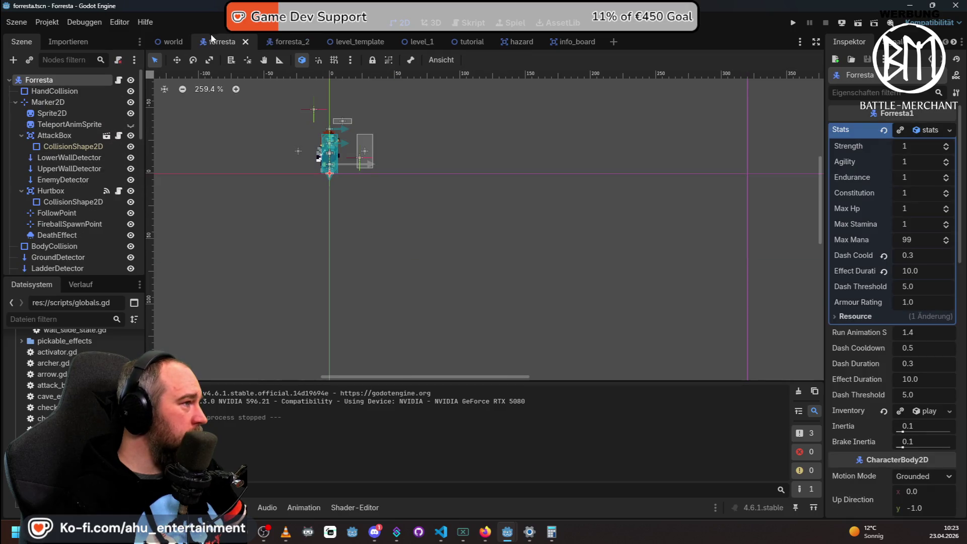
left_click(284, 37)
scroll(81, 195, "down", 5)
scroll(81, 195, "down", 1)
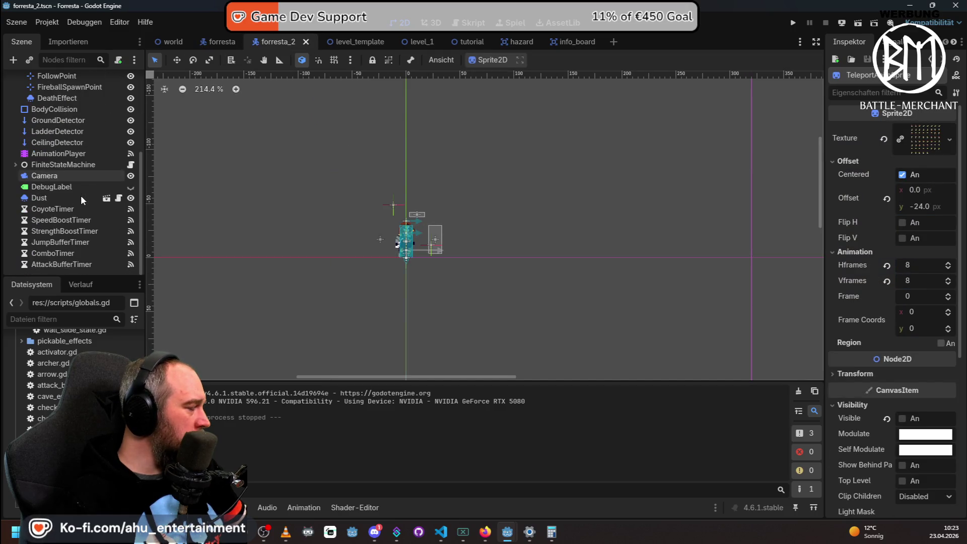
double_click(84, 154)
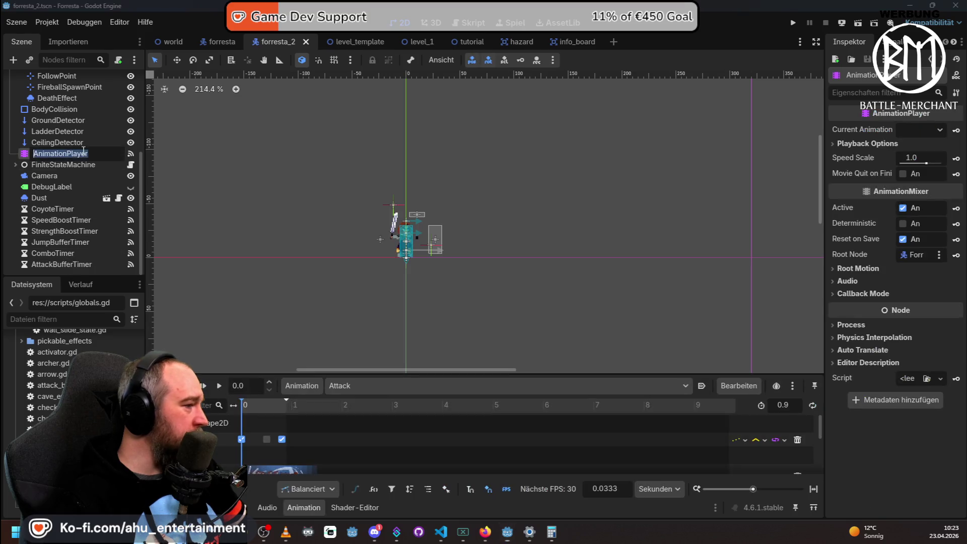
Load the DoubleAttack, StandUp, StrongAttack and ComboAttack animations in turn.
scroll(389, 420, "down", 2)
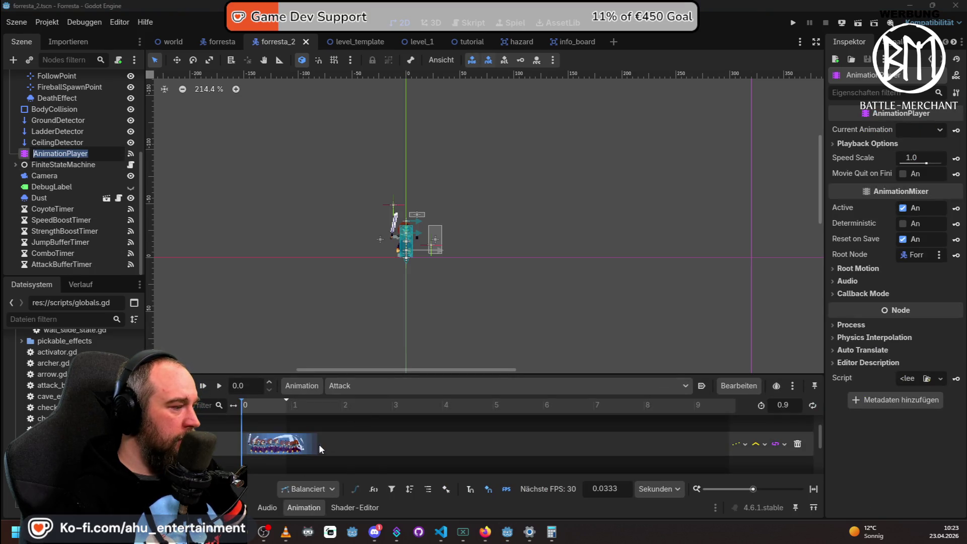
left_click(364, 387)
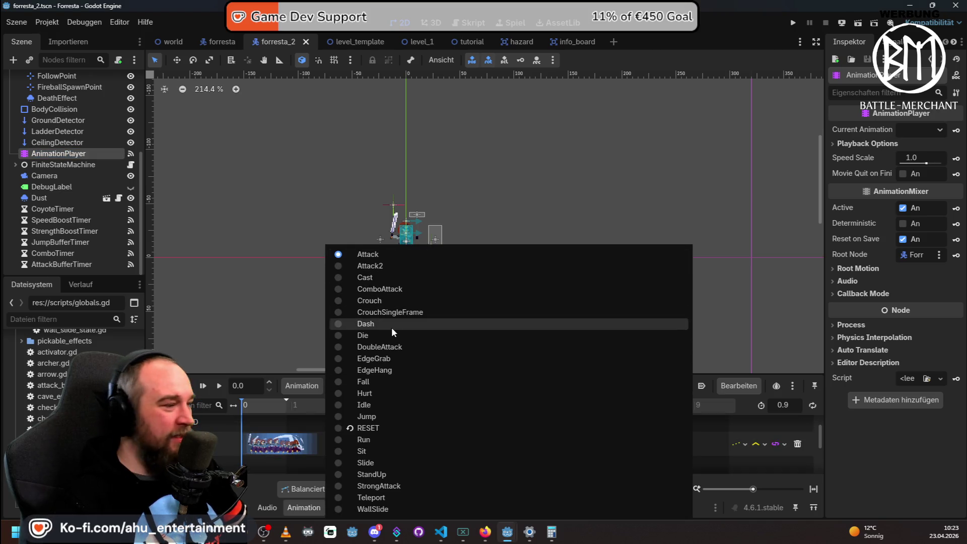
left_click(393, 347)
left_click(374, 387)
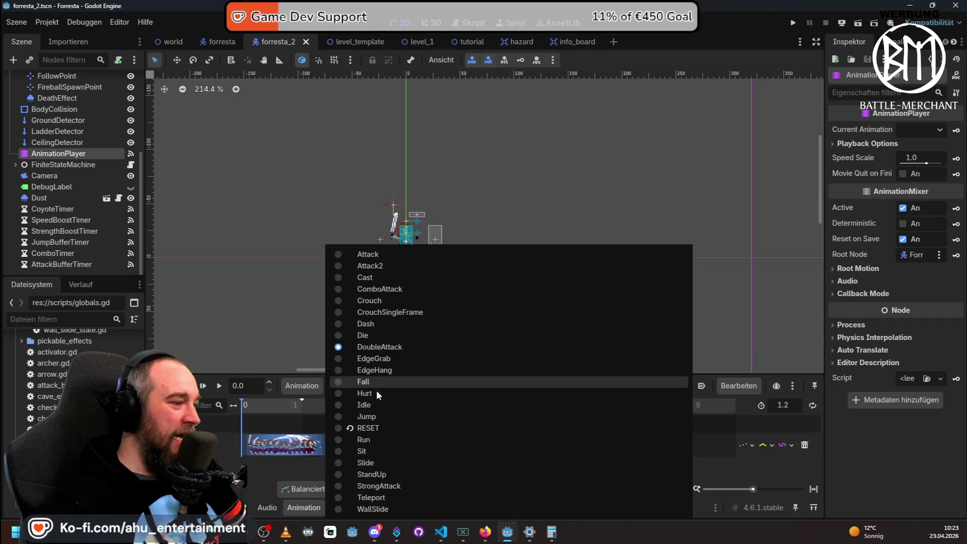
left_click(373, 473)
left_click(376, 387)
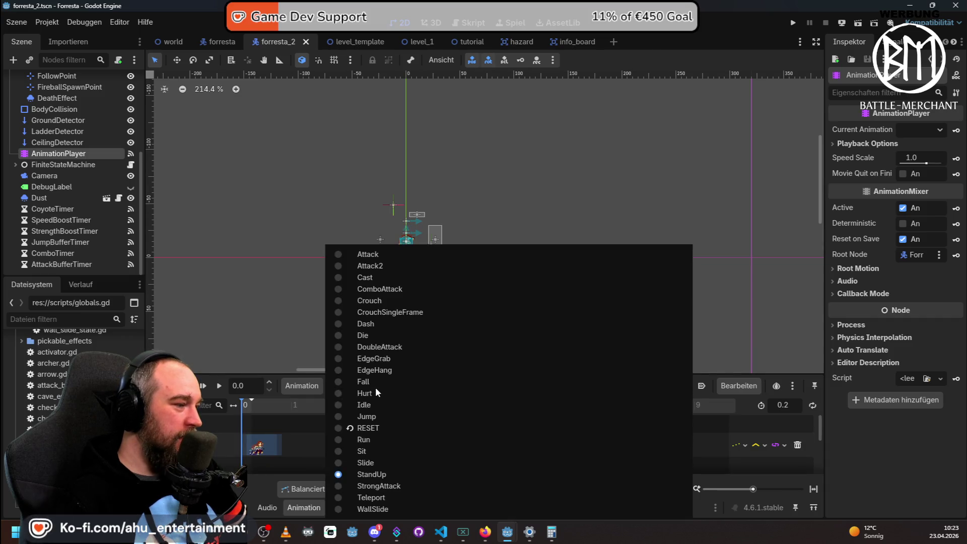
left_click(380, 484)
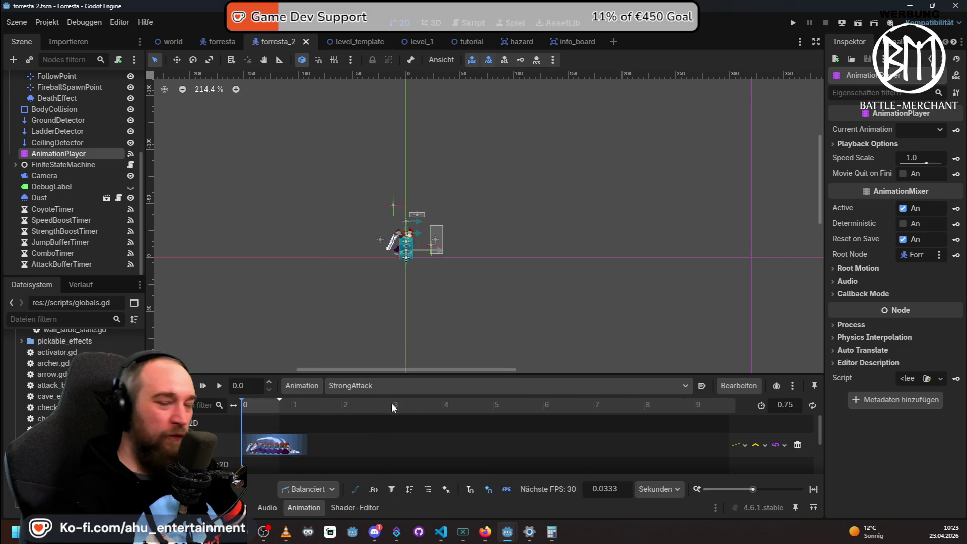
left_click(383, 386)
left_click(376, 286)
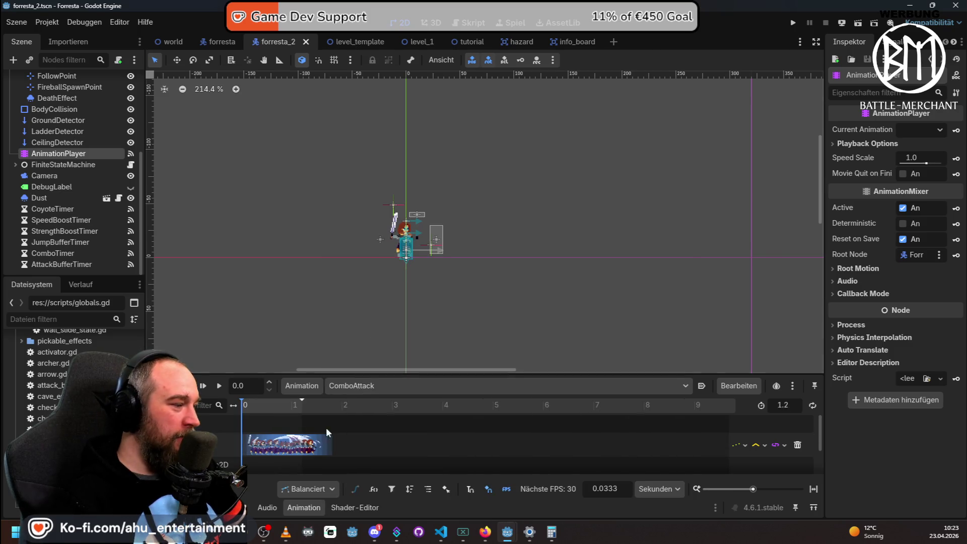
Stretch the ComboAttack timeline, load Crouch, then open Choice of Life: Middle Ages in Steam.
mouse_move(754, 489)
left_mouse_down()
mouse_move(743, 489)
mouse_move(789, 489)
mouse_move(753, 489)
mouse_move(765, 489)
left_mouse_up()
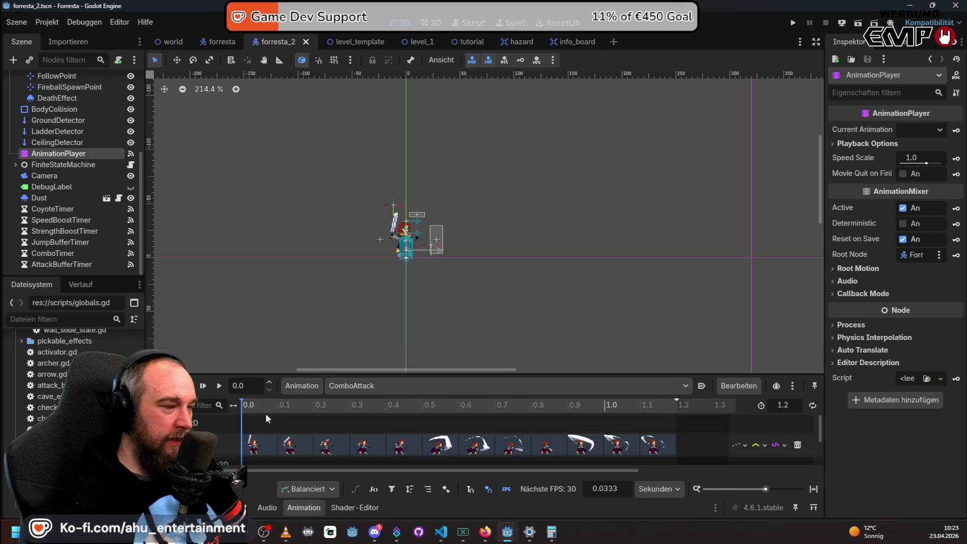
left_click(413, 385)
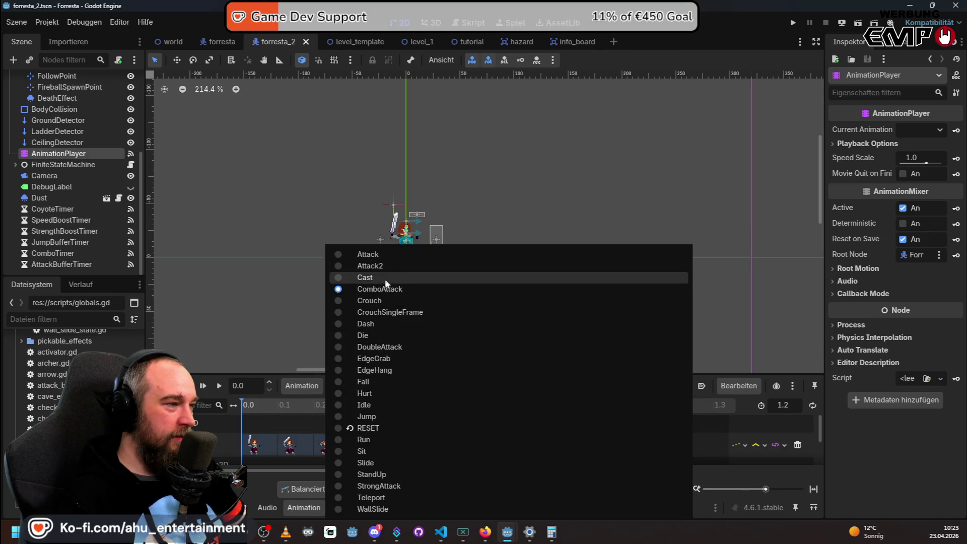
left_click(387, 300)
left_click(404, 384)
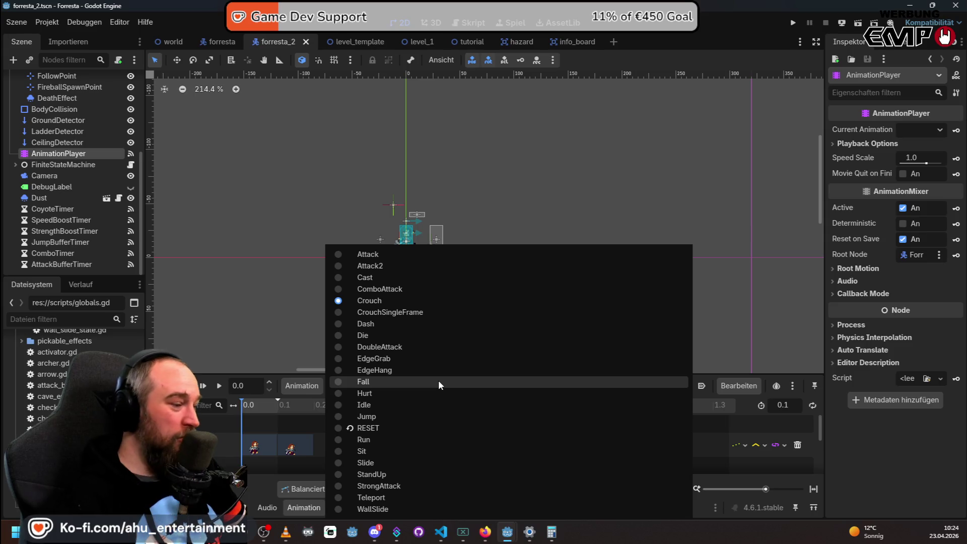
key("Escape")
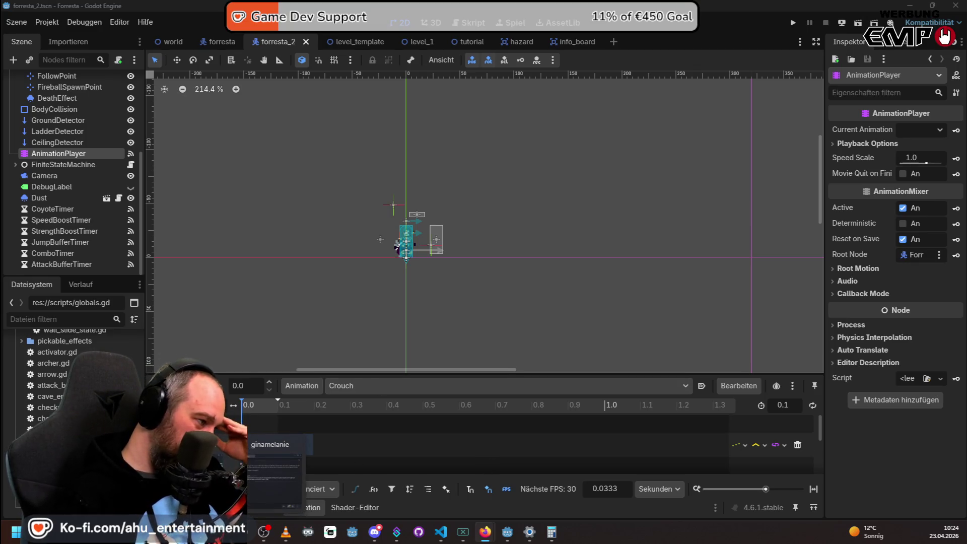
key("alt+Tab")
left_click(262, 221)
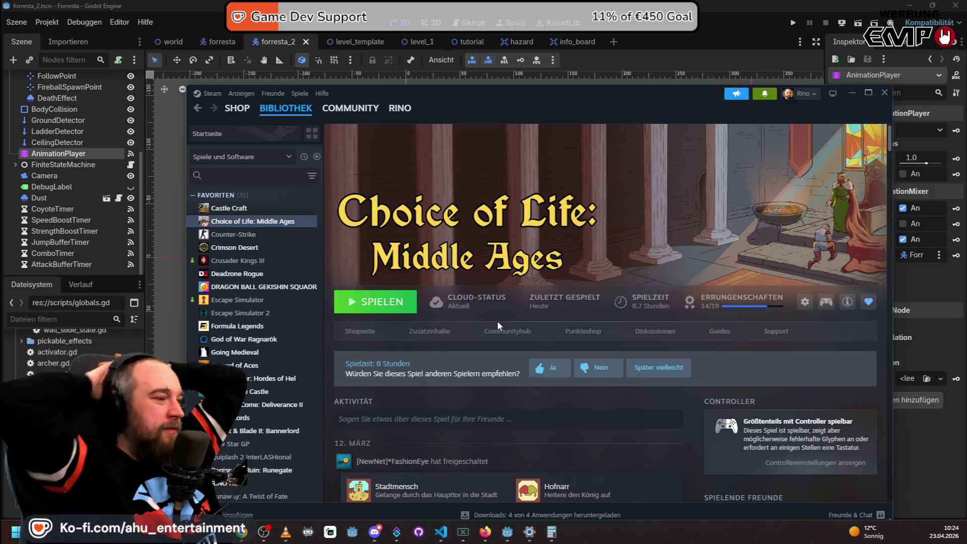
Open the Choice of Life: Middle Ages store page and view another screenshot.
left_click(356, 333)
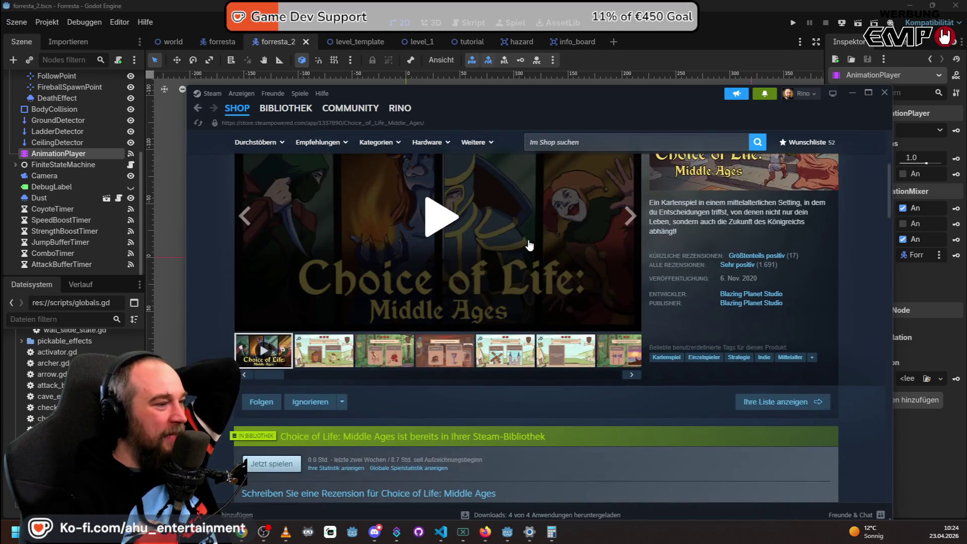
left_click(463, 354)
scroll(463, 354, "up", 2)
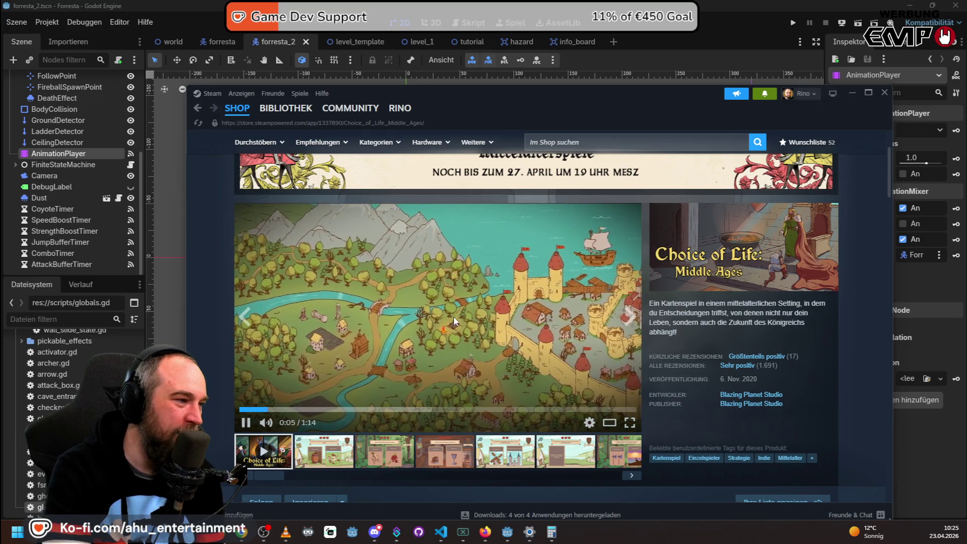
Pause the trailer at 0:06, then switch to the browser window with the bundle.
left_click(452, 318)
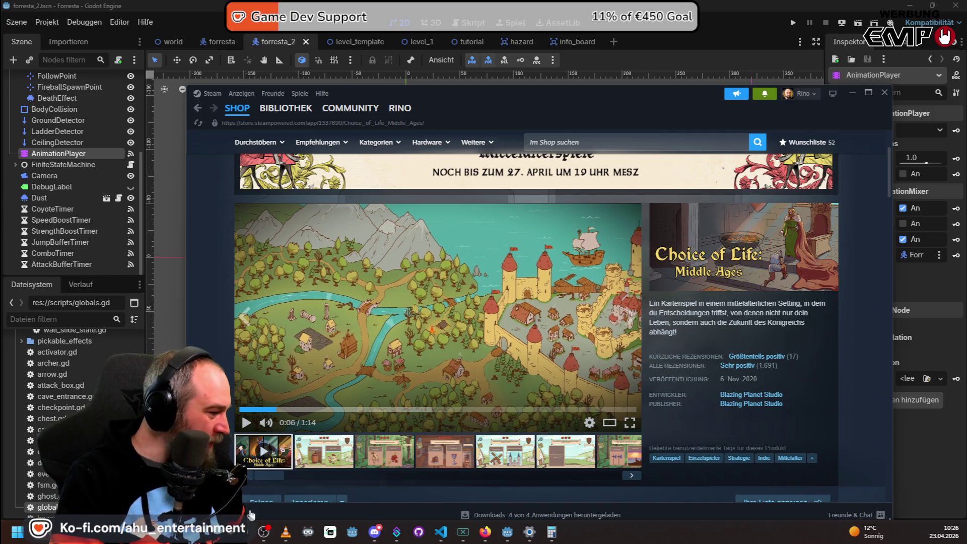
mouse_move(248, 532)
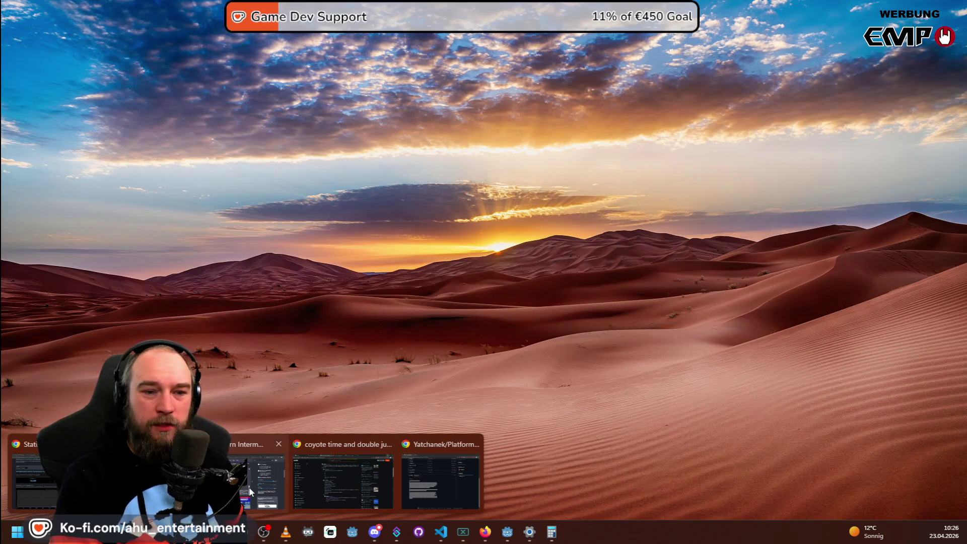
left_click(250, 488)
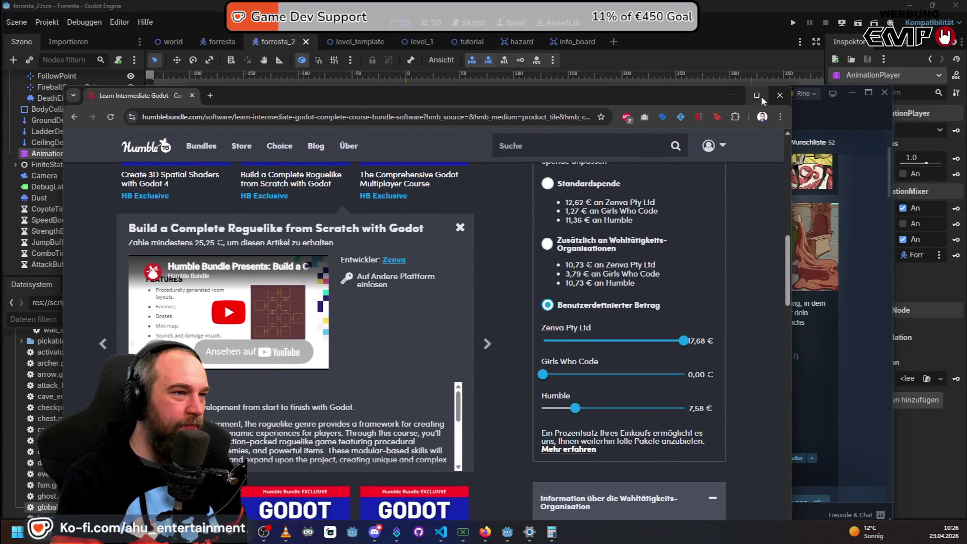
Maximize the browser and open the 4X Strategy Game Unit 1 – Hex-Based Map course details.
left_click(762, 100)
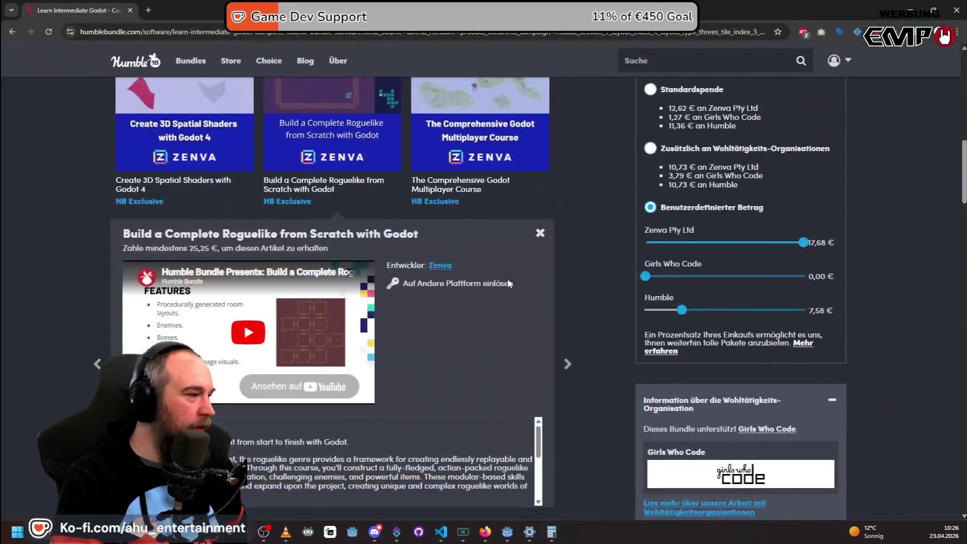
scroll(507, 278, "down", 10)
scroll(518, 331, "down", 8)
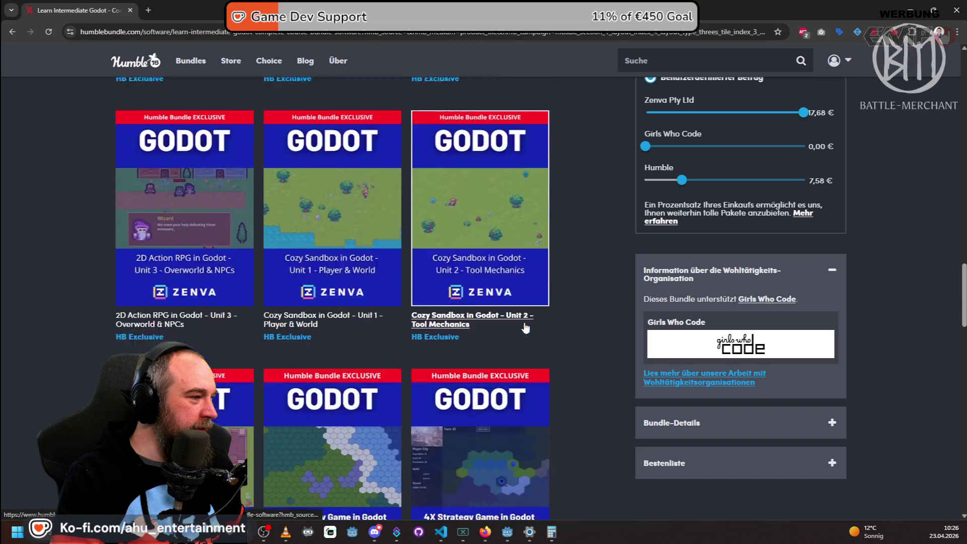
left_click(344, 332)
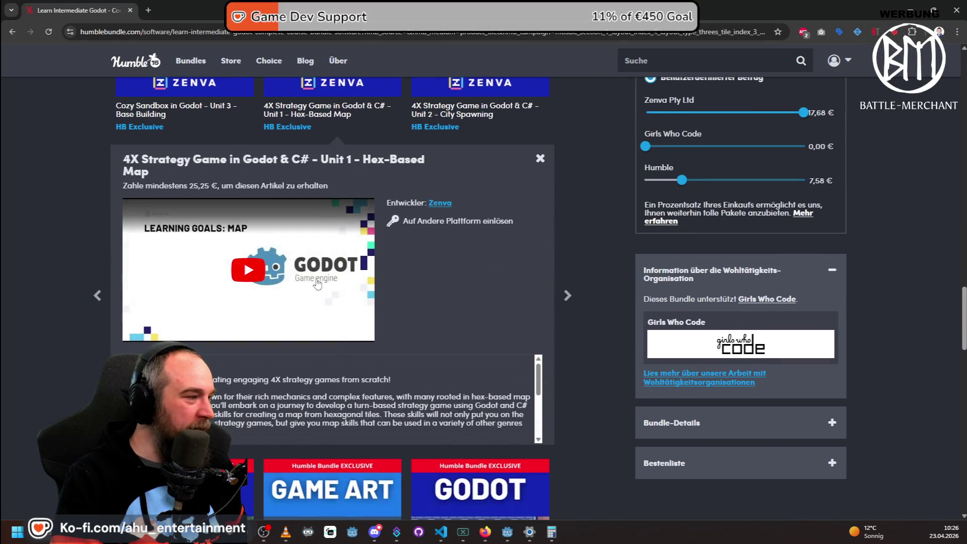
Start the Hex-Based Map course's 3:21 preview video.
left_click(336, 315)
scroll(257, 281, "up", 5)
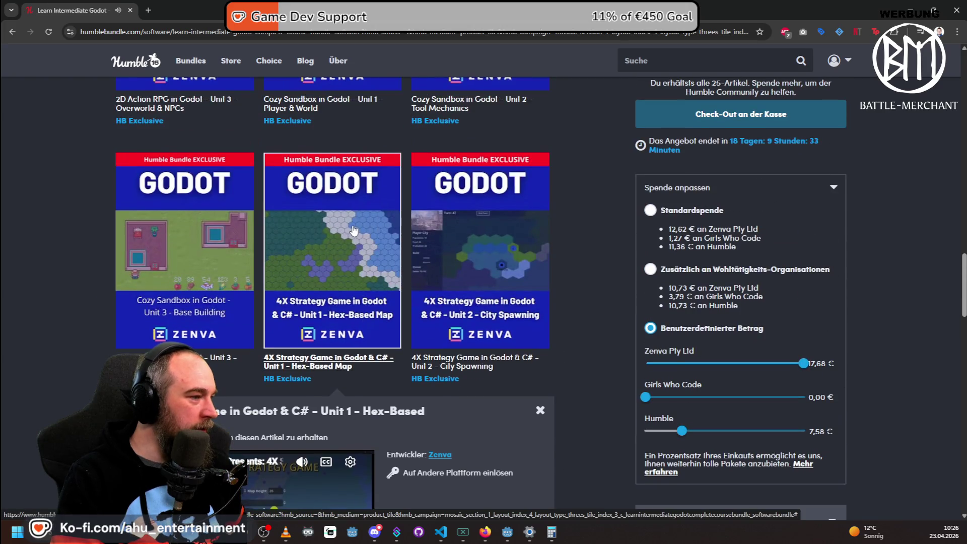
scroll(342, 267, "up", 3)
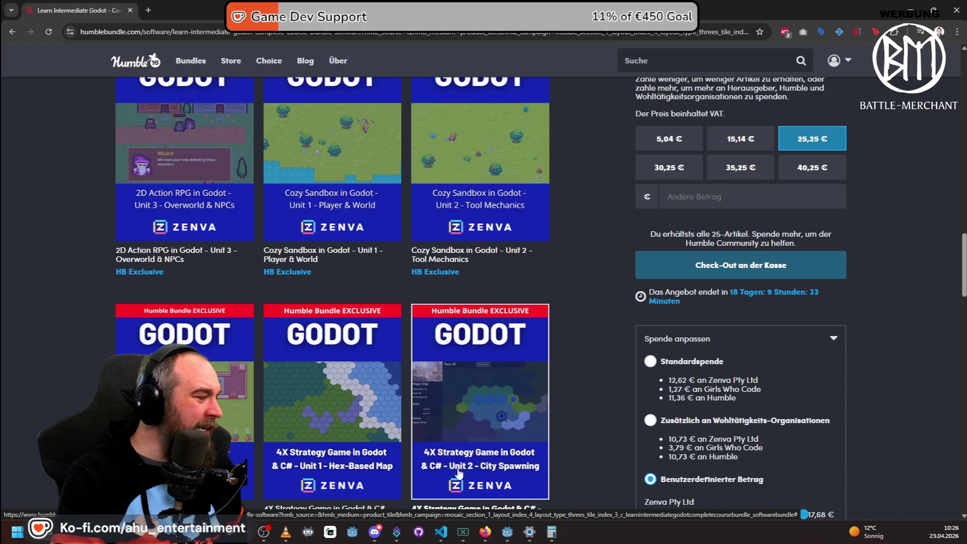
scroll(459, 472, "up", 2)
scroll(479, 444, "down", 4)
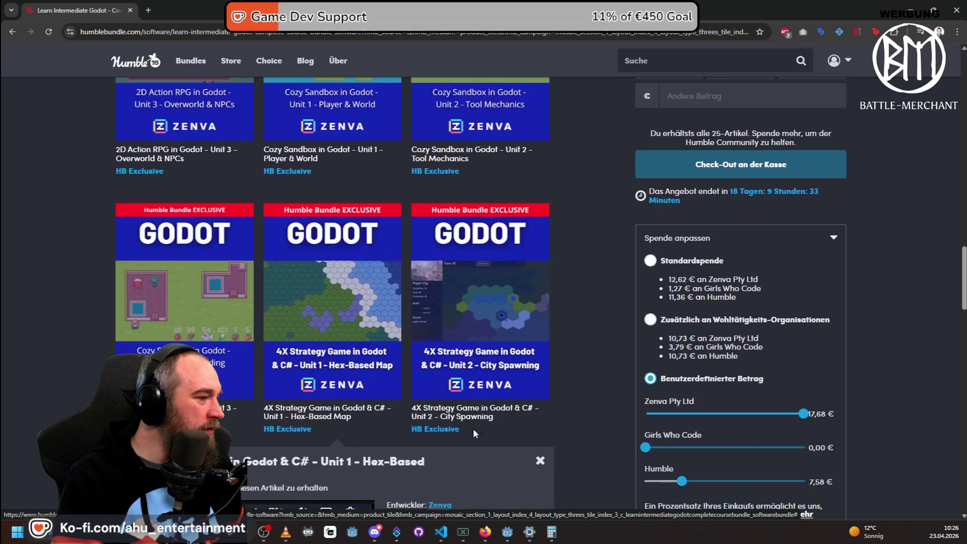
scroll(479, 445, "down", 5)
left_click(244, 261)
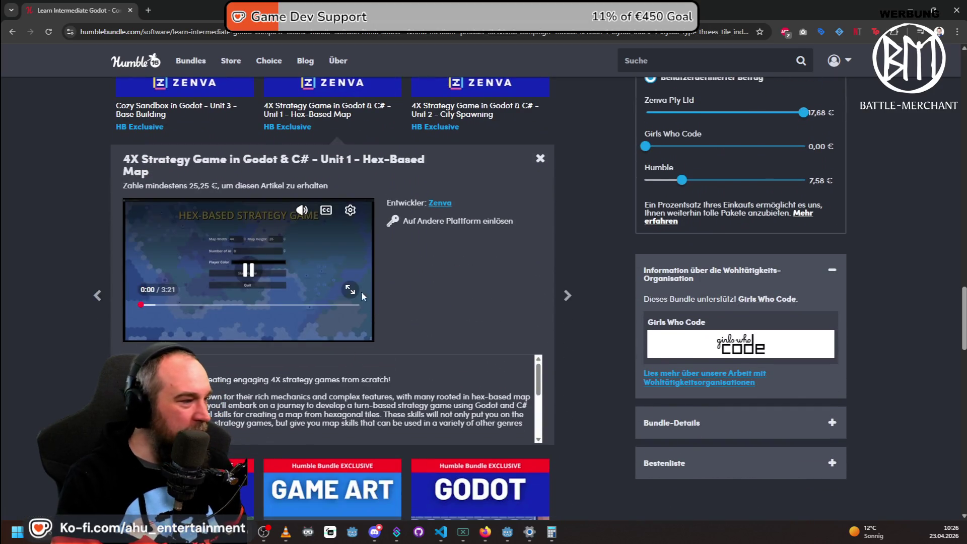
Watch the Hex-Based Map trailer full screen, then return to the bundle page with it paused at 0:20.
left_click(351, 290)
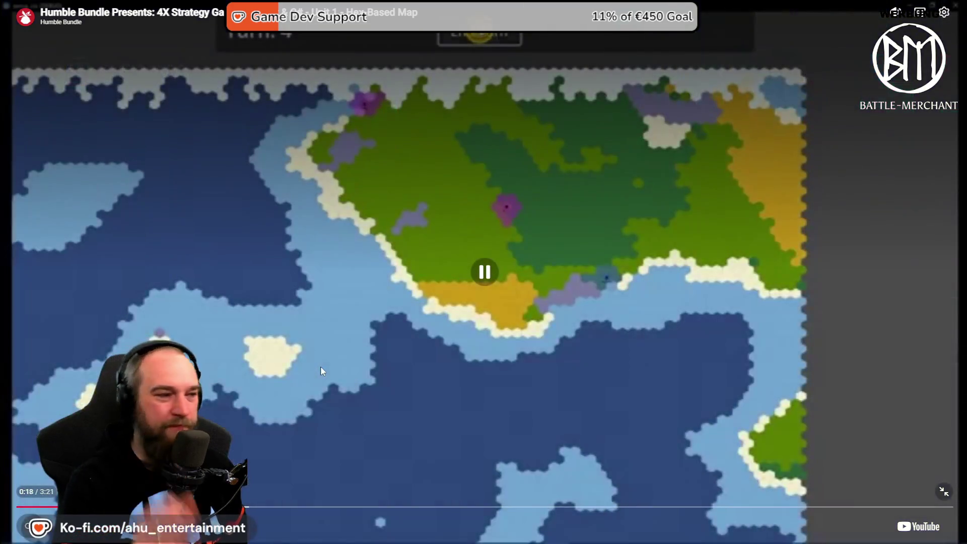
key("Escape")
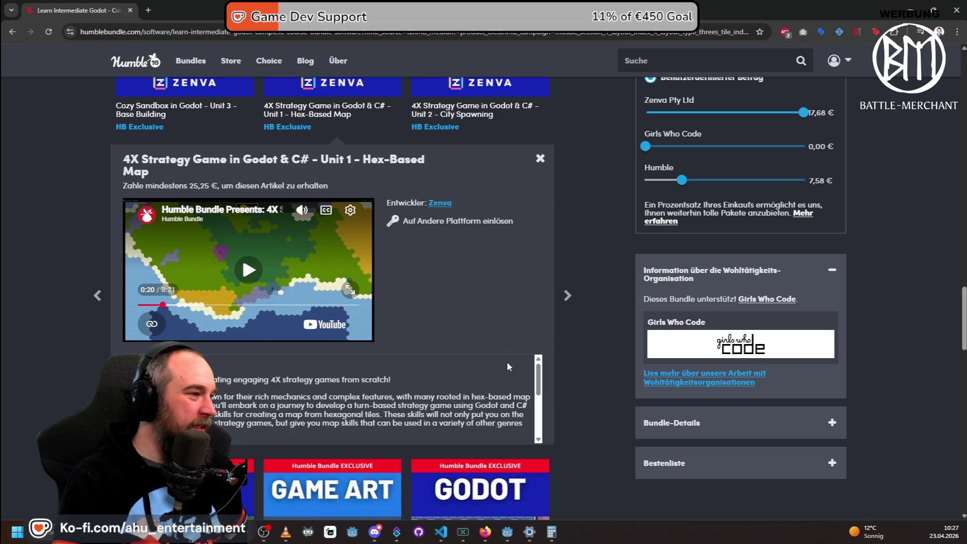
scroll(507, 366, "up", 1)
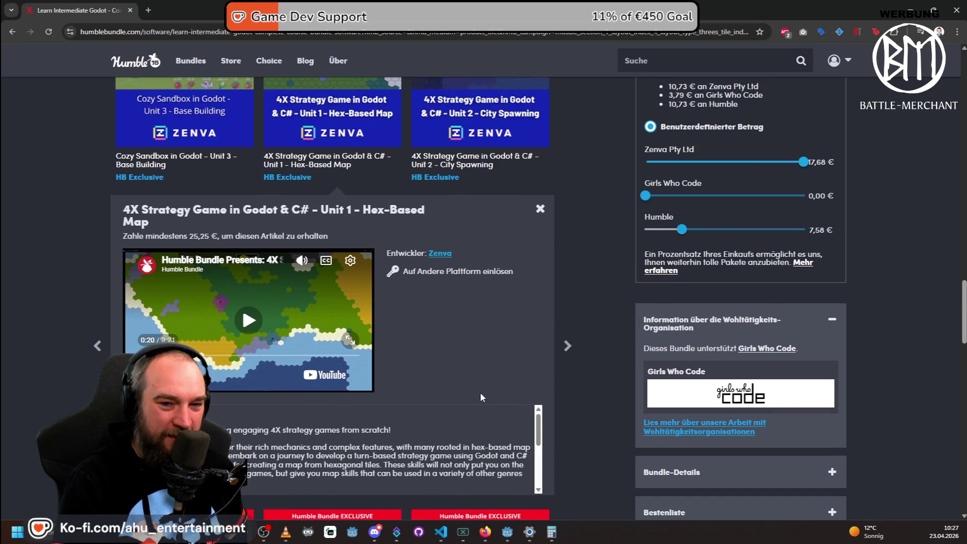
scroll(481, 398, "up", 4)
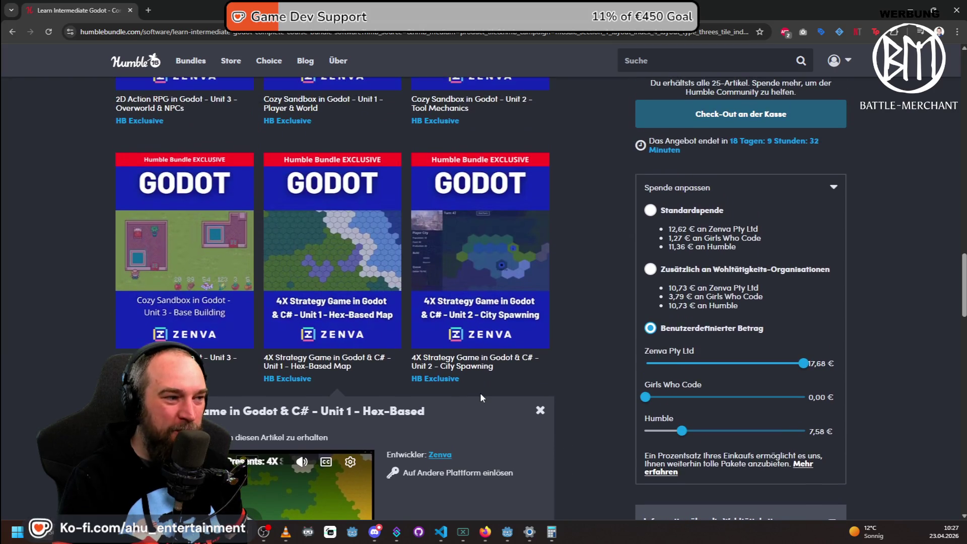
scroll(479, 400, "up", 2)
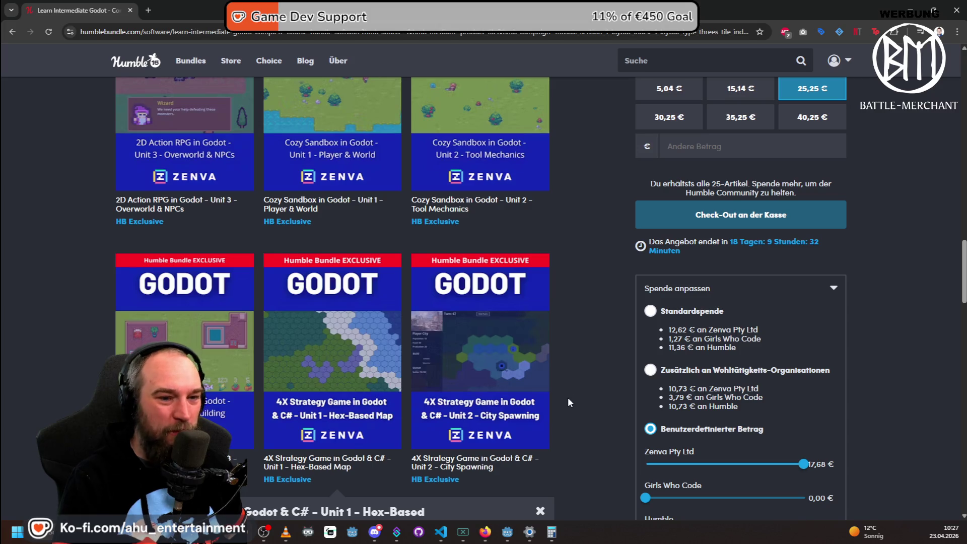
Scroll through the course tiles and open the Fighting Game in Godot course details.
scroll(564, 399, "down", 8)
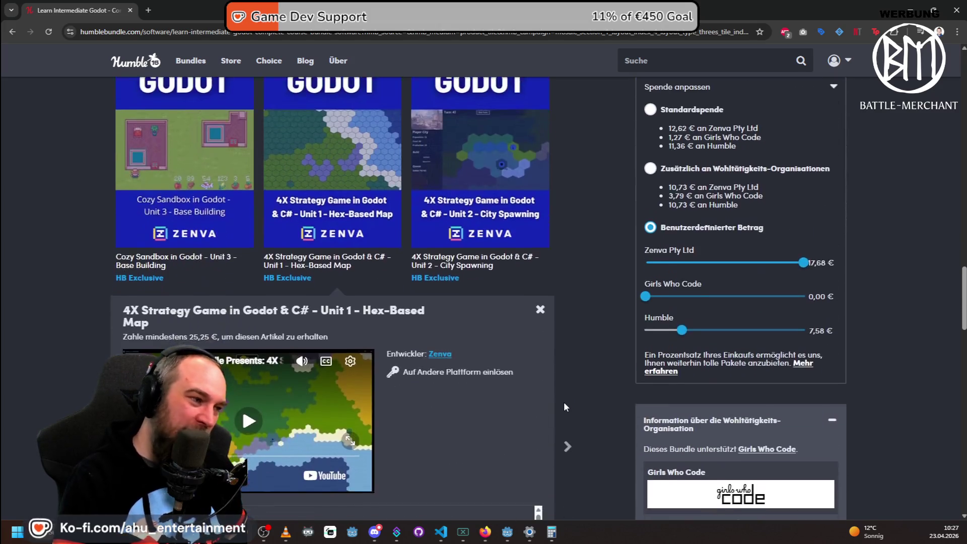
scroll(589, 441, "down", 3)
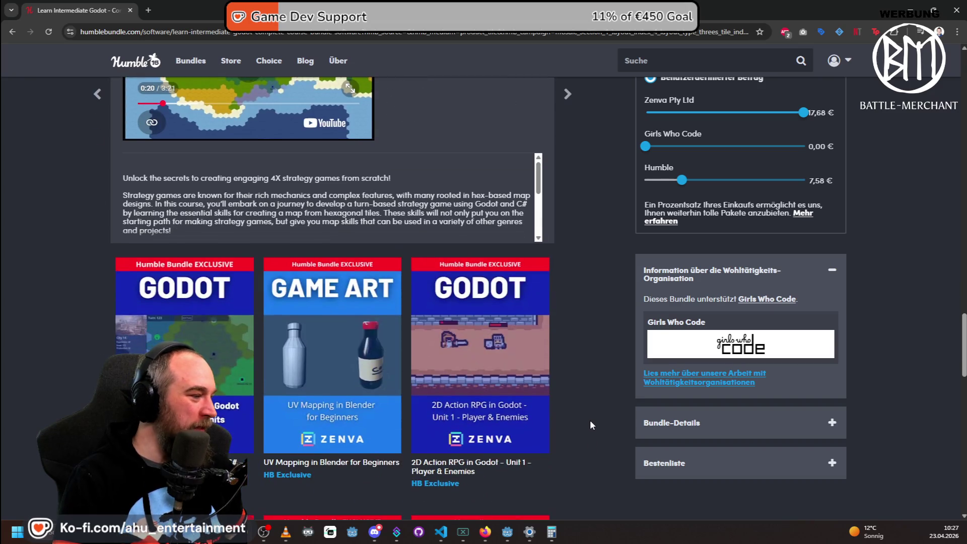
scroll(596, 417, "down", 6)
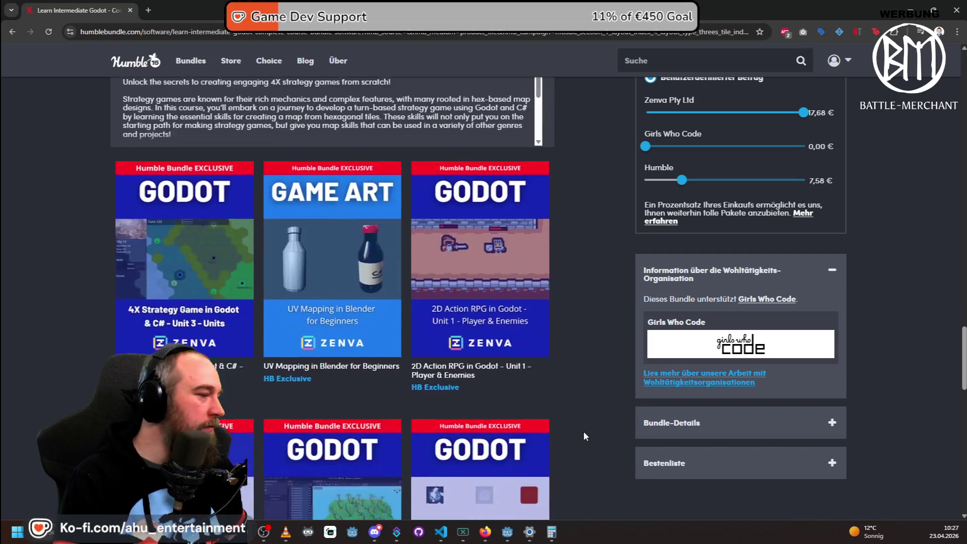
scroll(616, 375, "down", 2)
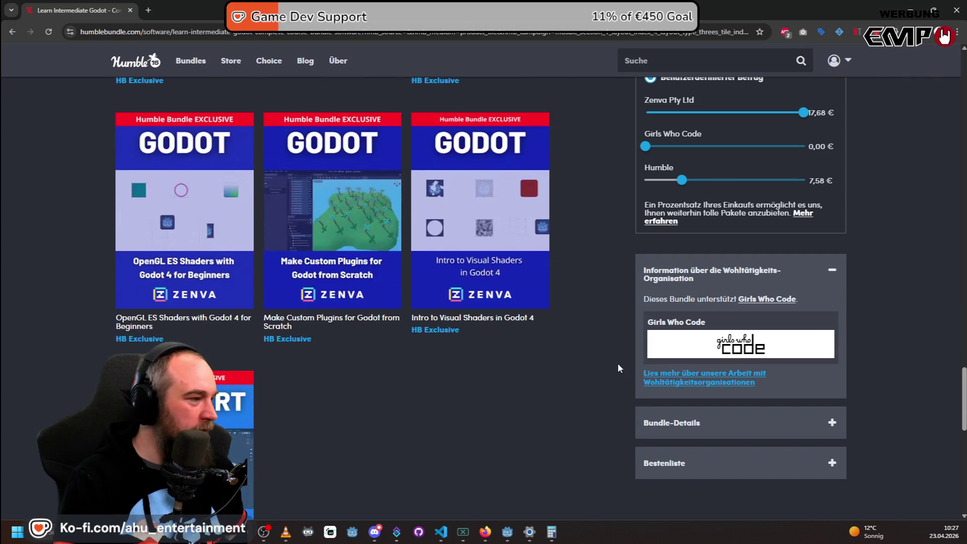
scroll(615, 371, "up", 10)
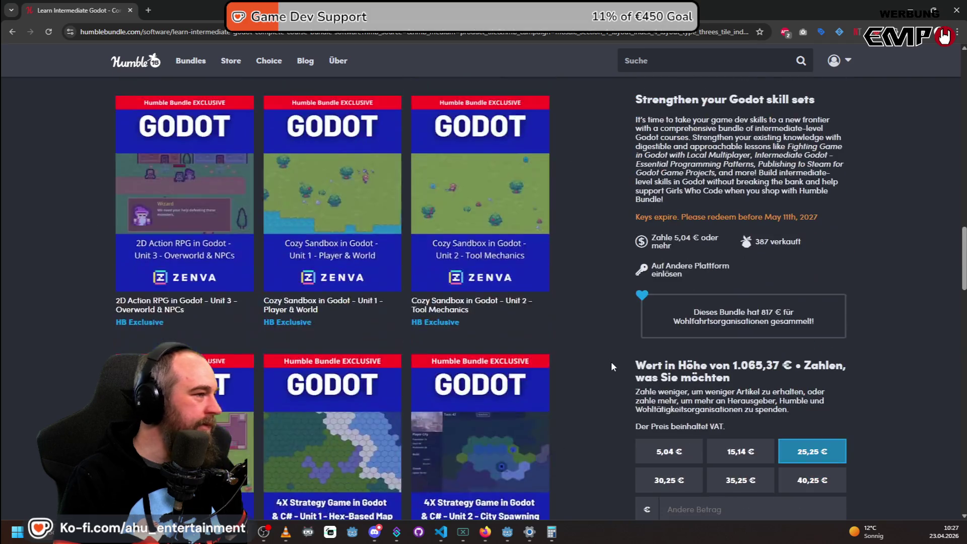
scroll(614, 421, "up", 12)
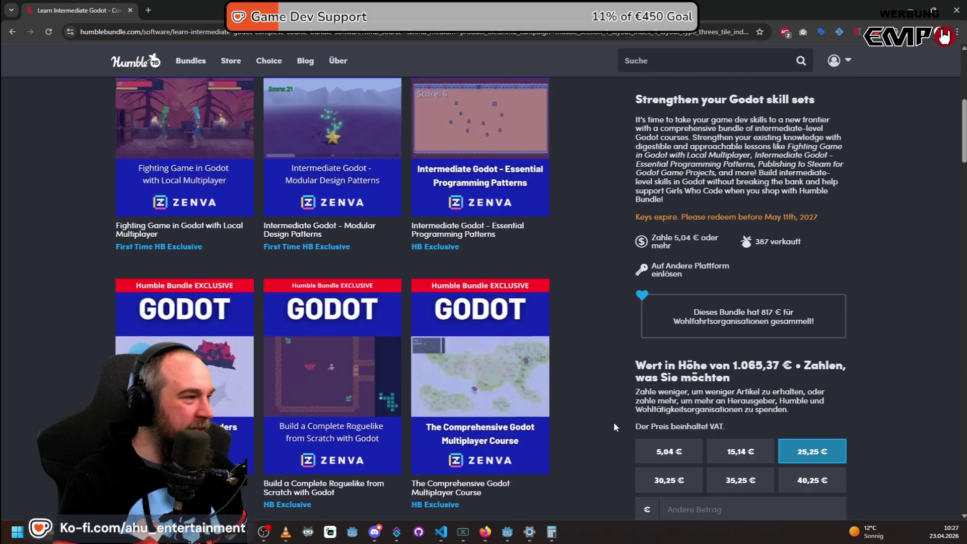
left_click(200, 317)
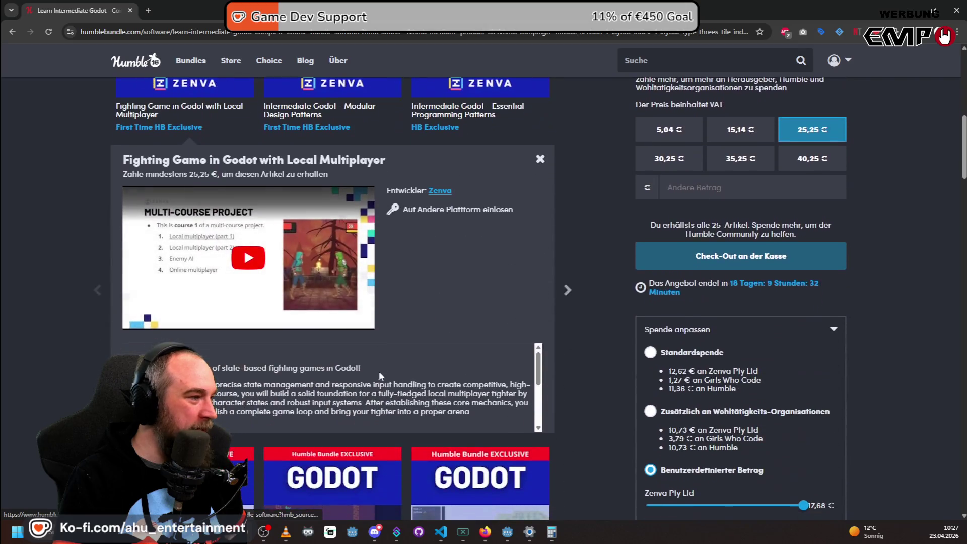
scroll(272, 270, "up", 5)
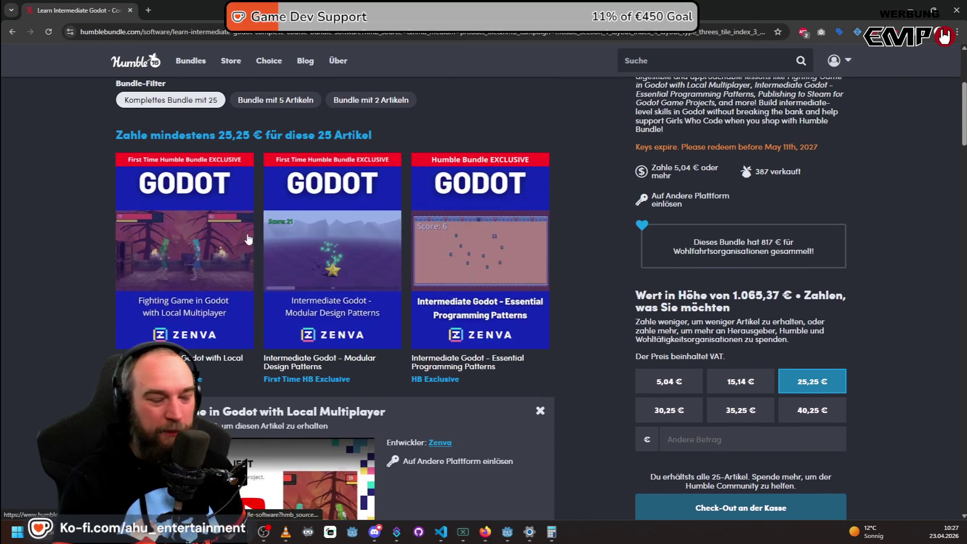
scroll(253, 230, "down", 3)
Watch the Fighting Game course preview full screen, then exit and pause it.
left_click(248, 361)
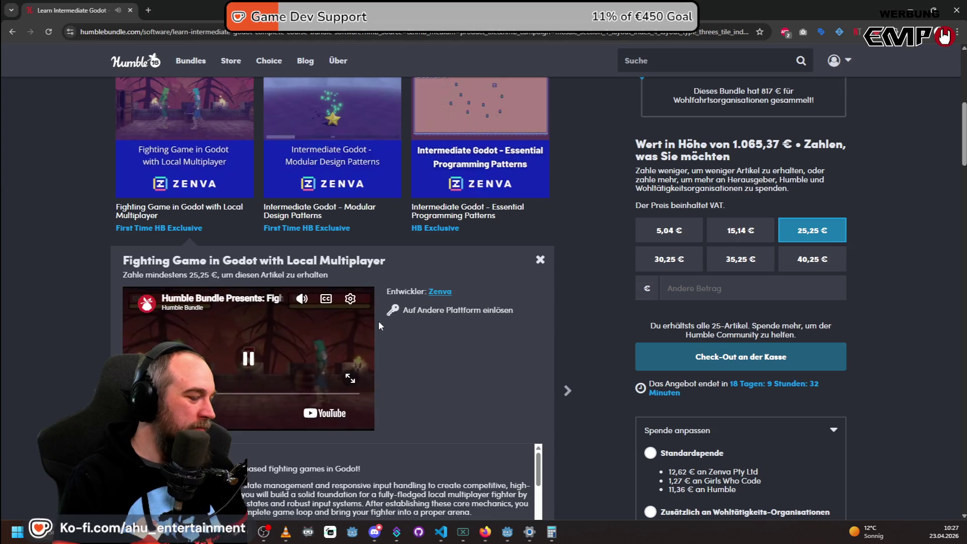
left_click(350, 378)
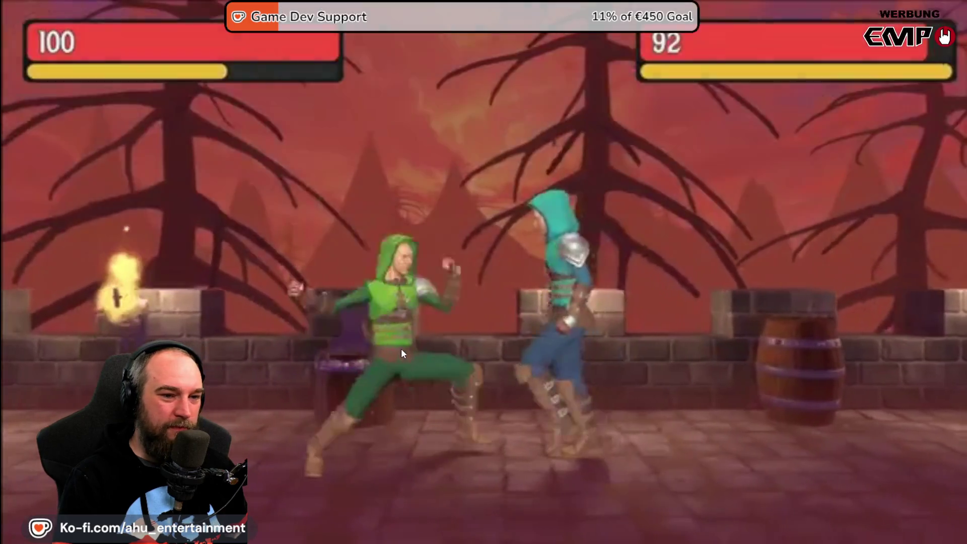
key("Escape")
left_click(321, 360)
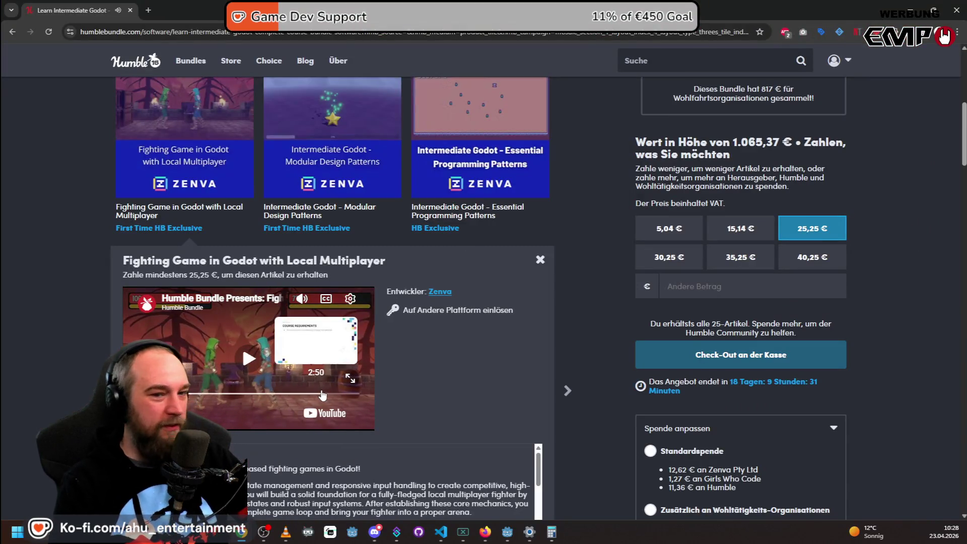
Scroll further through the course grid, then bring the Steam store window to the front.
scroll(512, 346, "up", 4)
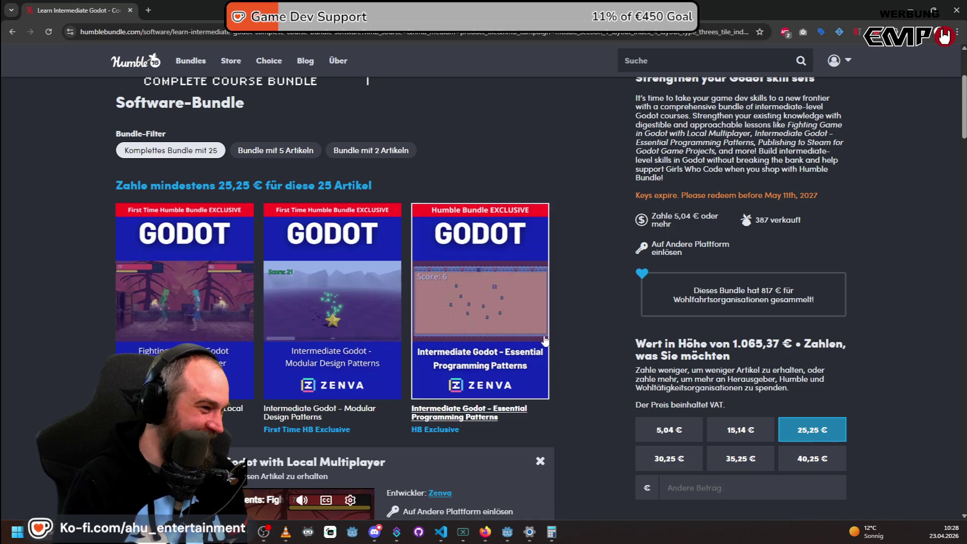
scroll(574, 315, "down", 2)
scroll(585, 300, "down", 7)
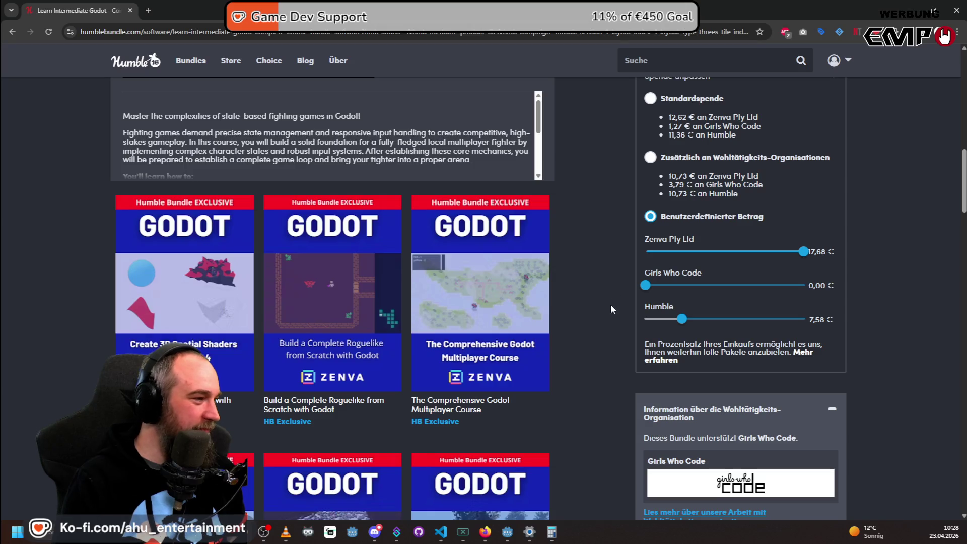
scroll(605, 317, "down", 5)
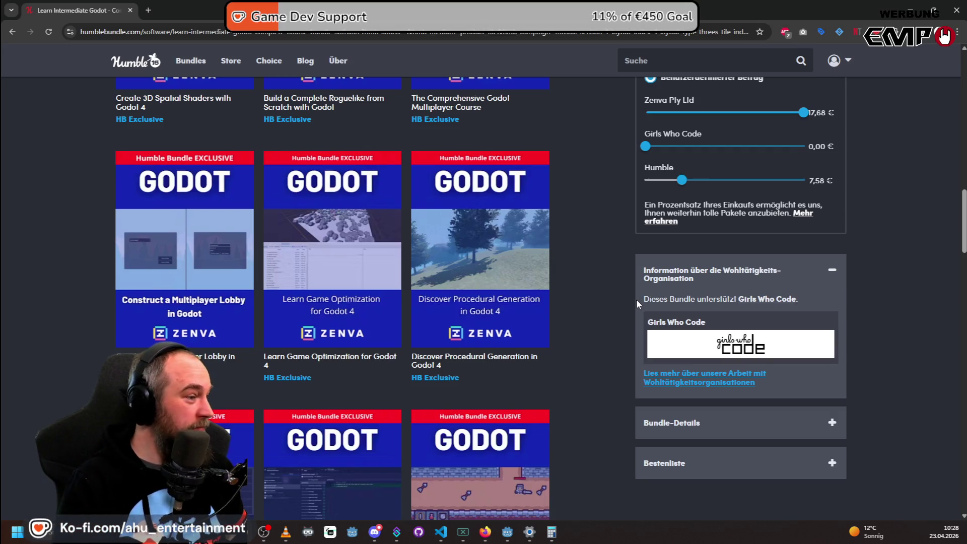
scroll(636, 299, "down", 5)
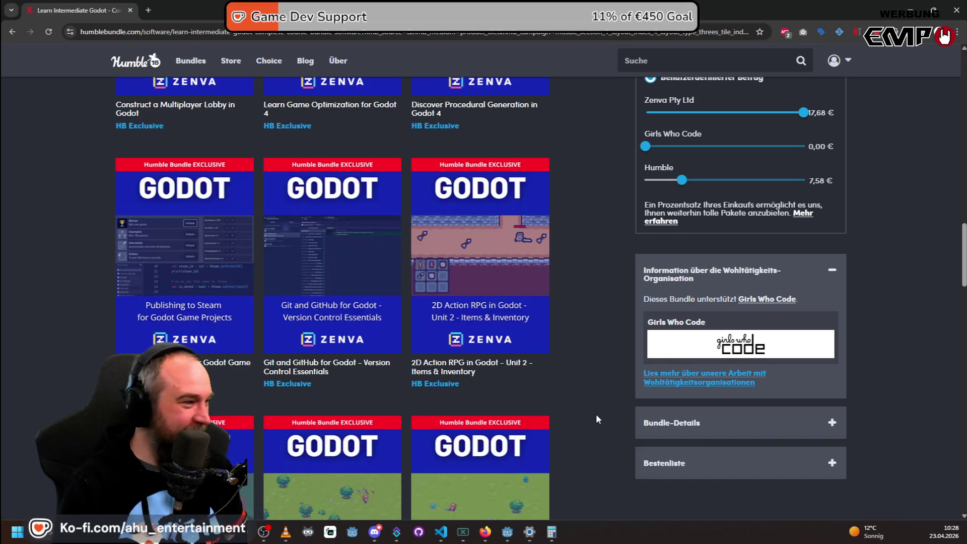
scroll(596, 413, "up", 1)
key("alt+Tab")
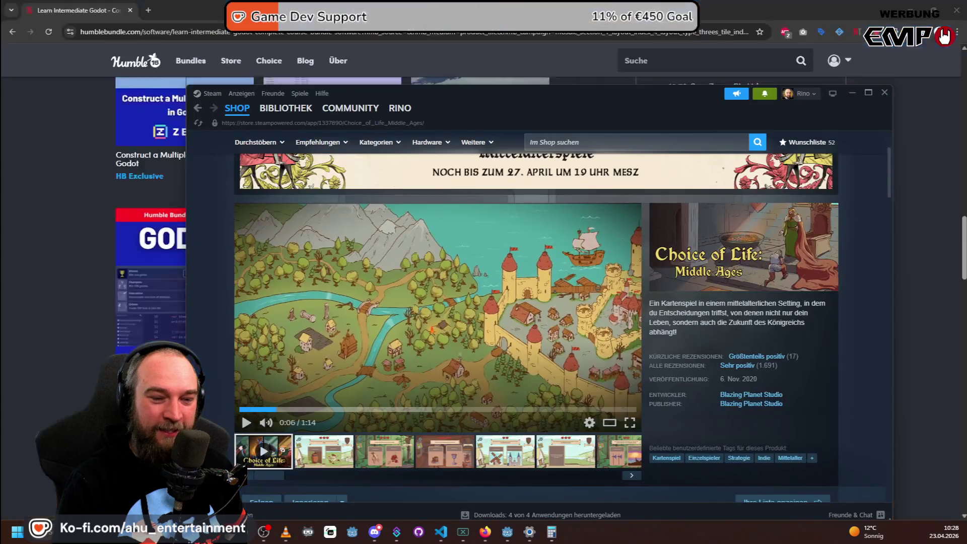
Search the Steam store for Kingdom of Krawall and open its store page.
left_click(580, 142)
type("ki")
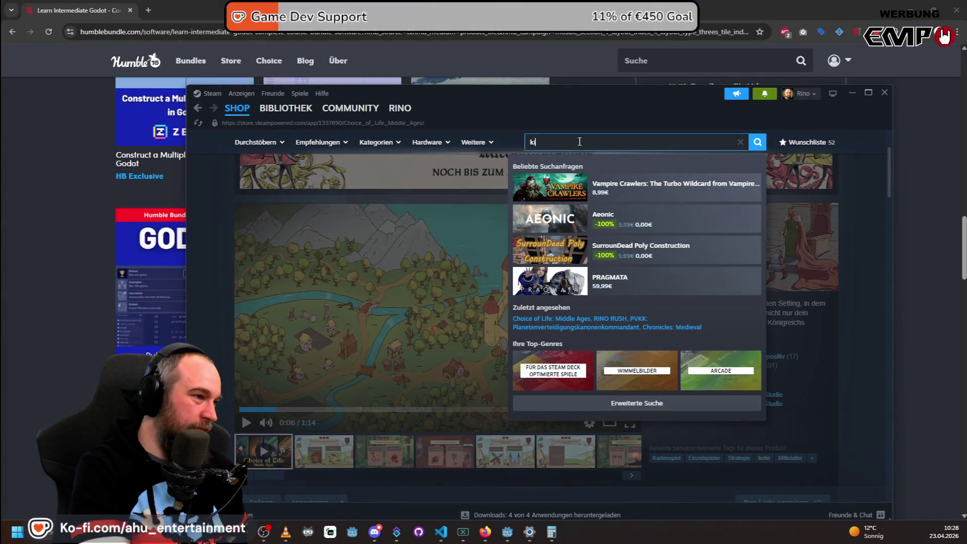
type("om of kwrawall")
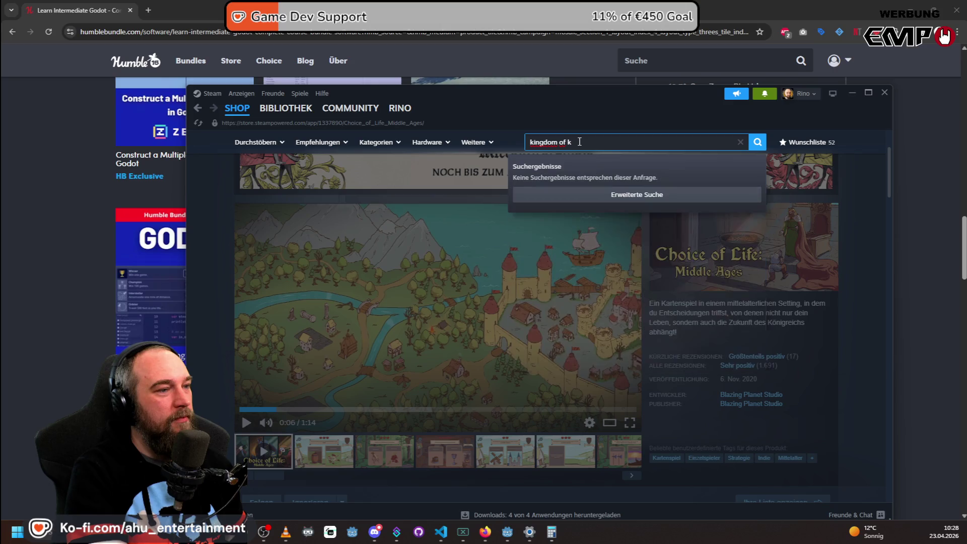
left_click(670, 196)
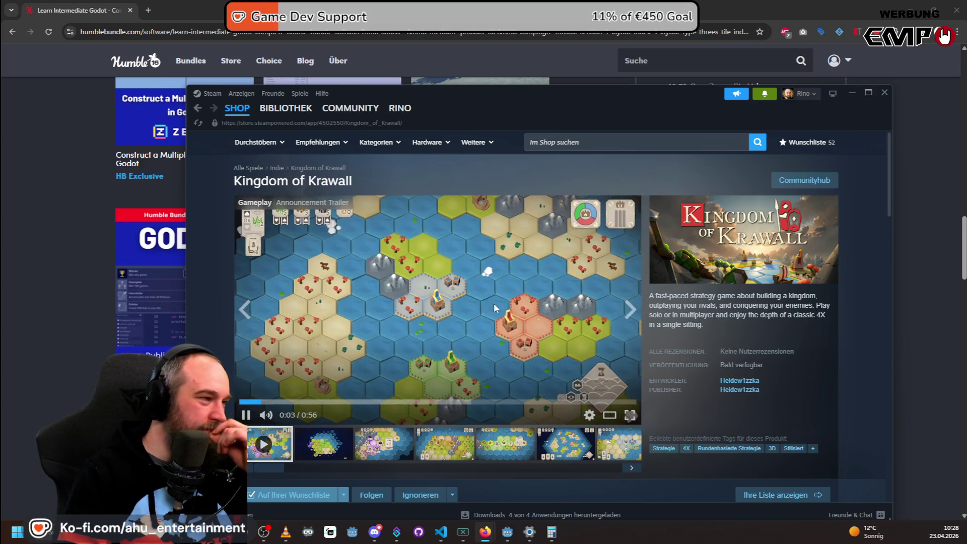
Watch the Kingdom of Krawall trailer full screen, then pause it at 0:44.
left_click(629, 414)
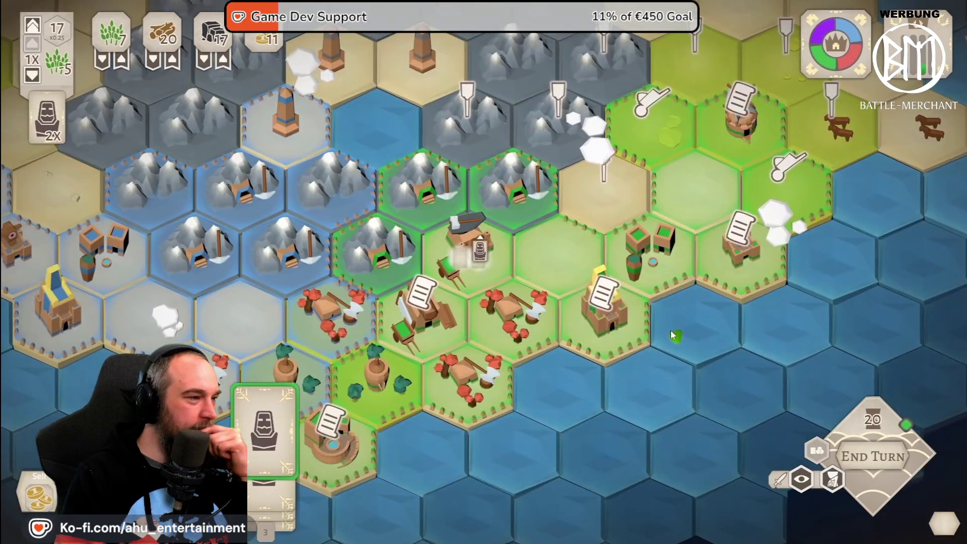
mouse_move(304, 285)
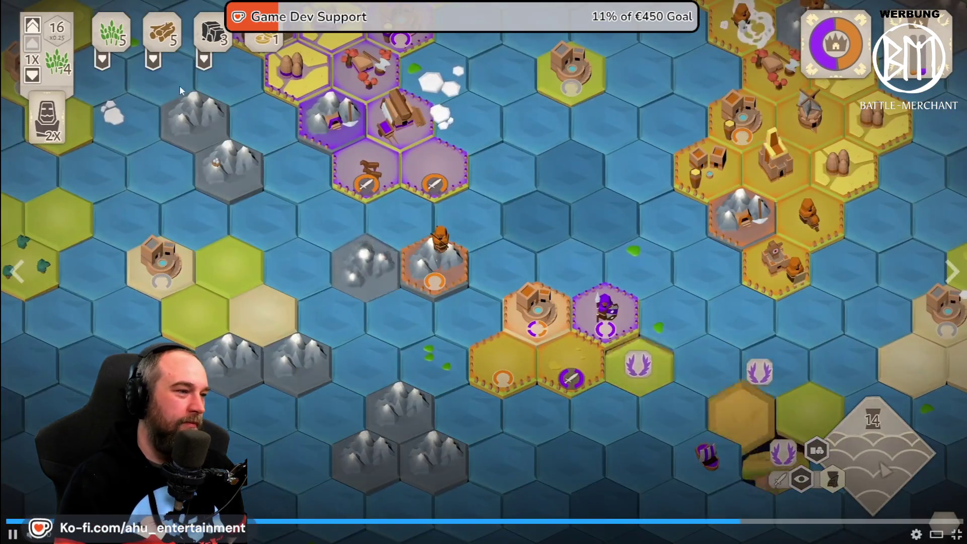
key("Escape")
left_click(432, 263)
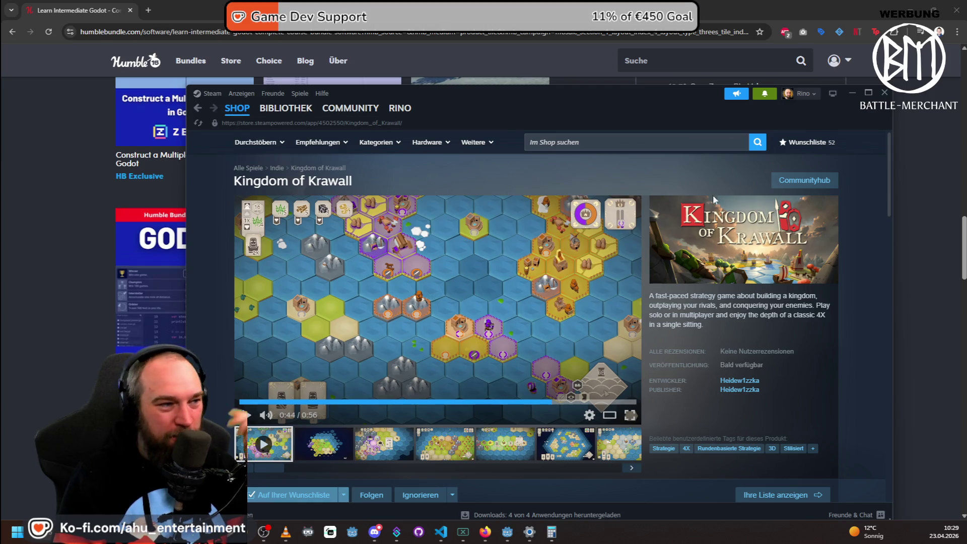
left_click(629, 143)
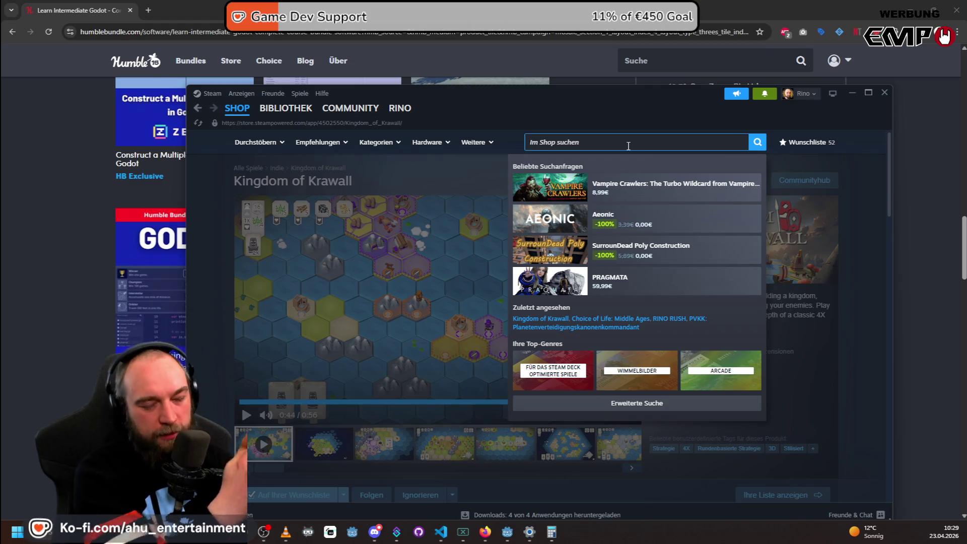
Search 'wanderburg', open the Wanderburg store page and scroll through its description.
type("wan")
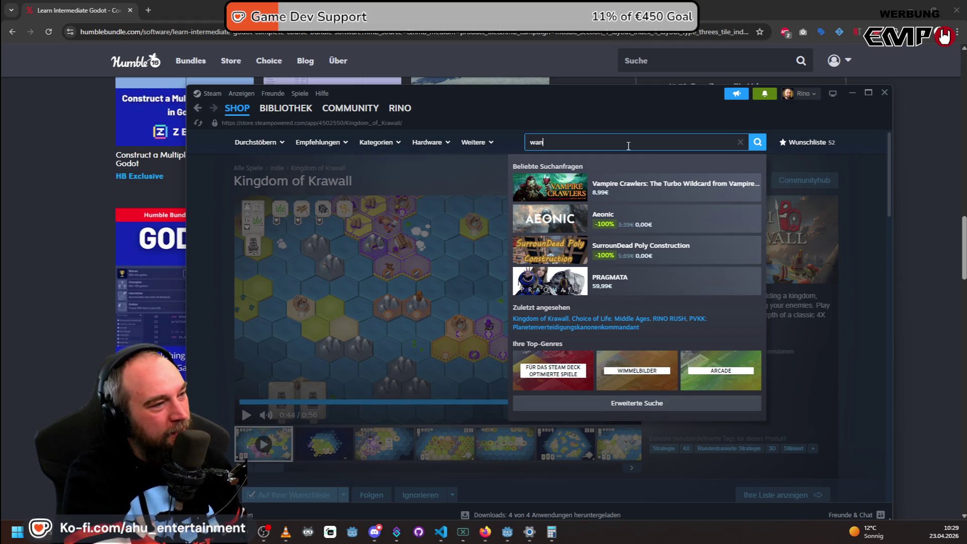
type("derburg")
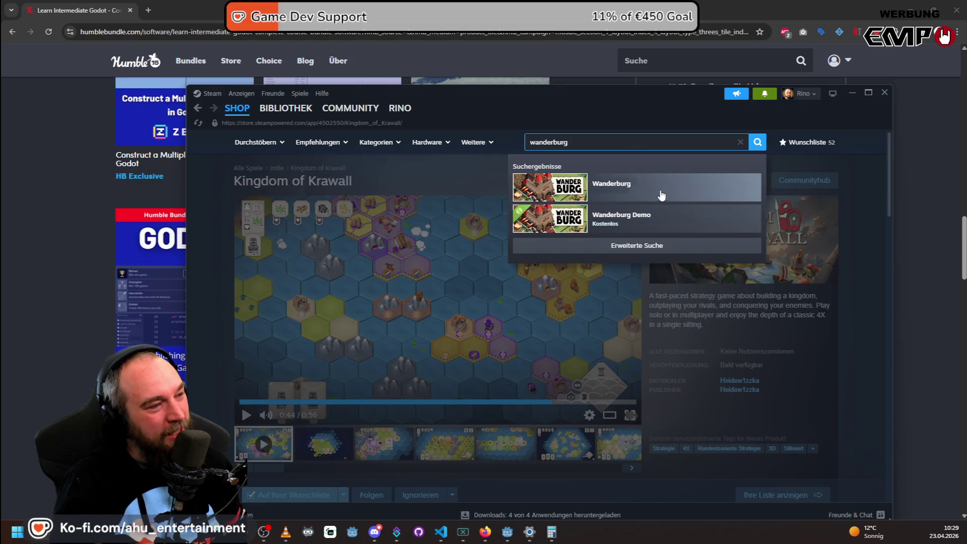
left_click(663, 197)
scroll(623, 292, "down", 5)
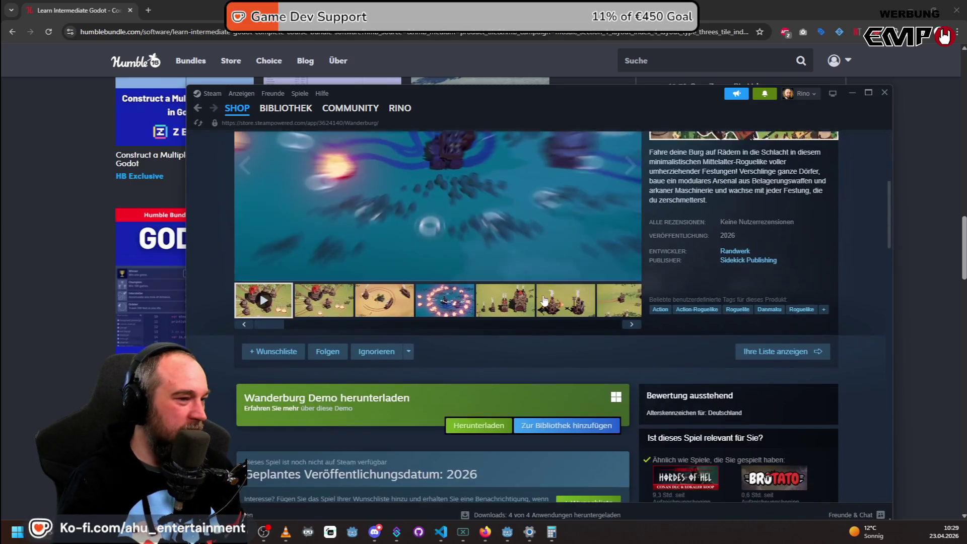
scroll(623, 292, "up", 3)
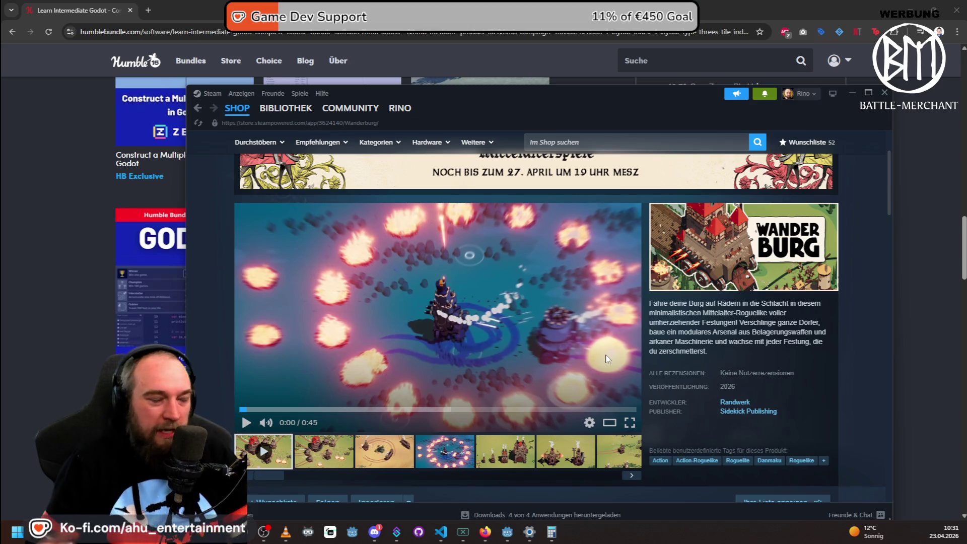
Switch back to Humble Bundle, scroll the course grid, and open The Comprehensive Godot Multiplayer Course details.
key("alt+Tab")
scroll(240, 302, "down", 5)
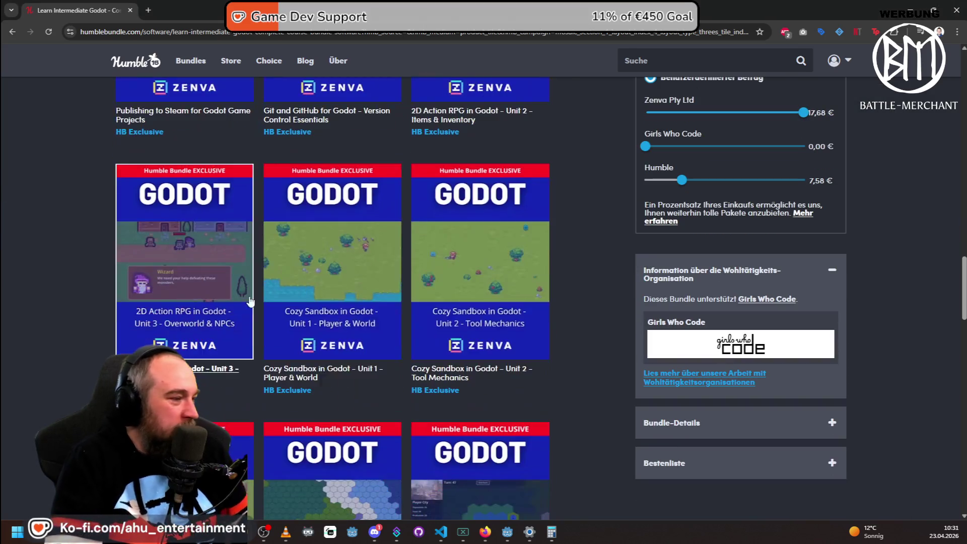
scroll(576, 295, "down", 9)
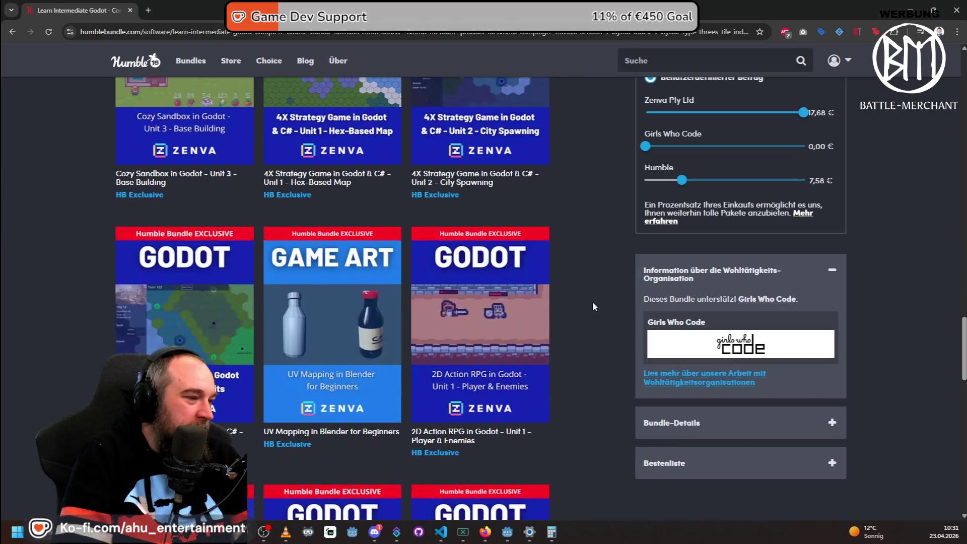
scroll(593, 306, "down", 5)
scroll(579, 327, "down", 2)
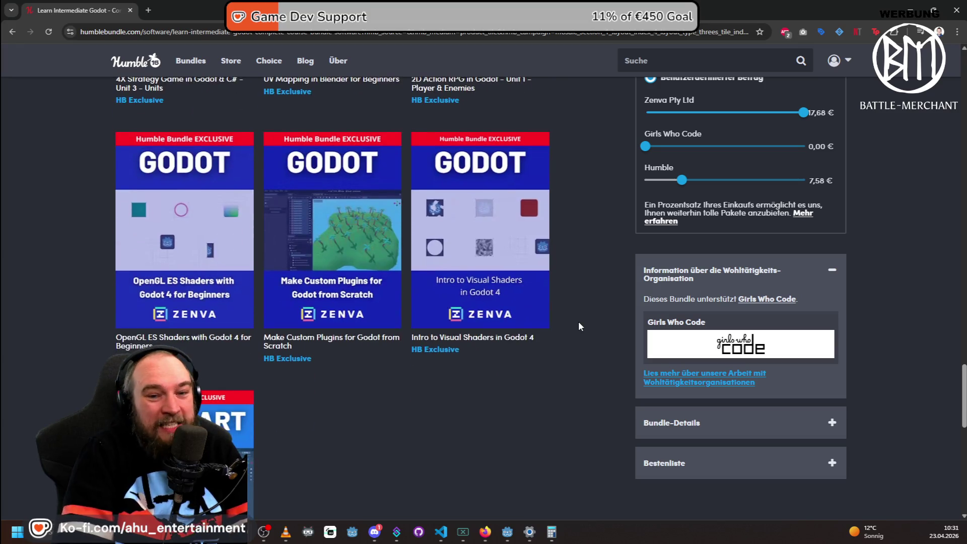
scroll(579, 327, "up", 12)
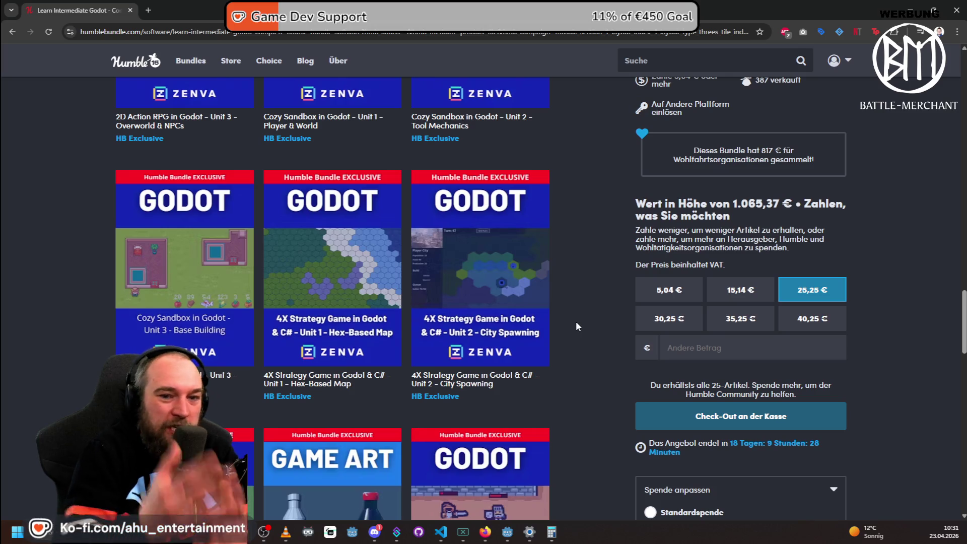
scroll(552, 317, "up", 2)
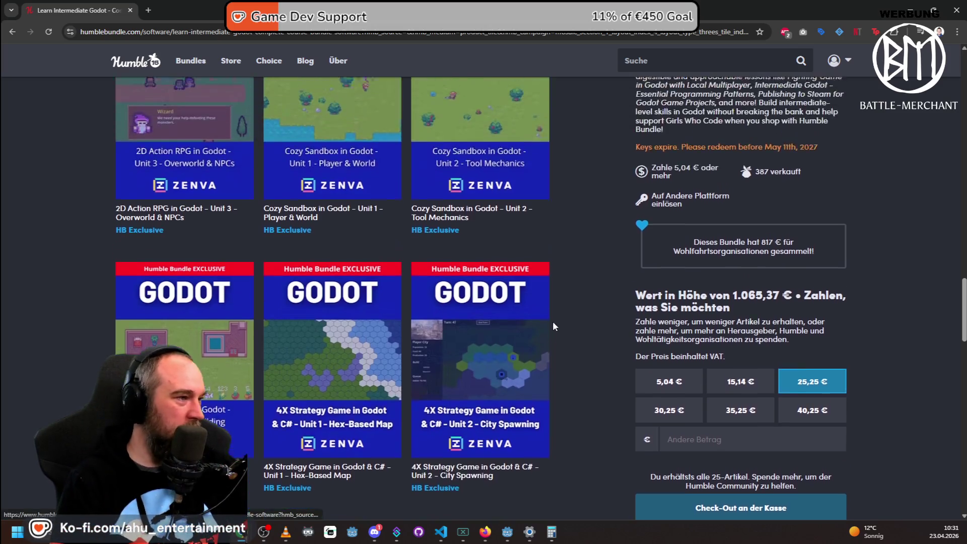
scroll(553, 323, "up", 6)
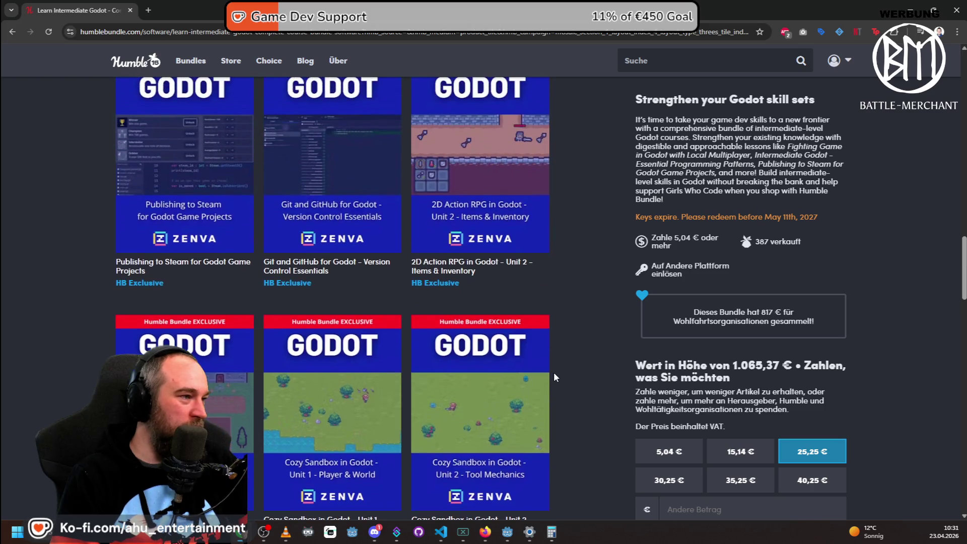
scroll(560, 378, "up", 2)
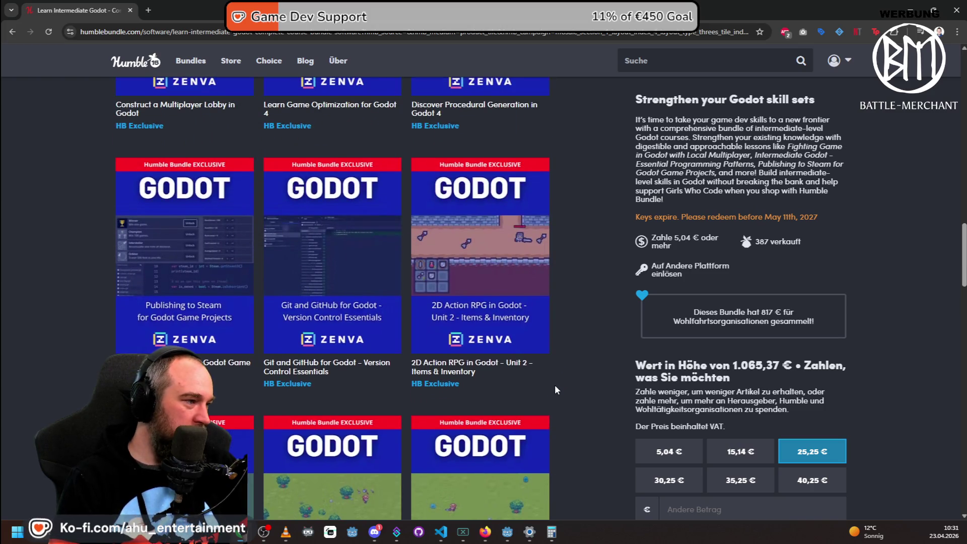
scroll(555, 389, "up", 4)
scroll(554, 391, "down", 6)
scroll(479, 302, "up", 6)
scroll(569, 383, "up", 4)
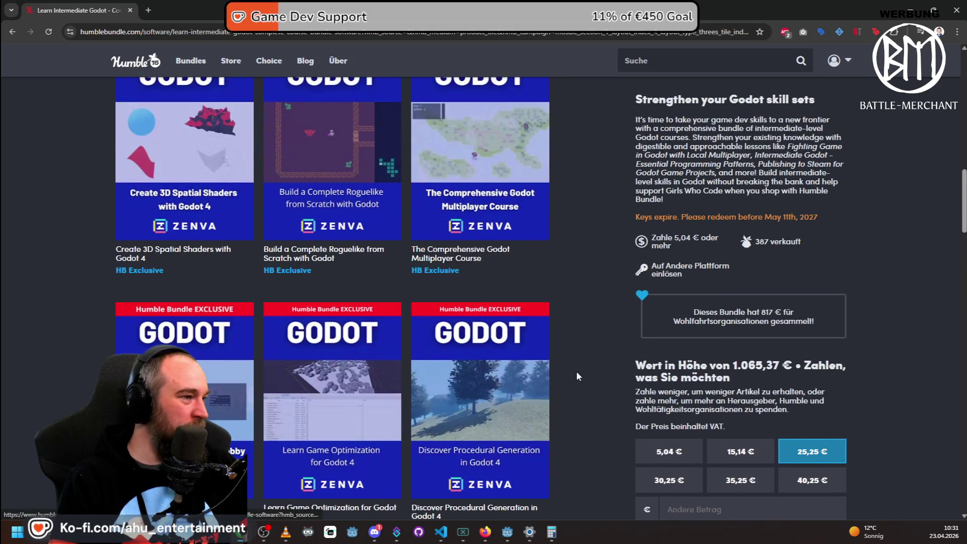
left_click(503, 171)
Play the Multiplayer course trailer full screen, skipping ahead to around 1:23.
left_click(274, 252)
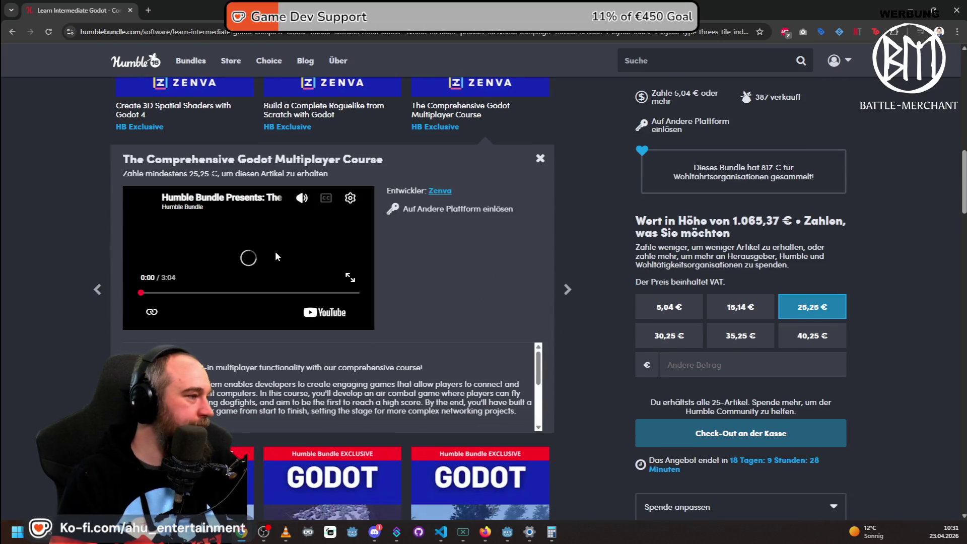
left_click(363, 317)
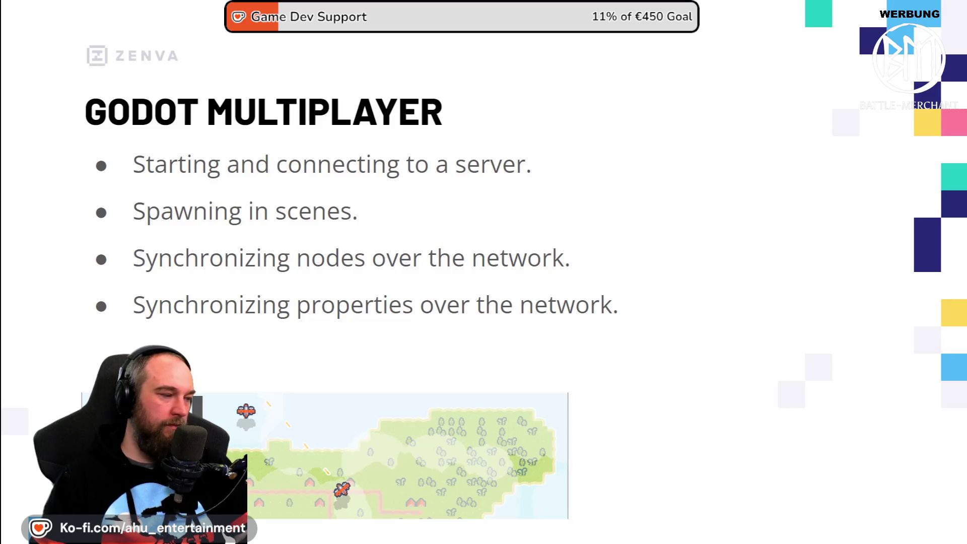
key("Right")
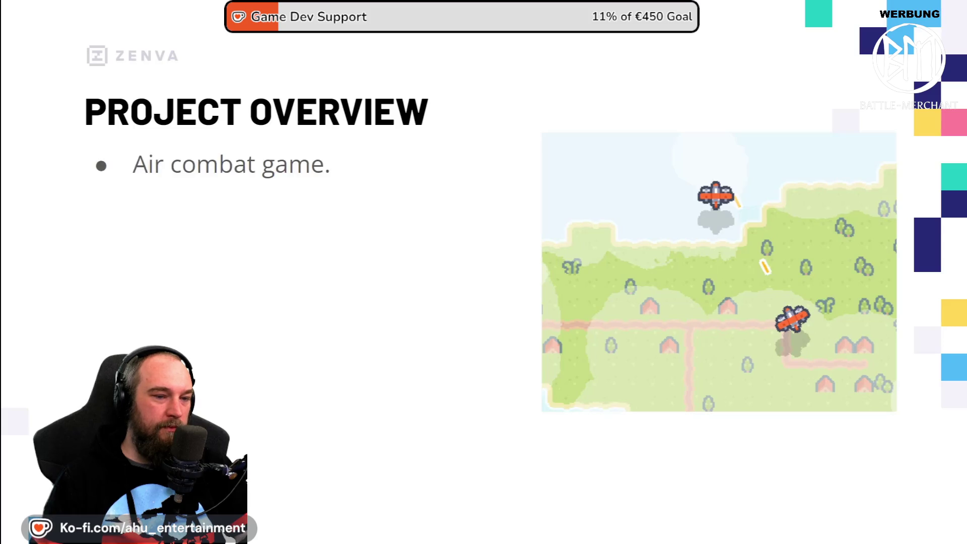
left_click(225, 228)
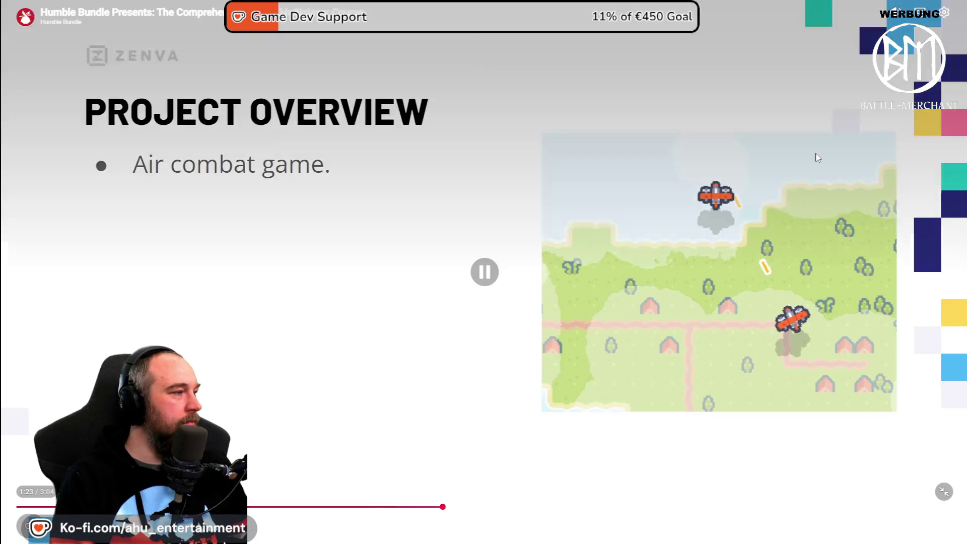
Exit full screen and pause the Multiplayer course trailer.
double_click(225, 228)
left_click(252, 265)
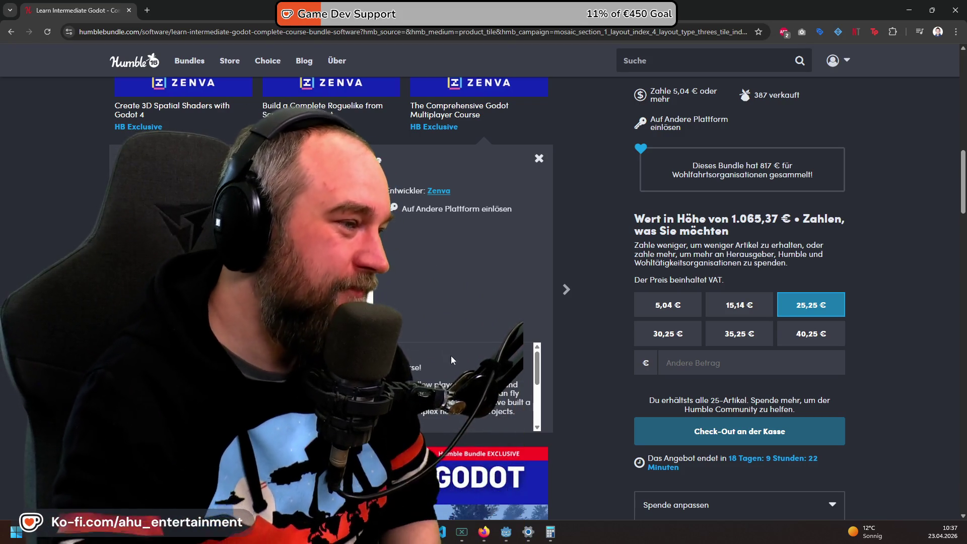
scroll(524, 391, "down", 1)
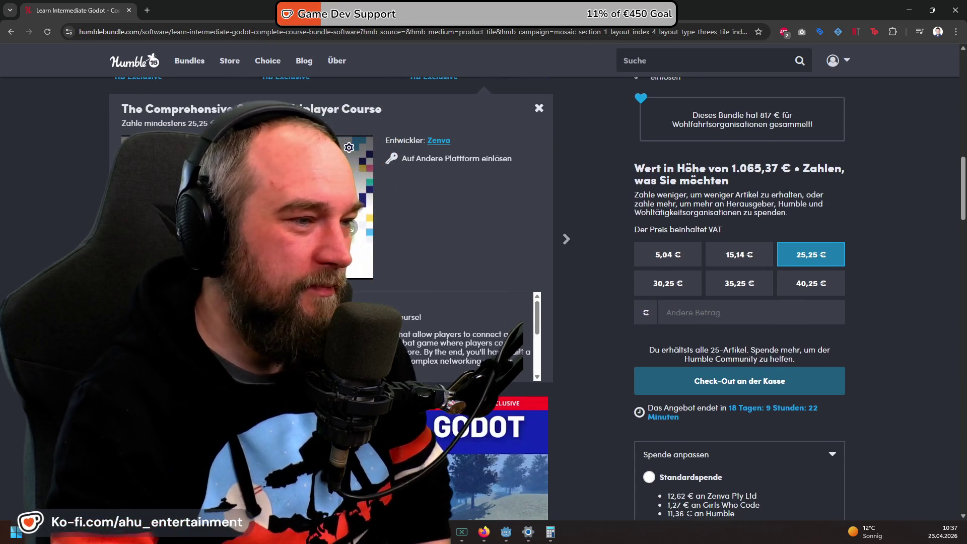
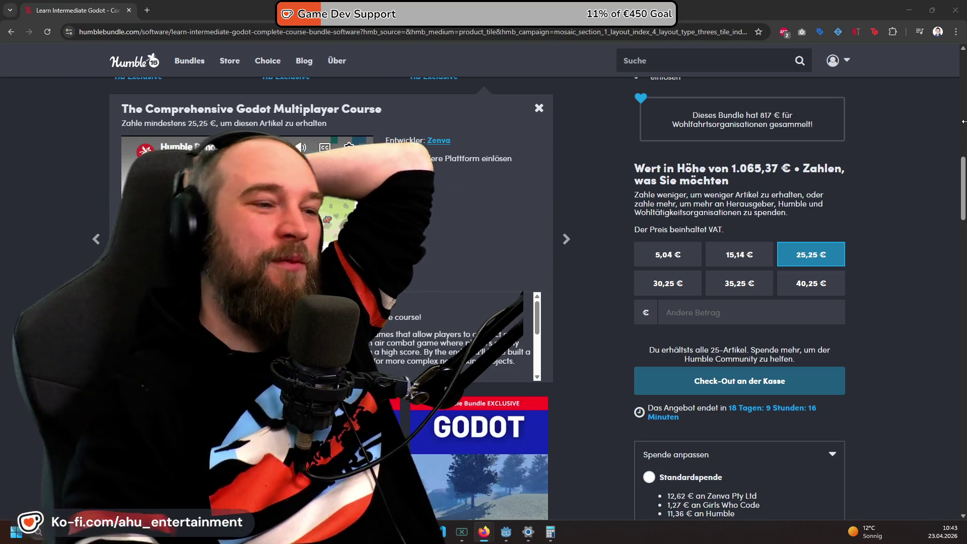
Scroll up and down through the current window's content.
scroll(556, 263, "up", 10)
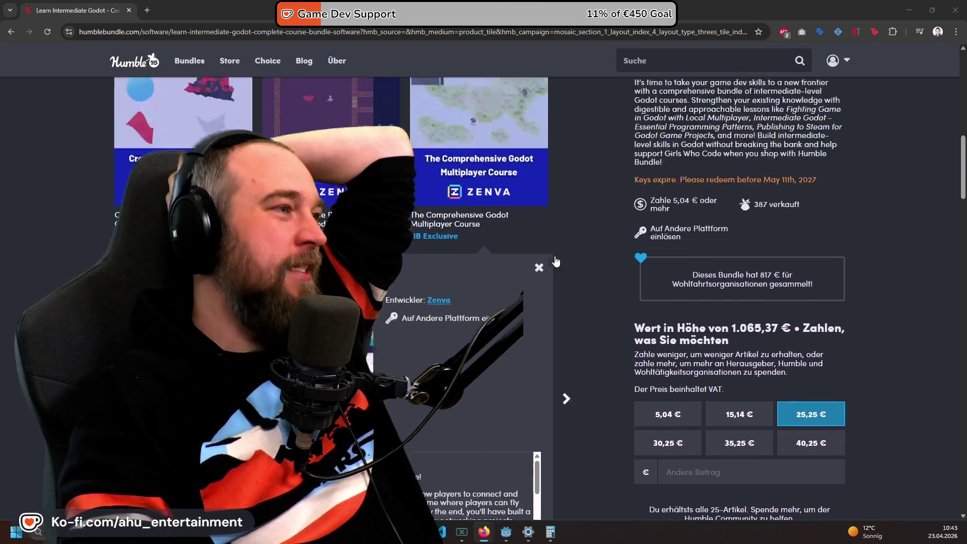
scroll(565, 313, "up", 4)
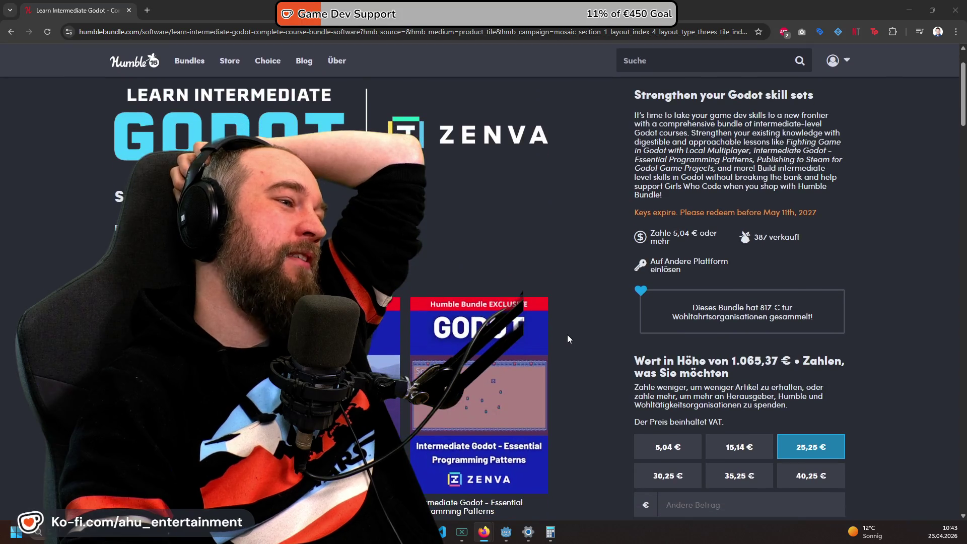
scroll(567, 335, "down", 5)
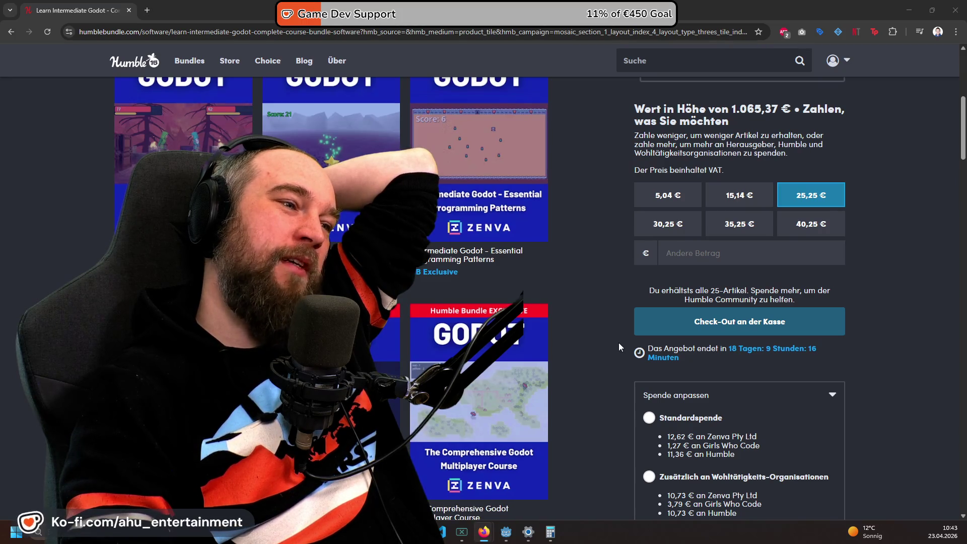
scroll(619, 343, "up", 2)
scroll(882, 260, "down", 1)
scroll(883, 261, "down", 4)
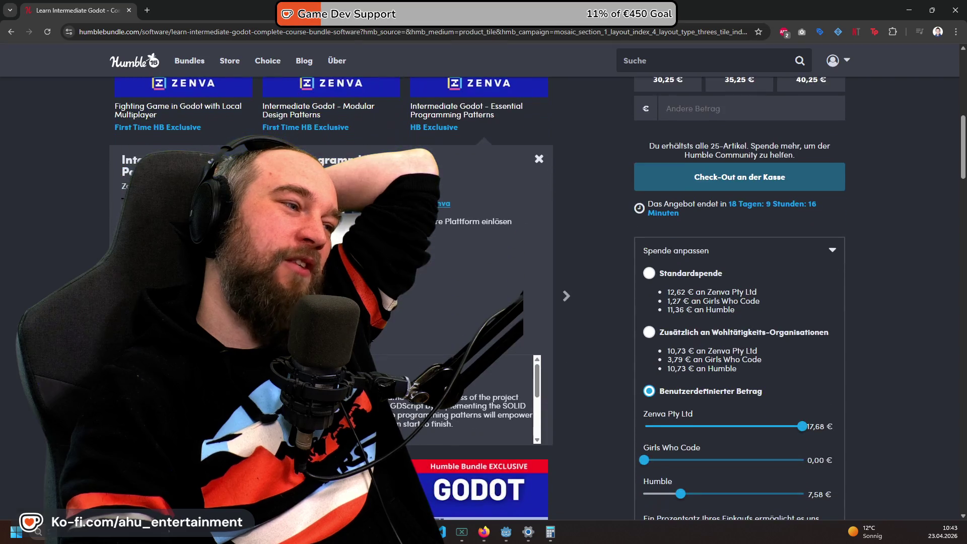
scroll(507, 228, "up", 2)
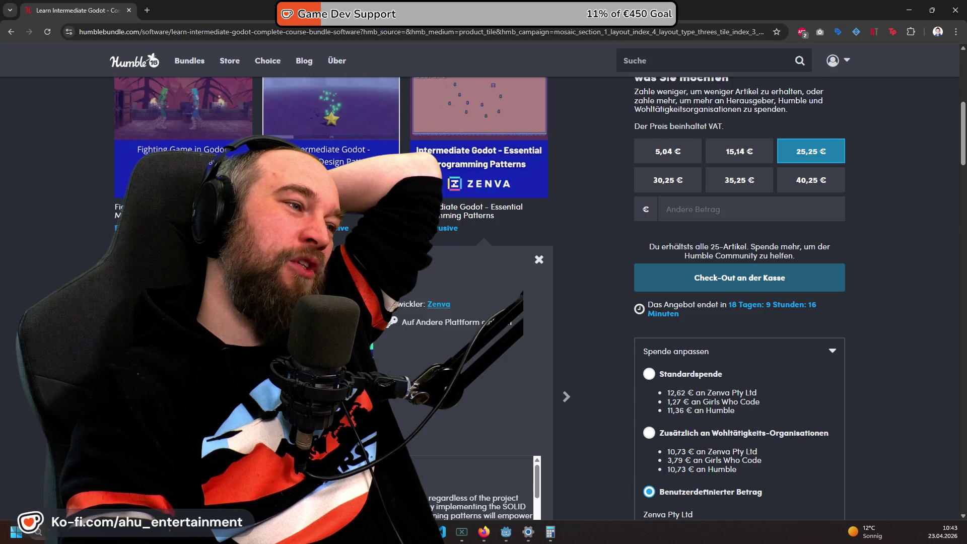
scroll(542, 275, "up", 2)
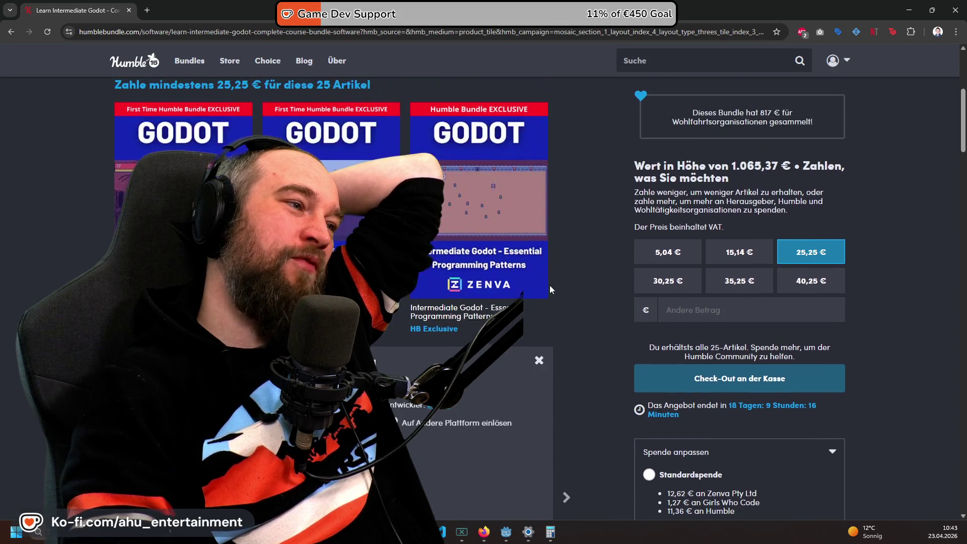
scroll(607, 346, "down", 3)
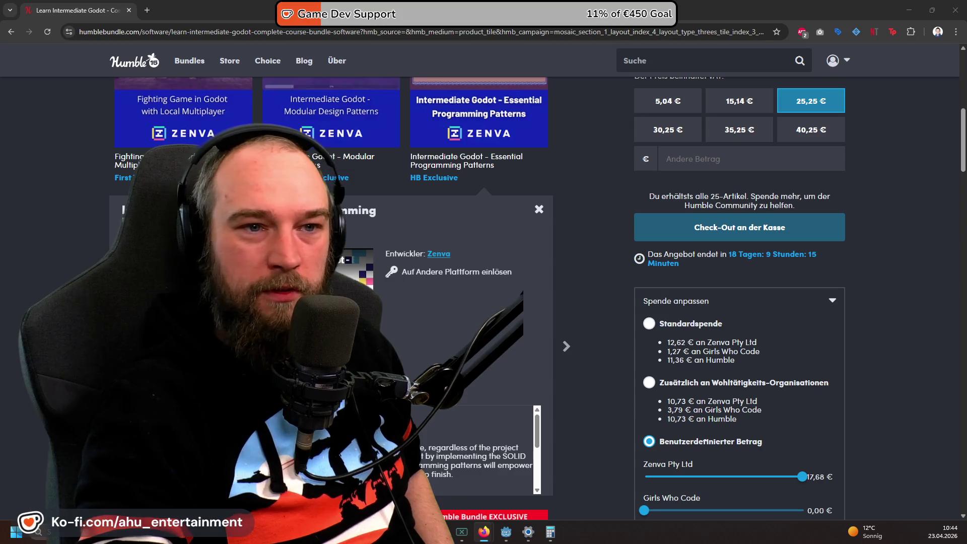
Browse the DreamStudios site's Services, Games and App sections, then return to VS Code.
key("alt+Tab")
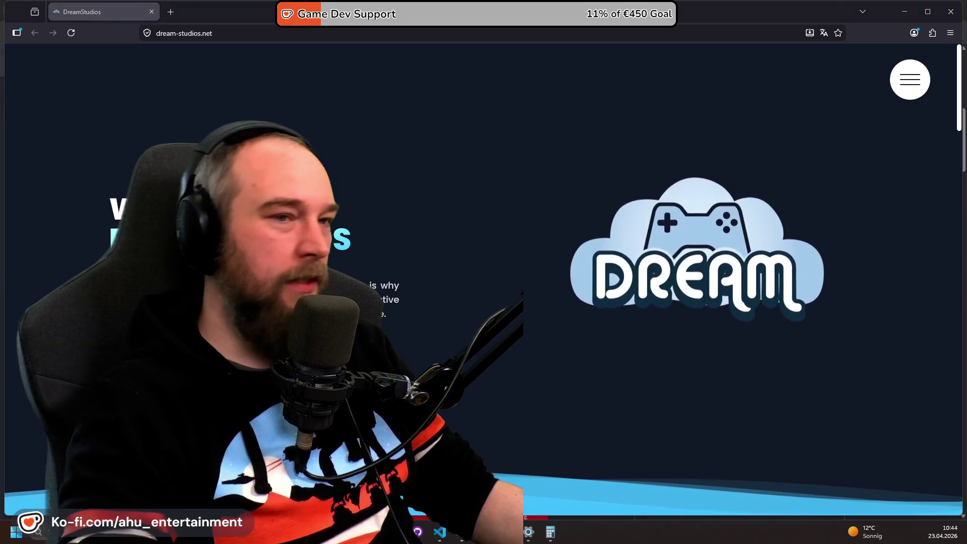
scroll(394, 270, "down", 15)
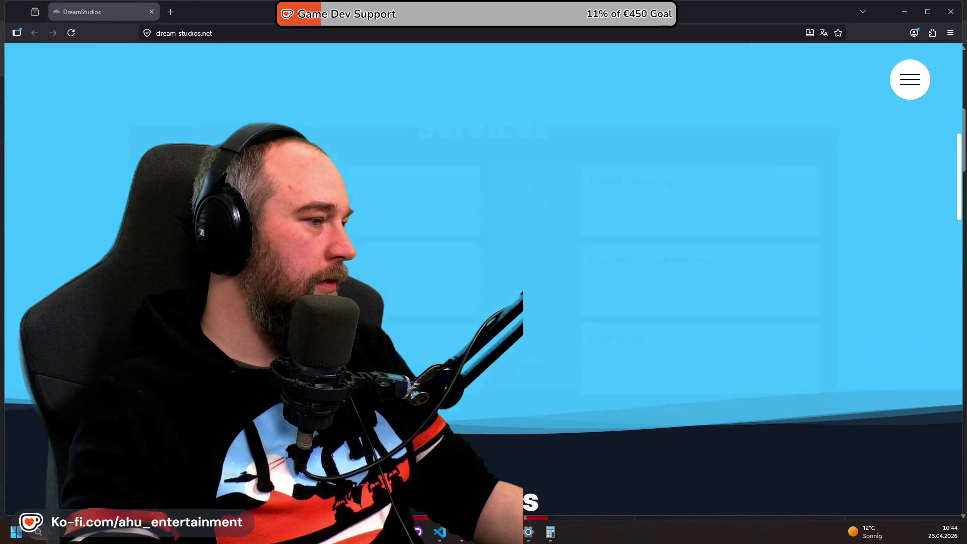
scroll(398, 272, "up", 4)
scroll(401, 278, "up", 2)
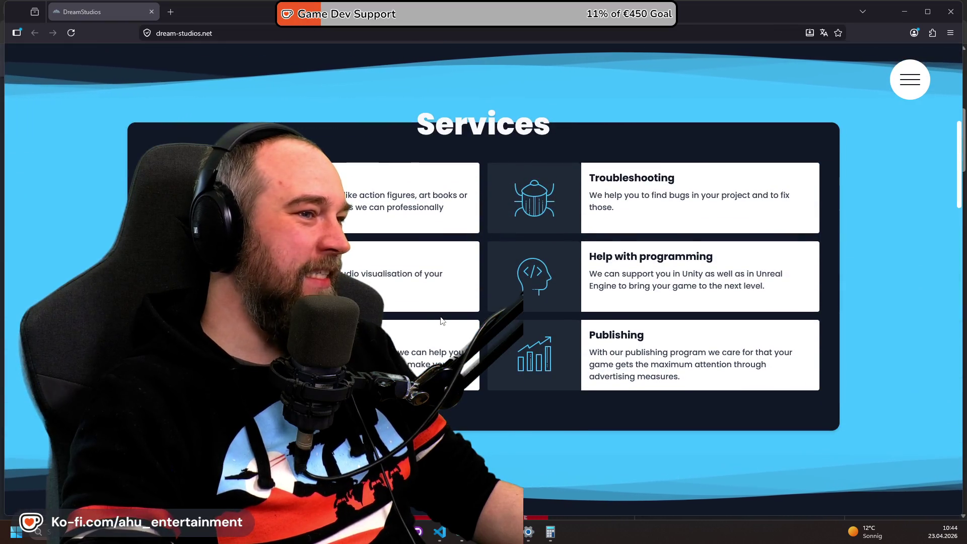
scroll(400, 277, "down", 6)
scroll(573, 298, "down", 15)
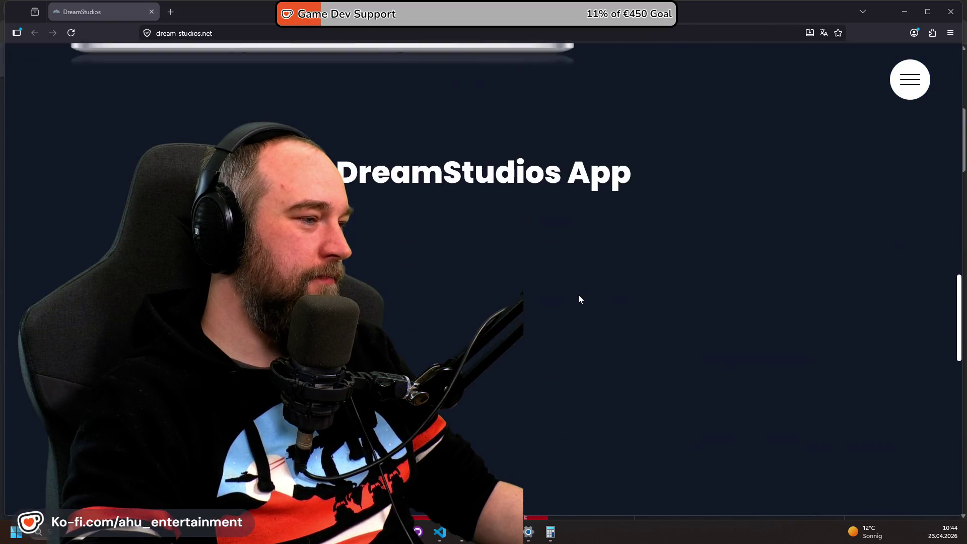
scroll(579, 292, "up", 3)
scroll(559, 366, "up", 8)
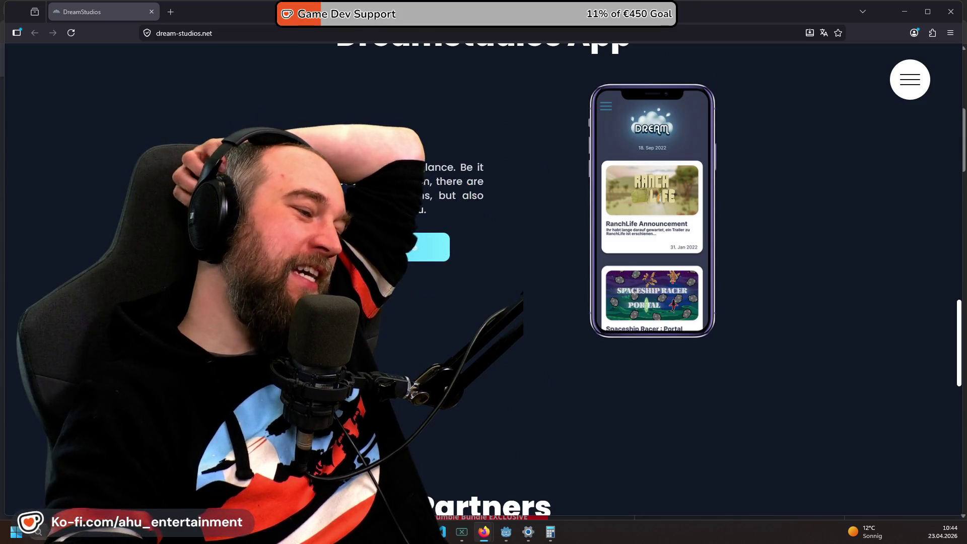
key("alt+Tab")
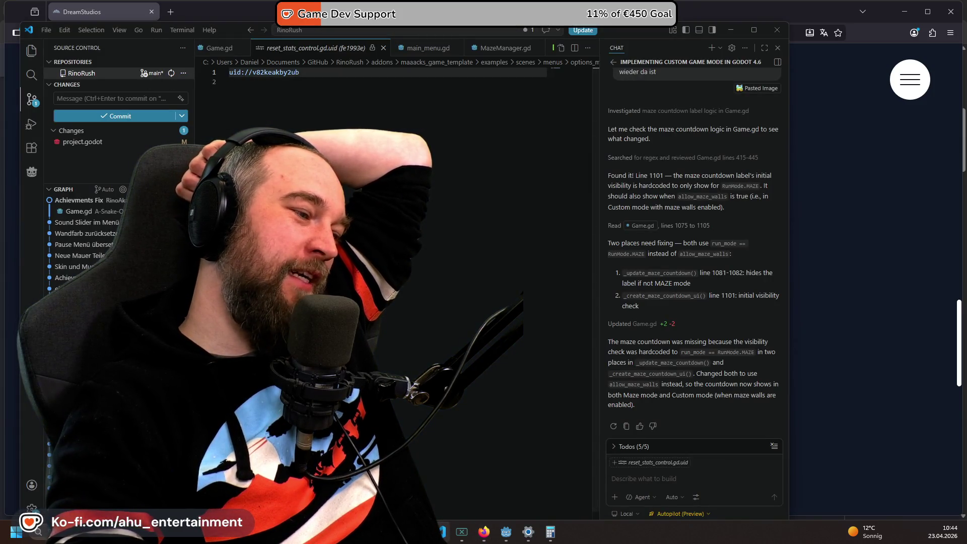
Run the Rino Rush project from the Godot editor and start a new game.
mouse_move(501, 533)
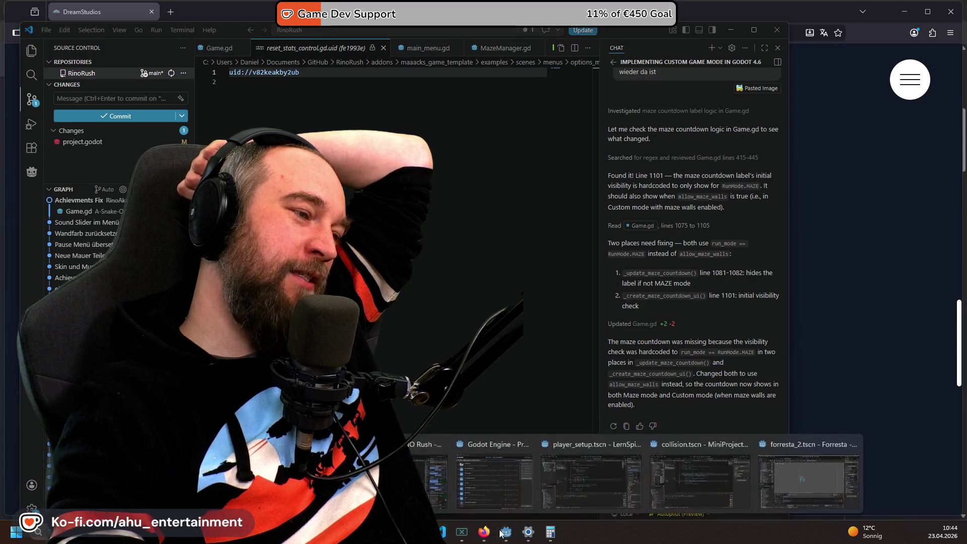
left_click(404, 479)
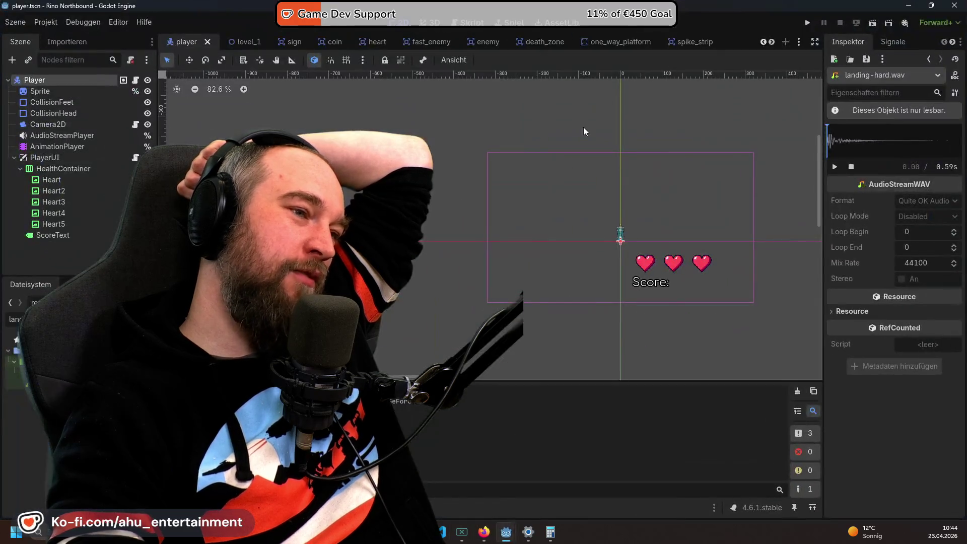
left_click(804, 26)
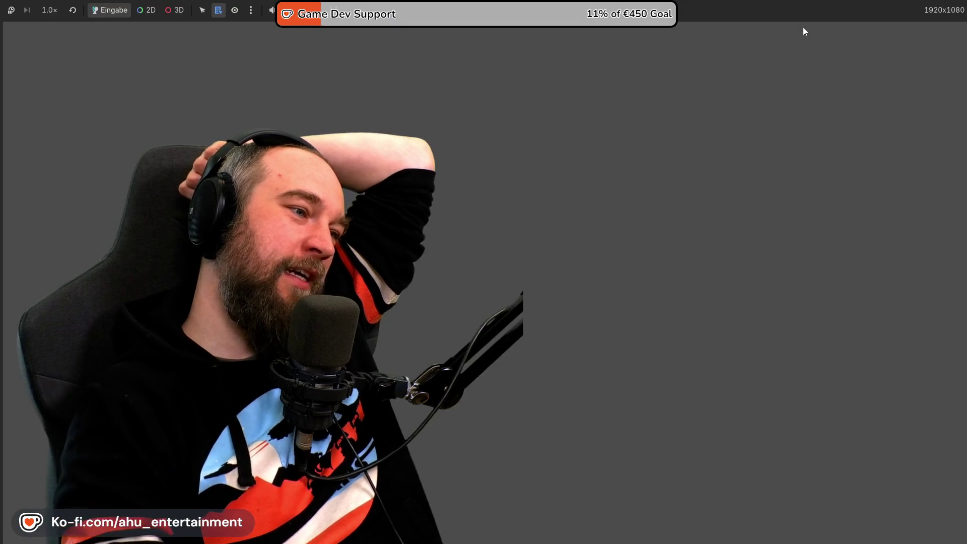
key("Return")
key("Return")
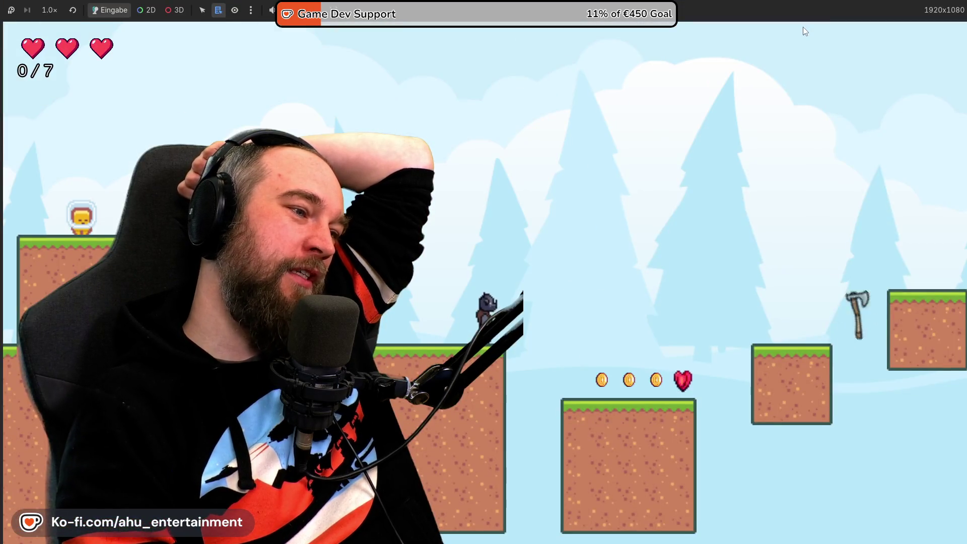
Play the first level, jumping and running right to collect coins and a heart.
key("space")
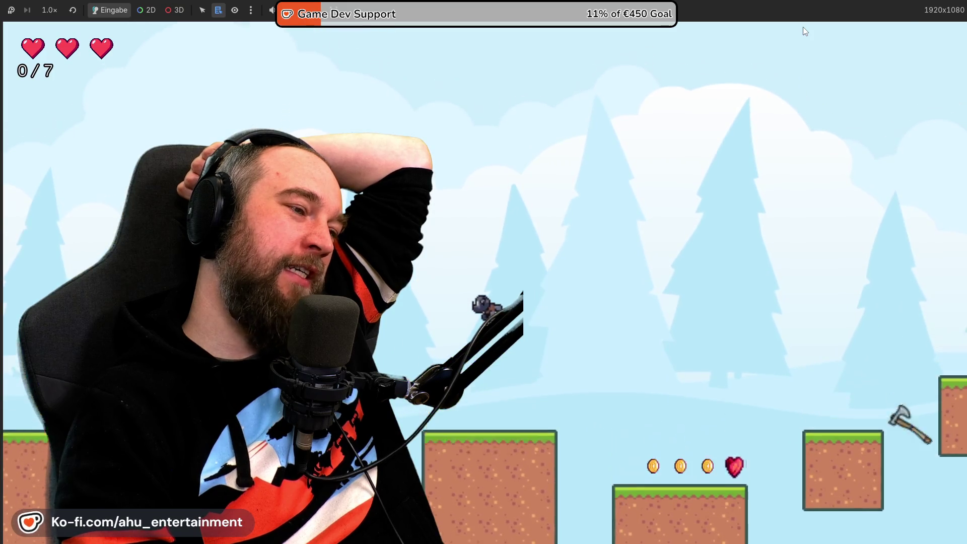
key("Right")
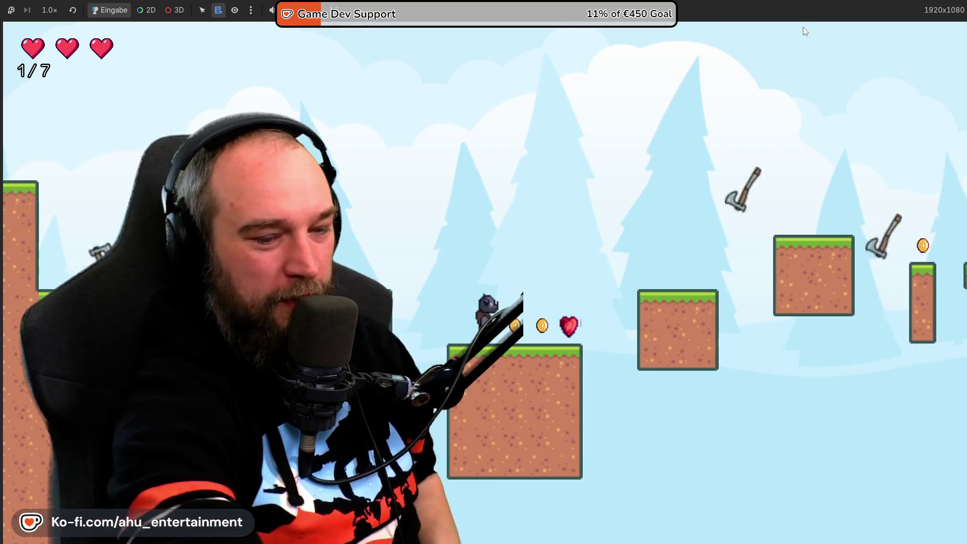
key("space")
key("Left")
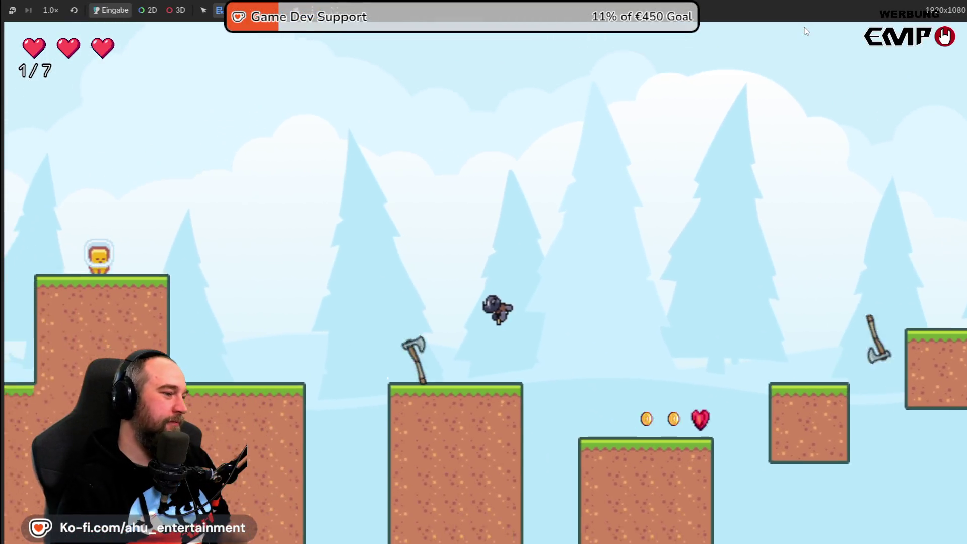
key("Right")
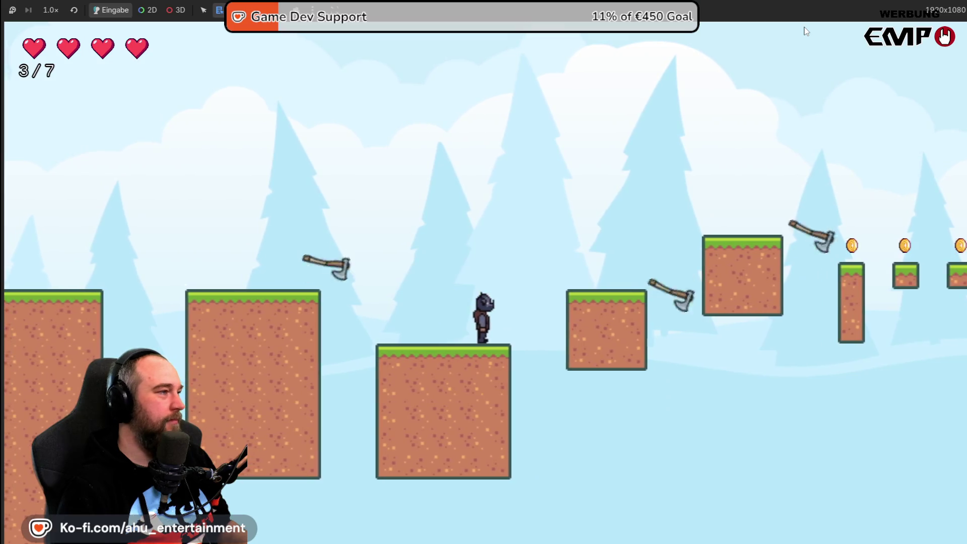
Pause the game, choose Exit Game and confirm quitting back to the editor.
key("Escape")
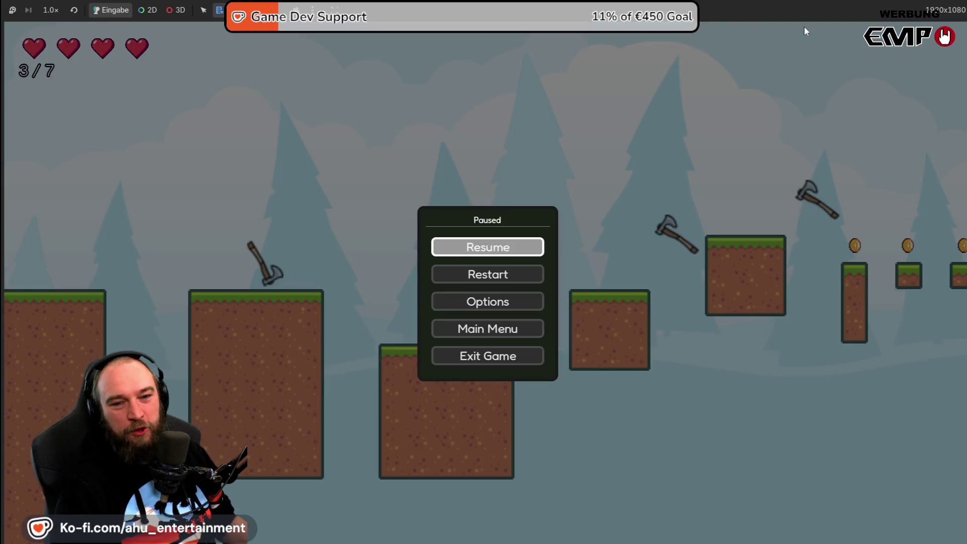
key("Down")
key("Down")
key("Down")
key("Return")
key("Right")
key("Return")
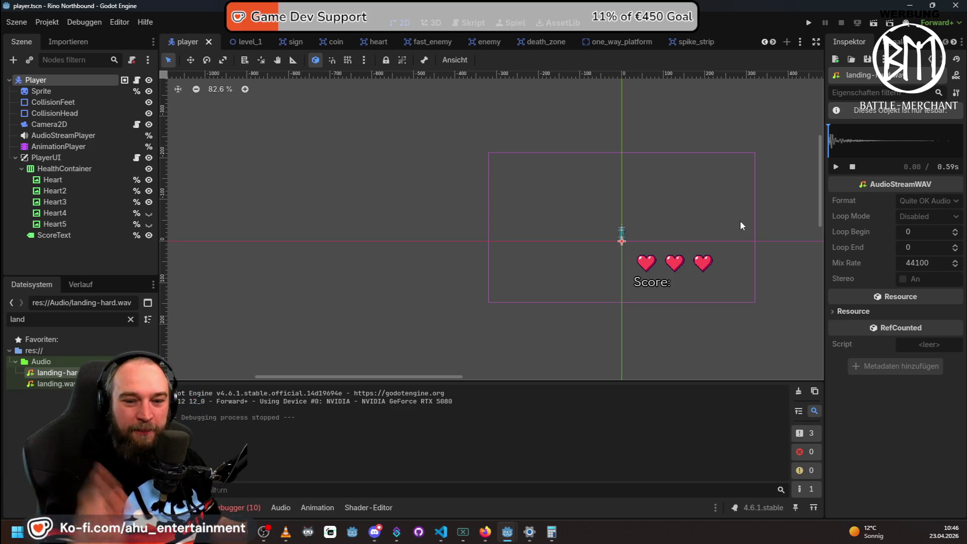
key("alt+Tab")
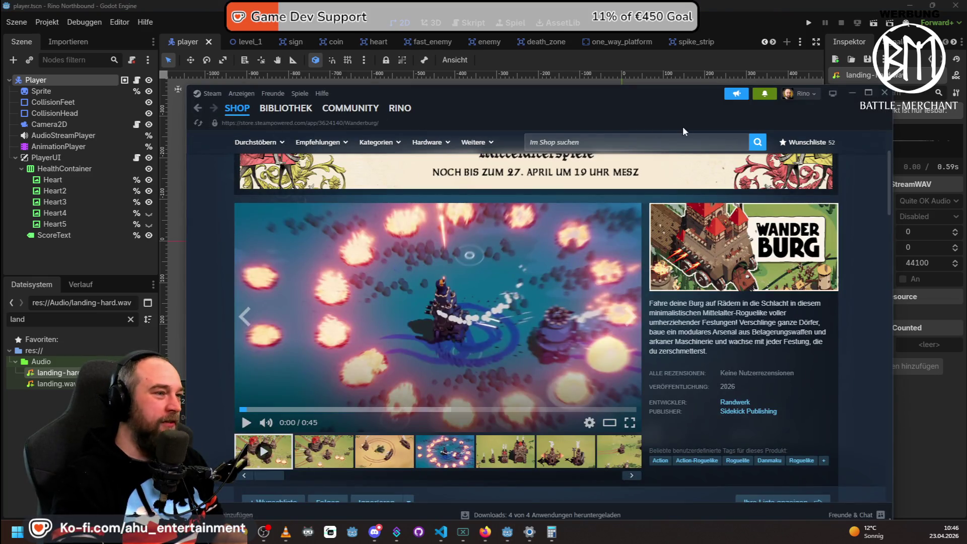
Search the Steam store for 'rino rush' and browse its store page.
left_click(634, 140)
type("rino rush")
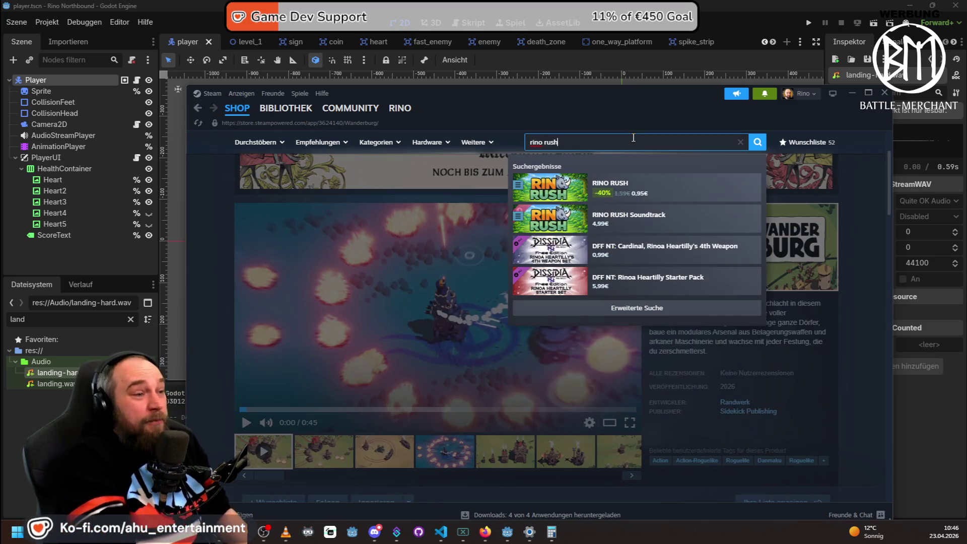
left_click(674, 194)
scroll(461, 499, "down", 8)
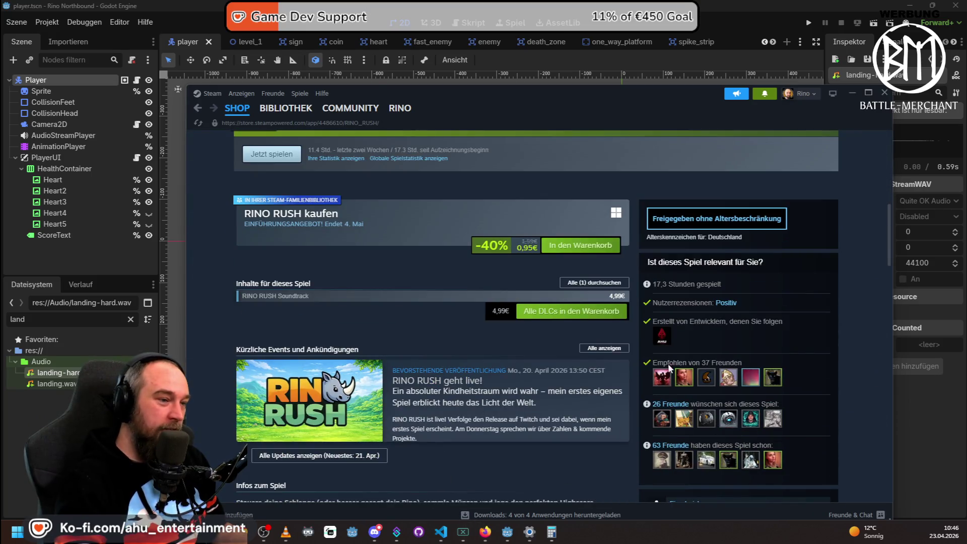
scroll(662, 383, "down", 4)
scroll(733, 377, "up", 5)
scroll(773, 336, "down", 12)
scroll(772, 333, "up", 2)
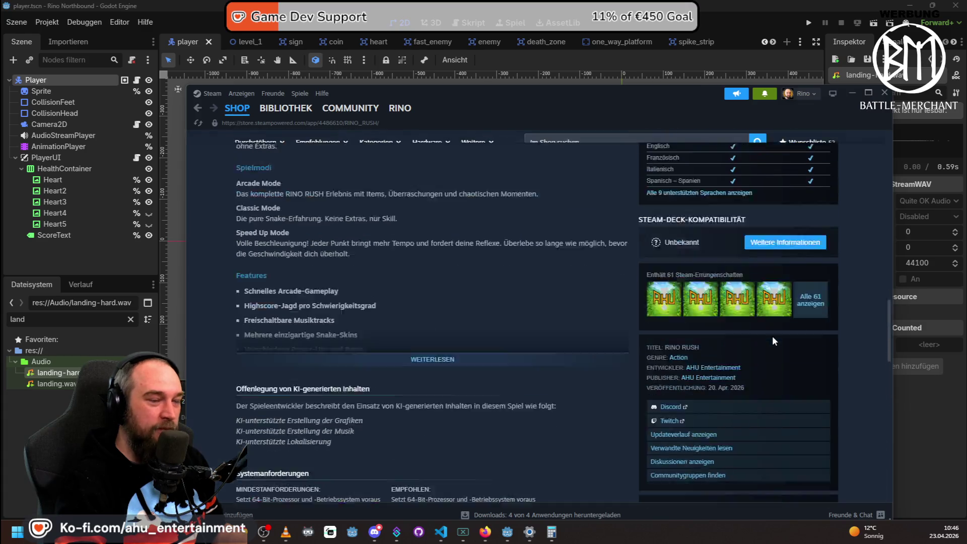
View all 61 RINO RUSH achievements with global unlock rates, then go back.
left_click(811, 351)
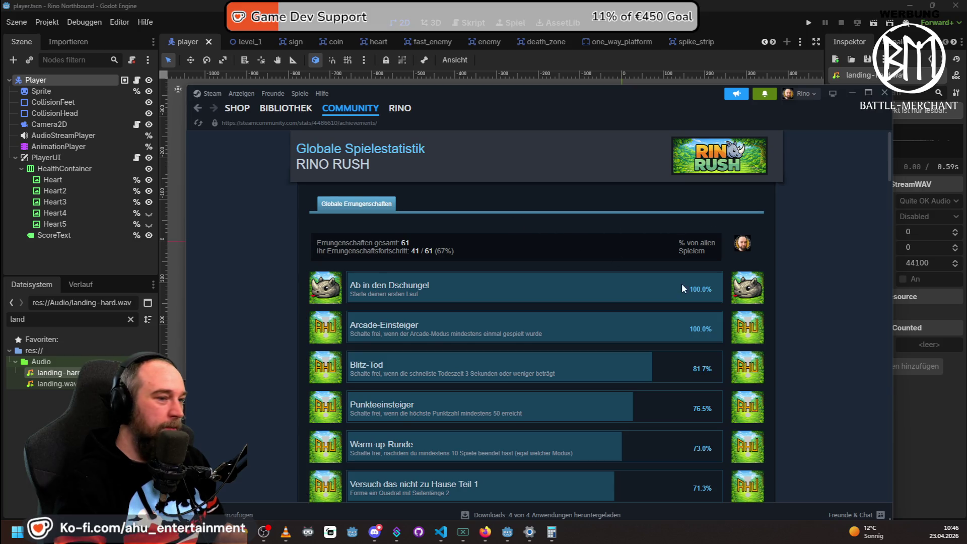
scroll(691, 290, "down", 20)
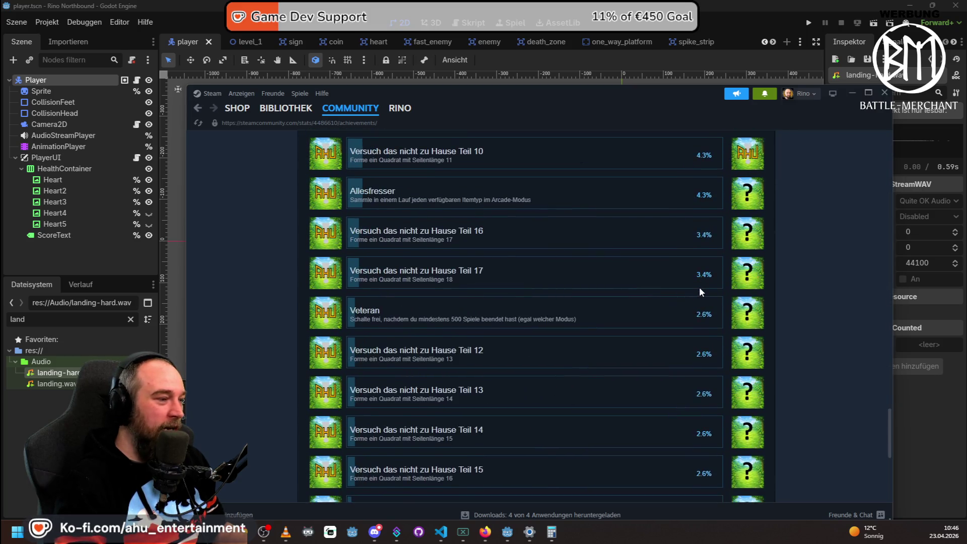
scroll(700, 291, "down", 6)
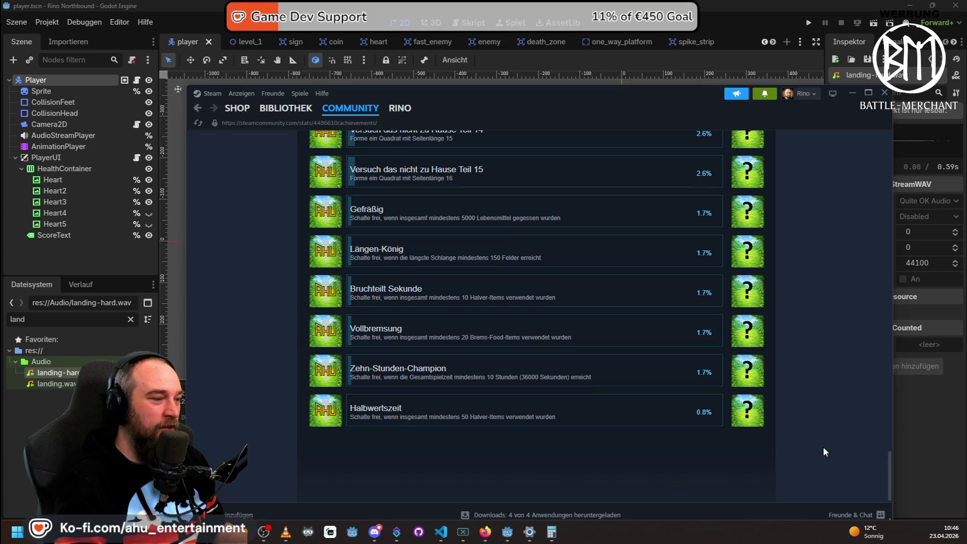
scroll(811, 353, "up", 20)
key("alt+Left")
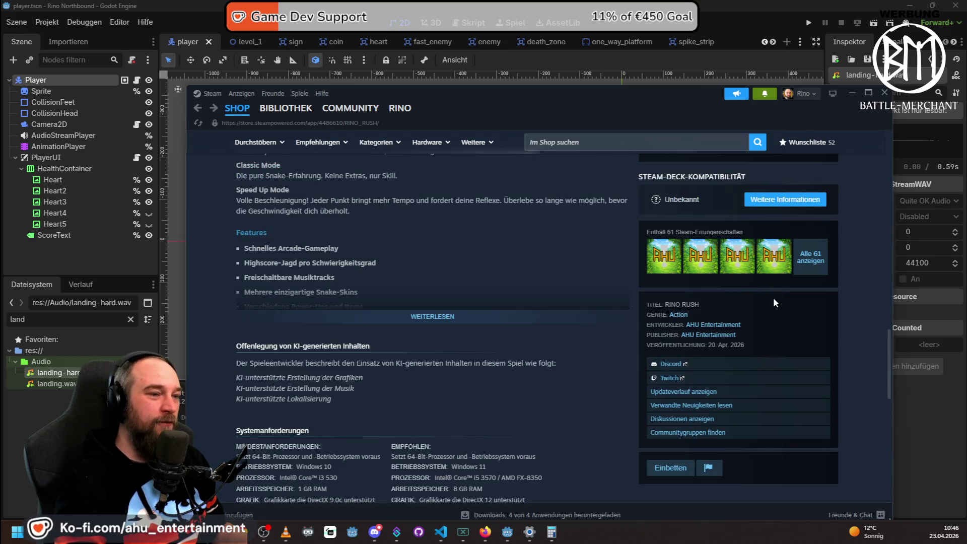
Scroll back up the RINO RUSH store page and open the Steam library (BIBLIOTHEK).
scroll(772, 297, "up", 1)
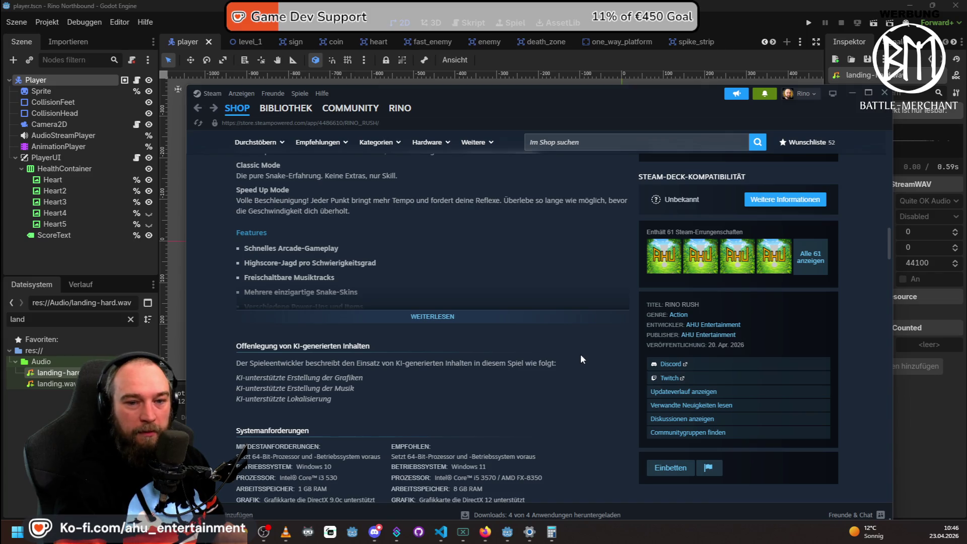
scroll(579, 352, "up", 1)
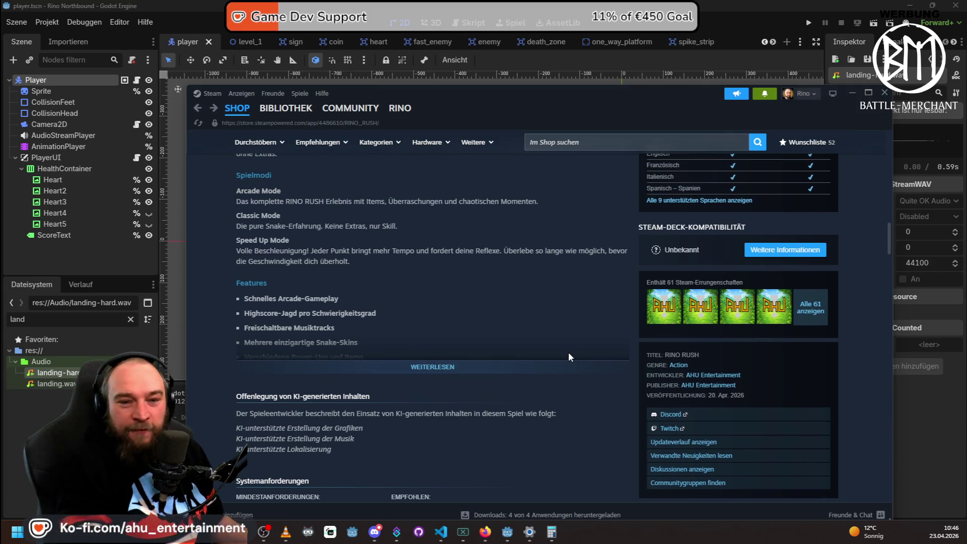
scroll(524, 344, "up", 10)
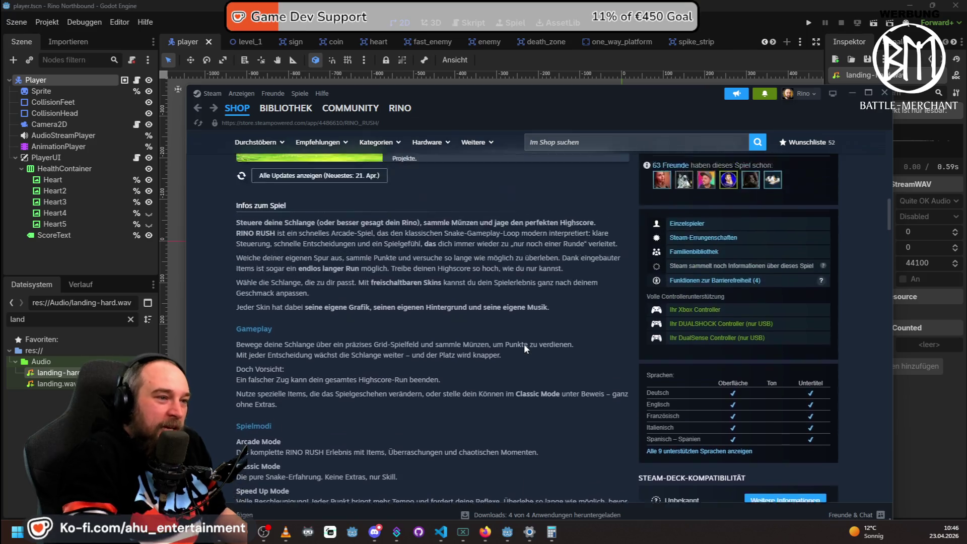
scroll(524, 345, "up", 10)
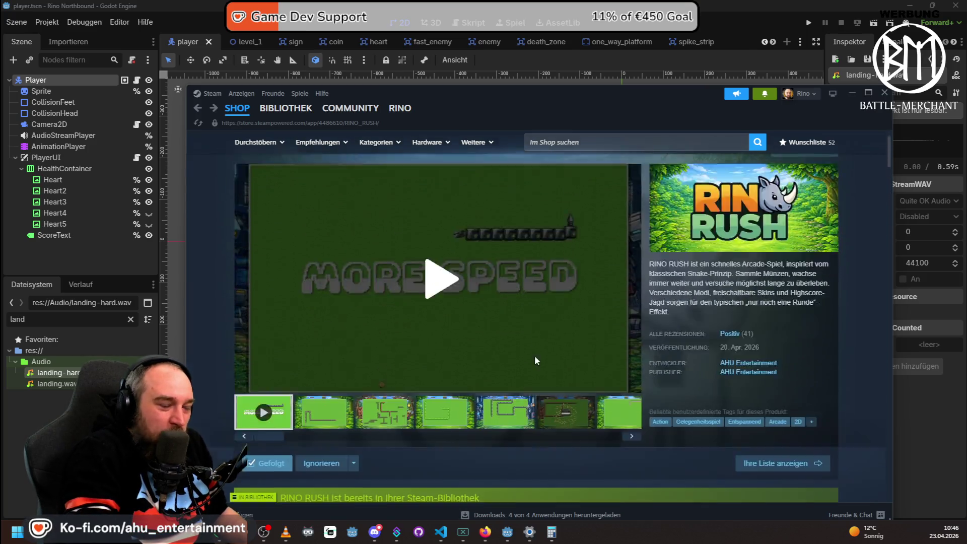
scroll(534, 356, "down", 4)
left_click(285, 108)
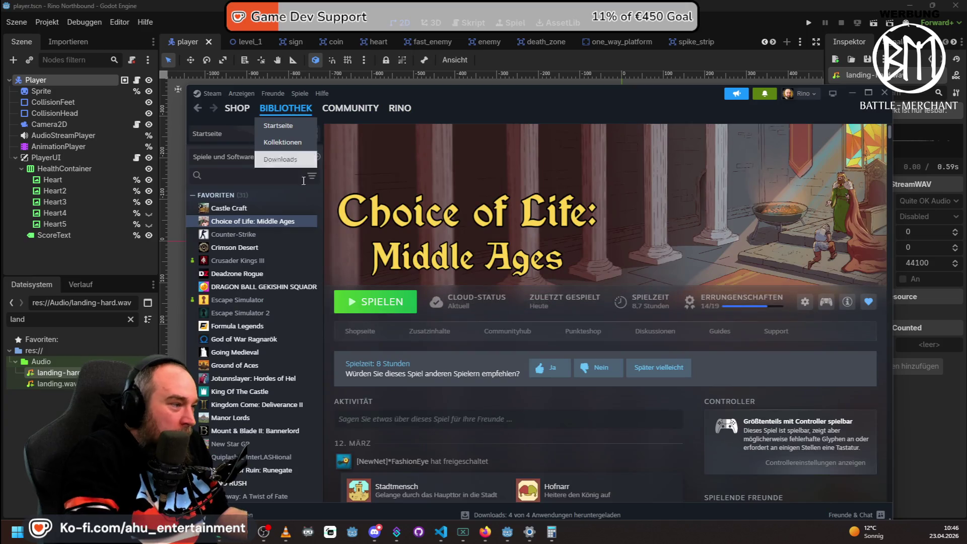
Open RINO RUSH in the library and its achievements overview.
scroll(275, 266, "down", 5)
left_click(242, 232)
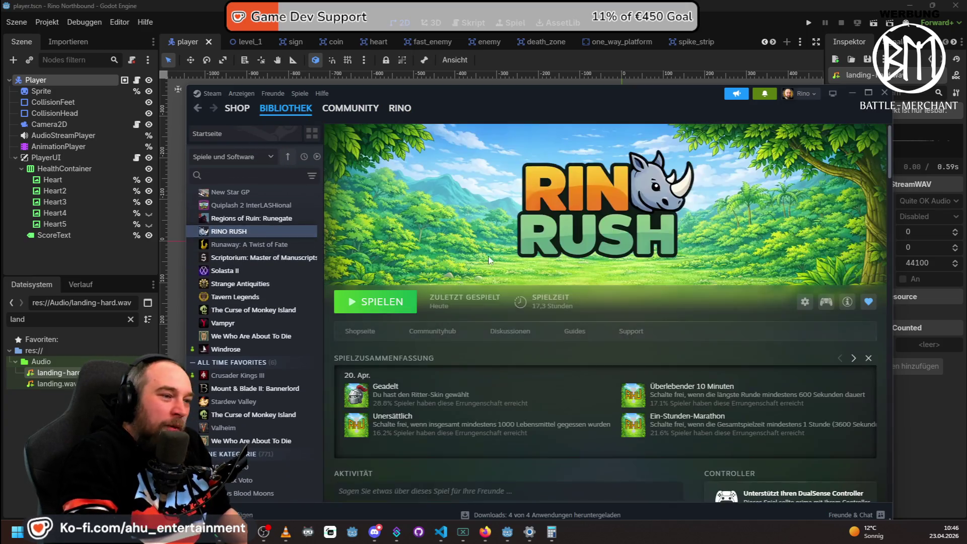
scroll(729, 303, "down", 5)
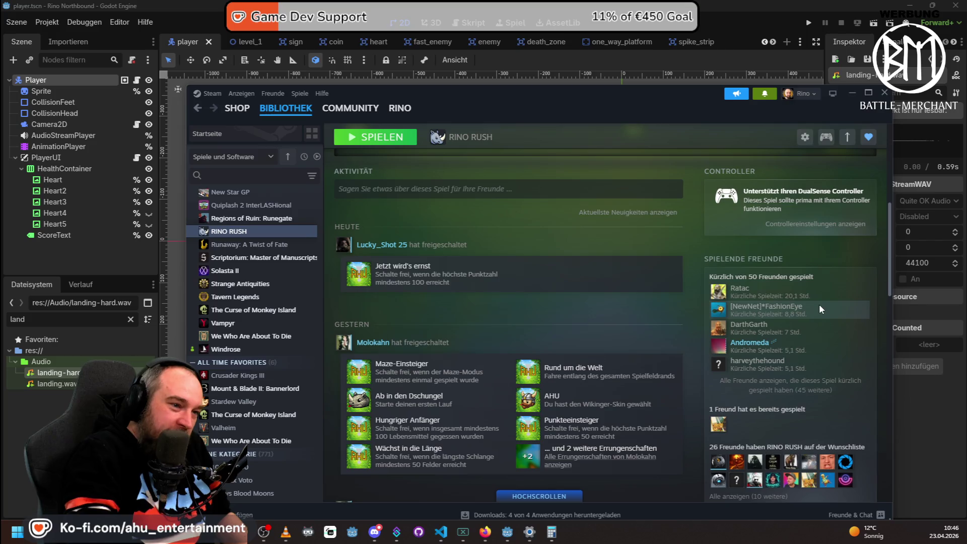
scroll(817, 304, "down", 6)
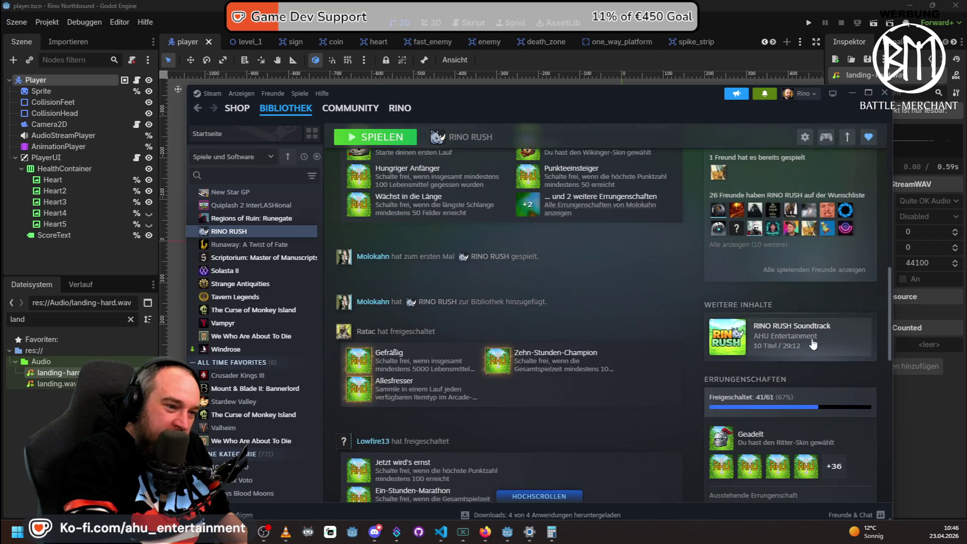
left_click(809, 377)
Compare the RINO RUSH achievements against a friend chosen in 'Vergleichen mit ...'.
left_click(739, 260)
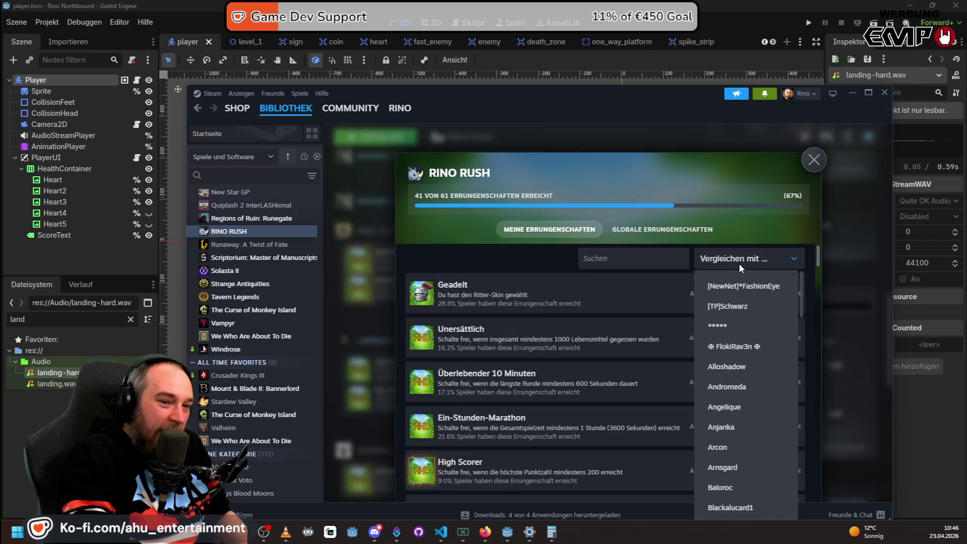
scroll(714, 391, "down", 10)
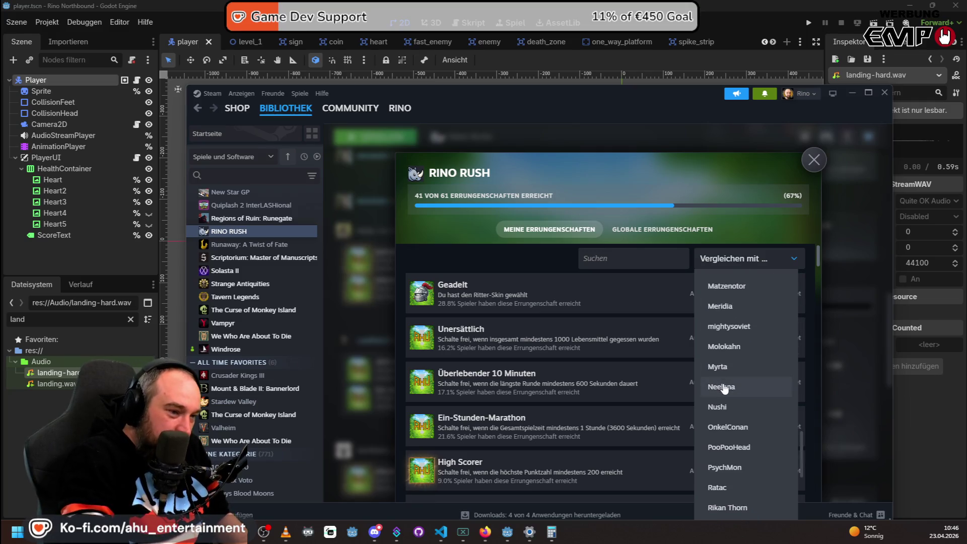
scroll(768, 331, "down", 3)
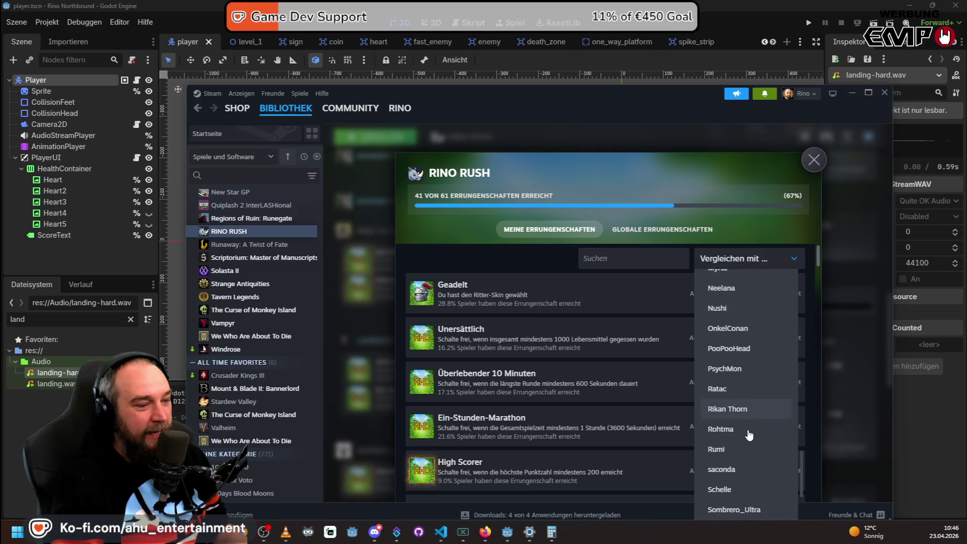
left_click(739, 380)
mouse_move(816, 259)
left_mouse_down()
mouse_move(834, 388)
mouse_move(787, 472)
left_mouse_up()
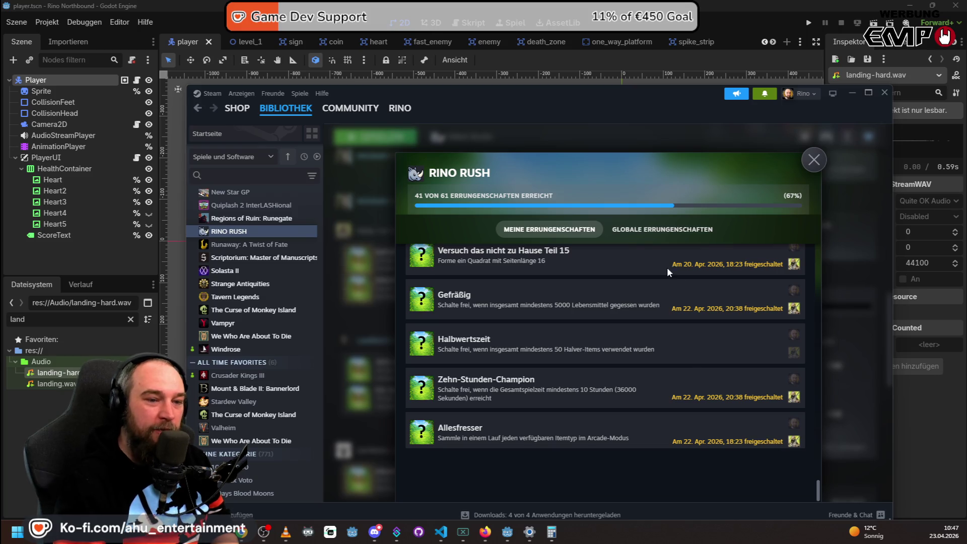
Cycle through the Godot and Steam windows, ending with VS Code in front.
left_click(800, 5)
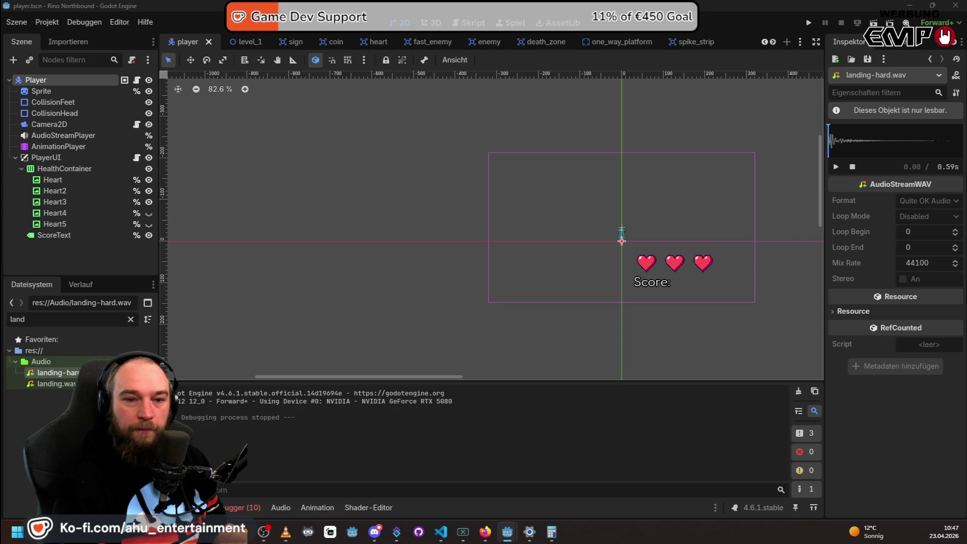
left_click(375, 534)
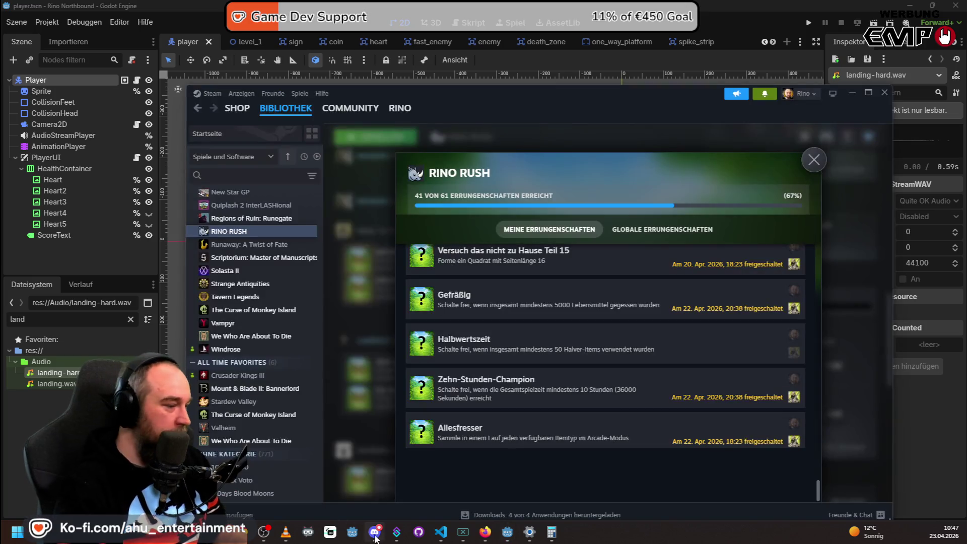
left_click(441, 533)
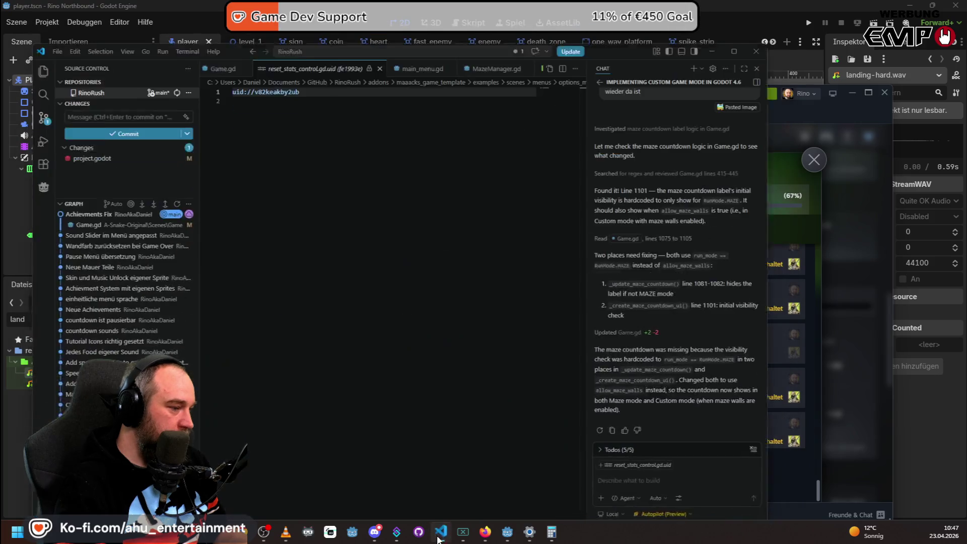
Launch Rino Rush from Godot, view the Optionen controls screen, and return to the main menu.
mouse_move(509, 535)
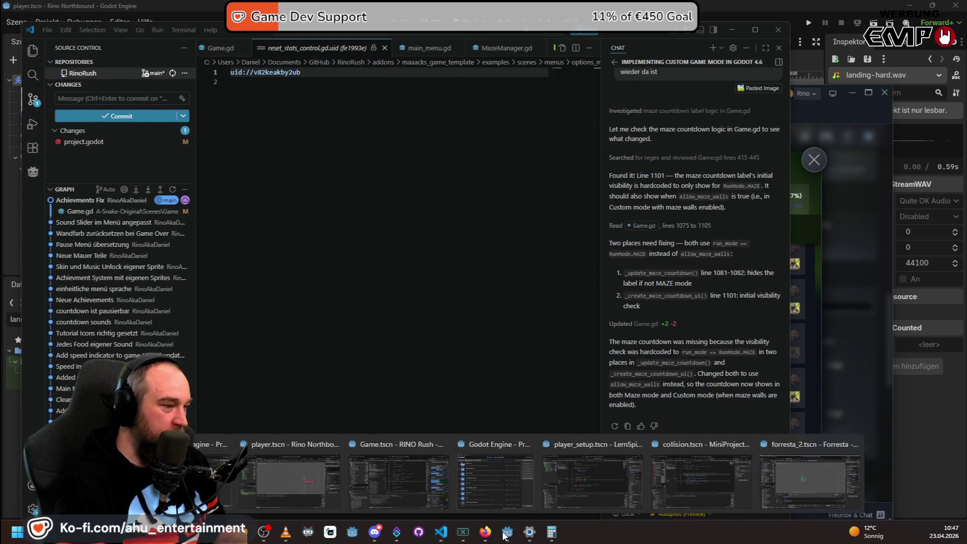
left_click(398, 481)
left_click(810, 26)
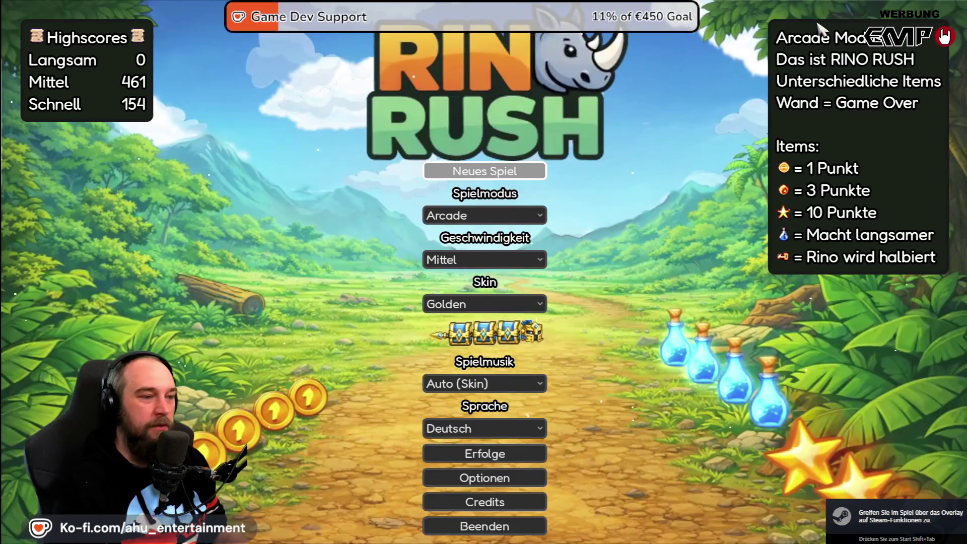
key("Down")
key("Down")
key("Down")
key("Return")
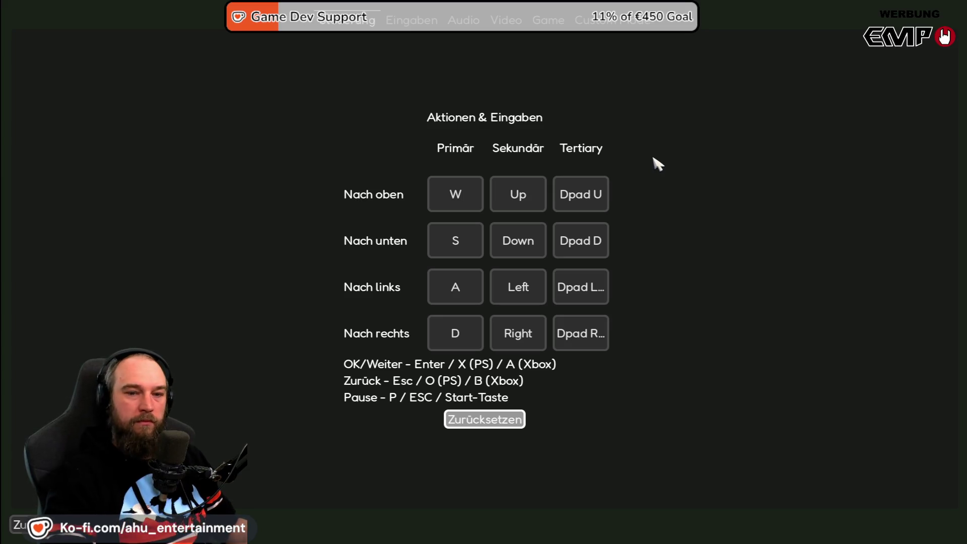
key("Escape")
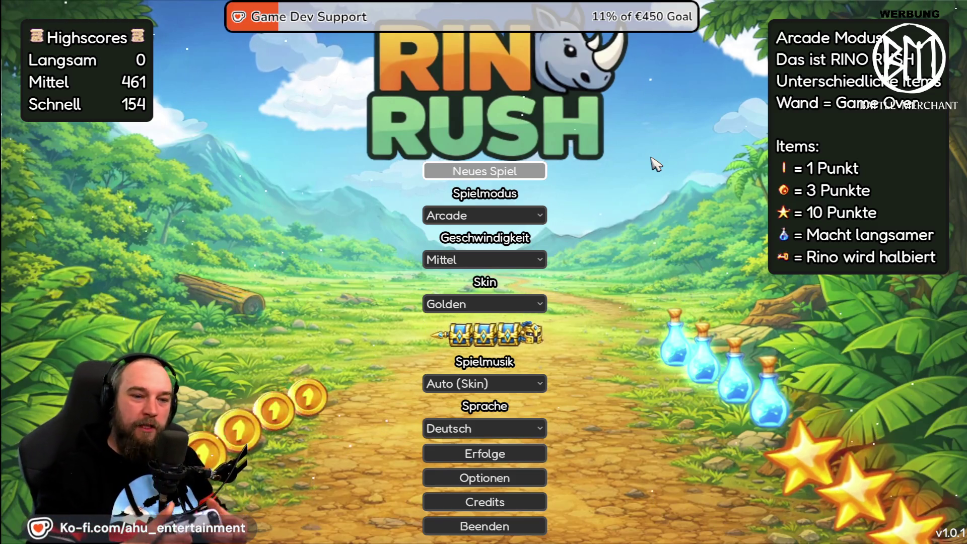
Revisit the options screen with key bindings and return to the main menu.
key("Down")
key("Down")
key("Down")
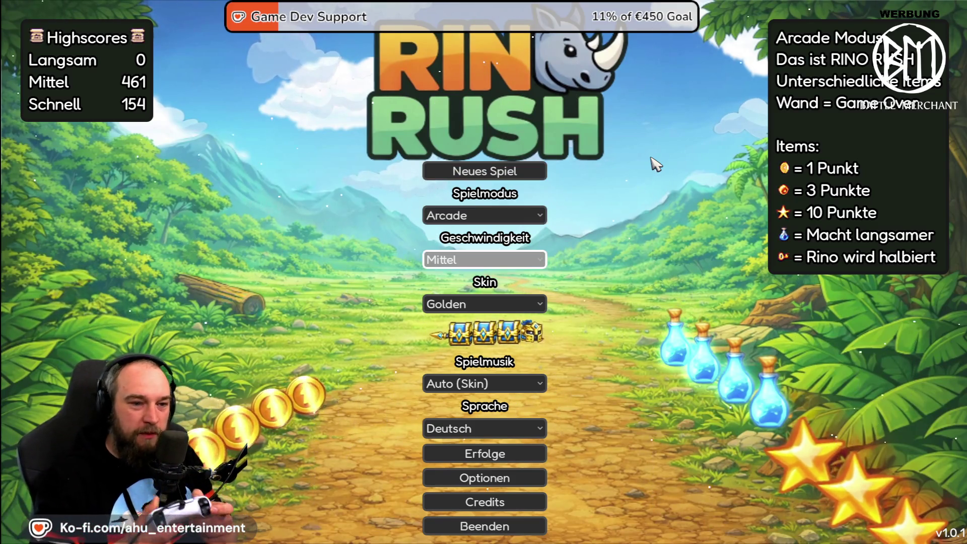
key("Up")
key("Down")
key("Down")
key("Down")
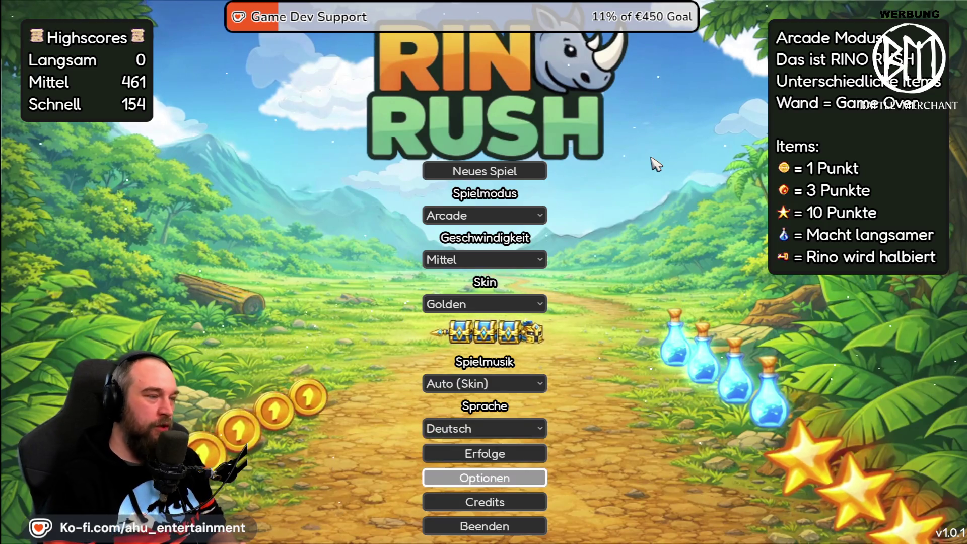
key("Return")
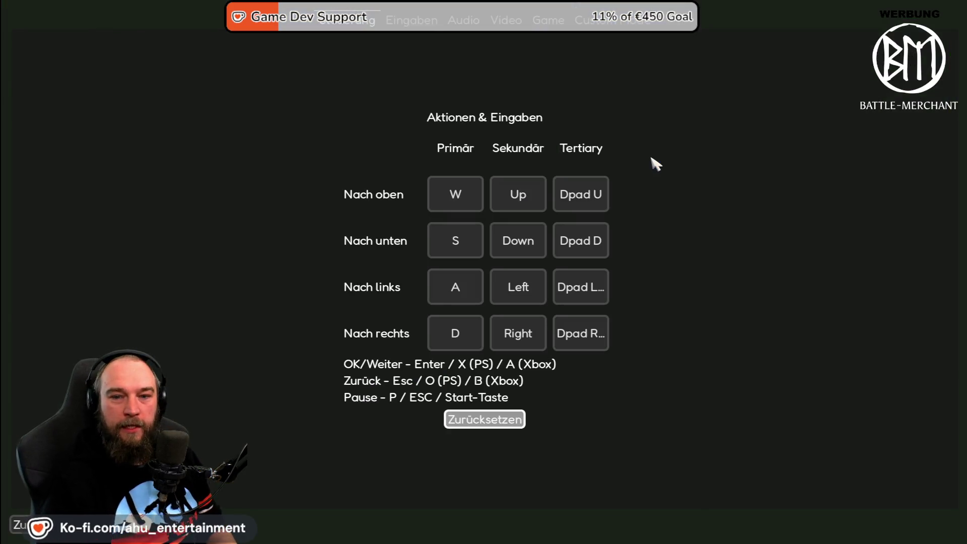
key("Escape")
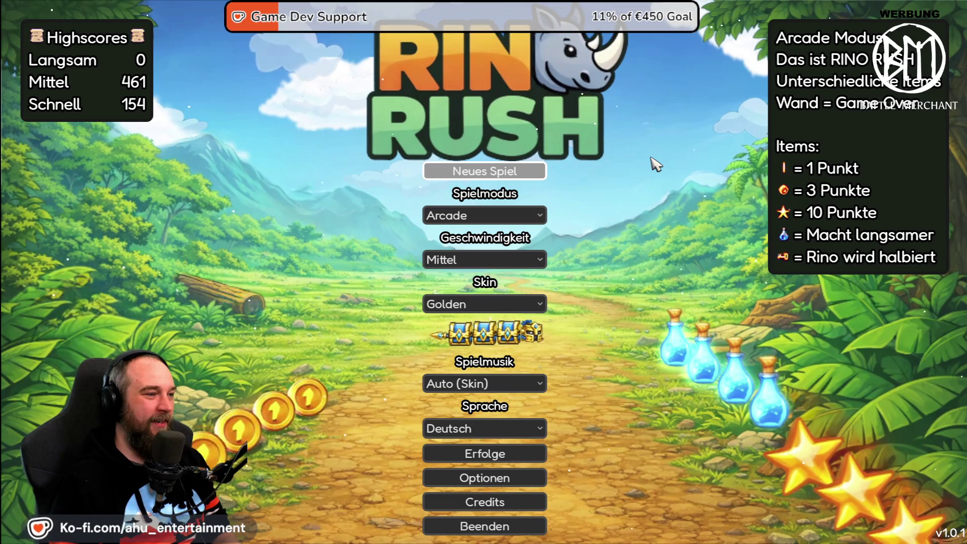
Move down to Erfolge and open the in-game achievements list.
key("Down")
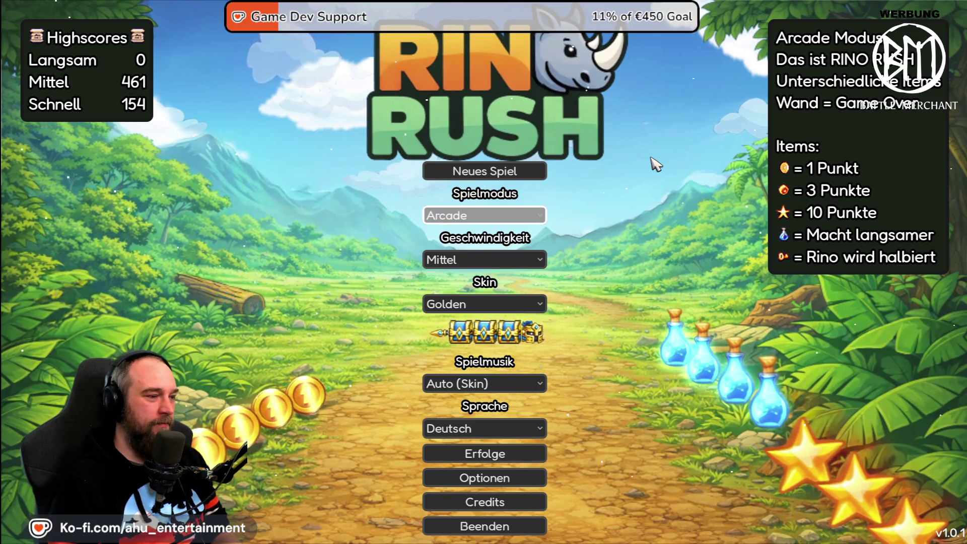
key("Down")
key("Down")
key("Down")
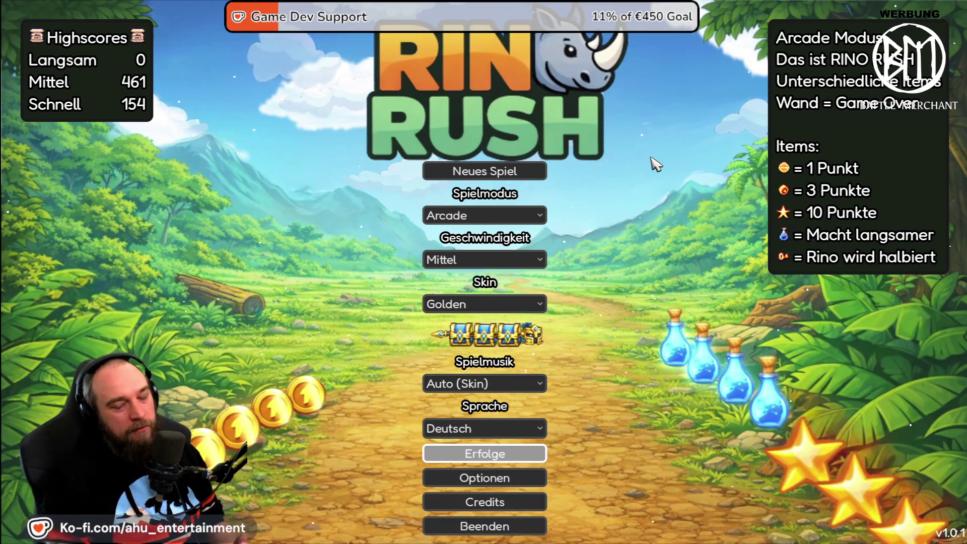
key("Return")
Open and close the achievements list twice, returning to the main menu each time.
key("Down")
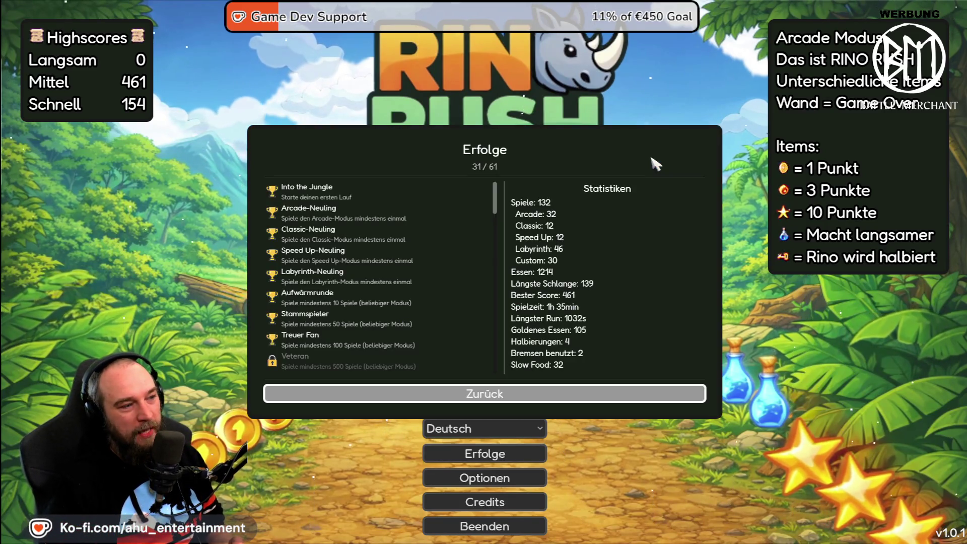
key("Up")
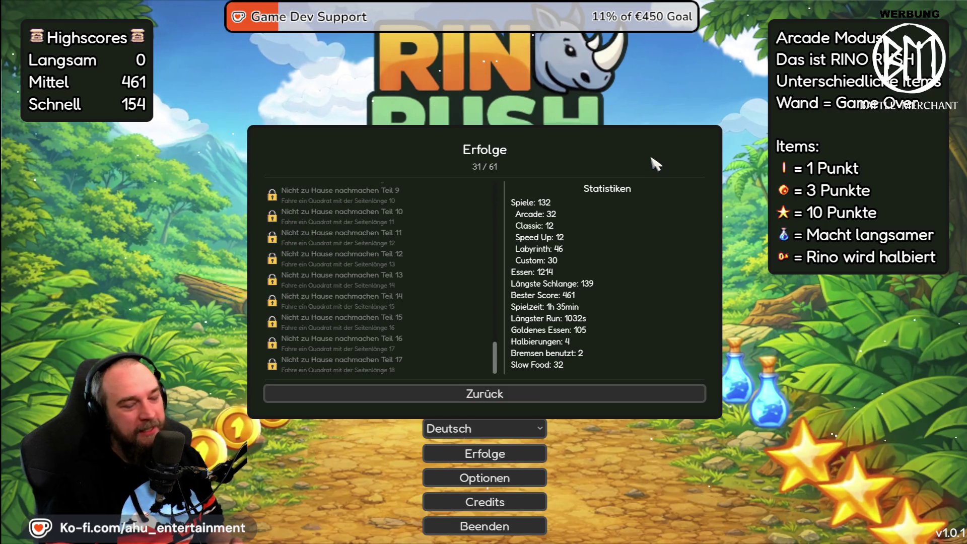
key("Escape")
key("Return")
key("Down")
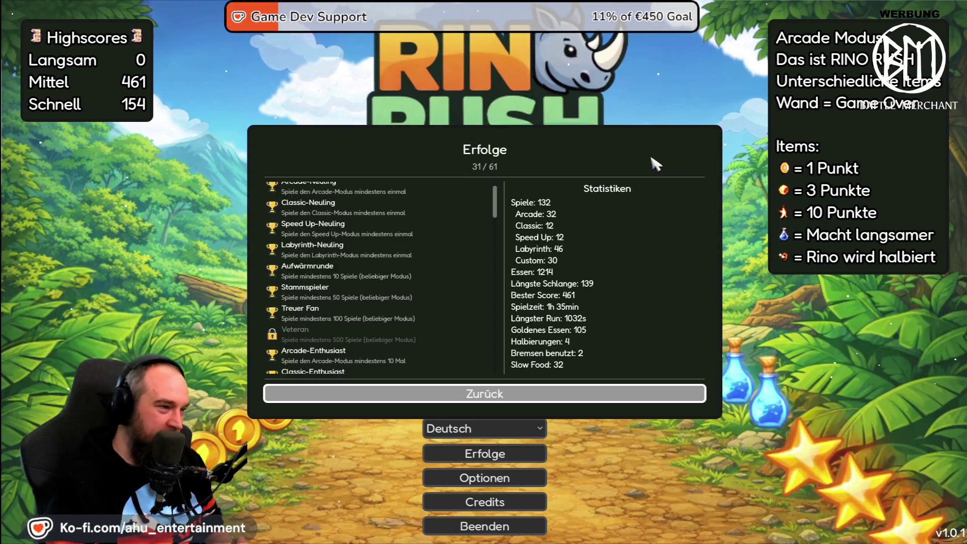
key("Up")
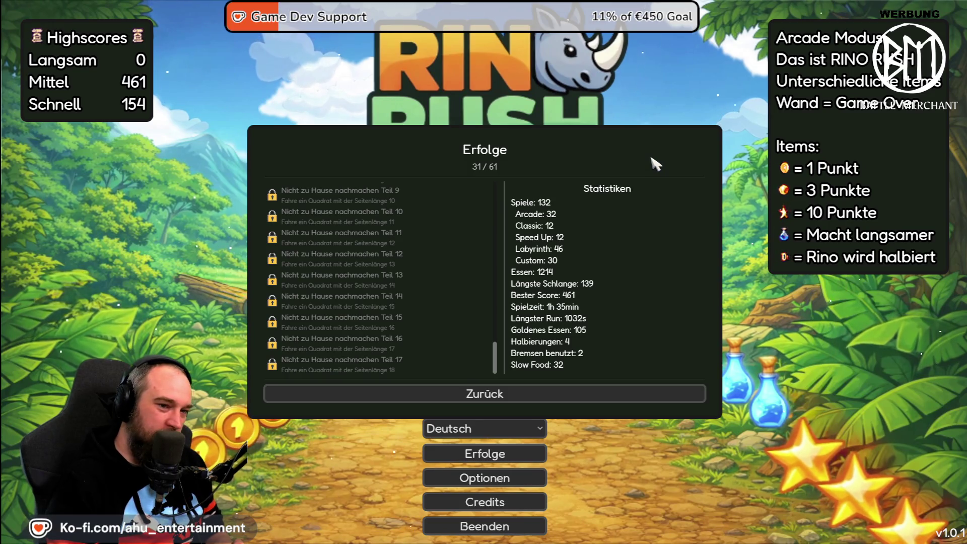
key("Escape")
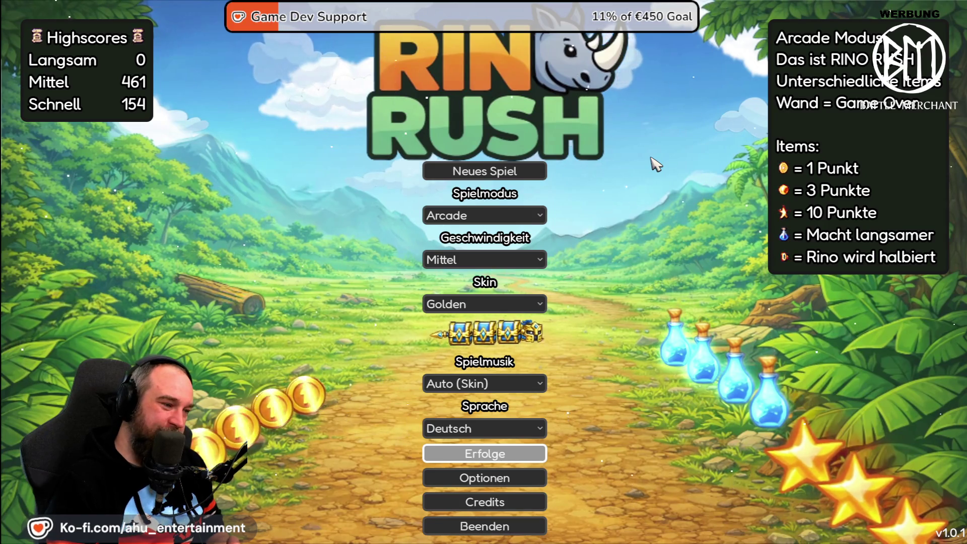
Briefly open the options screen and go back to the main menu.
key("Down")
key("Return")
key("Escape")
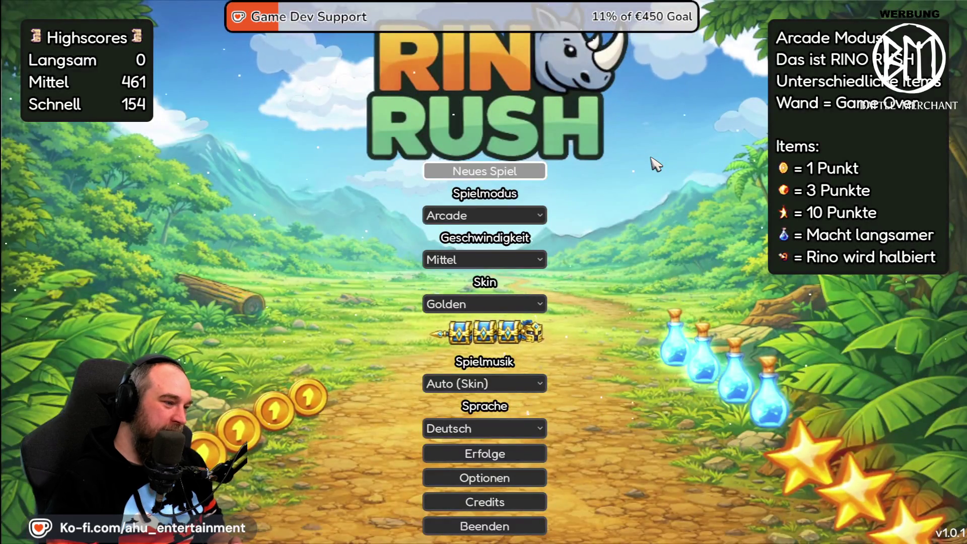
key("Down")
key("Down")
key("Down")
key("Down")
key("Down")
Open Erfolge, scroll through the achievements and play statistics, then close it.
key("Return")
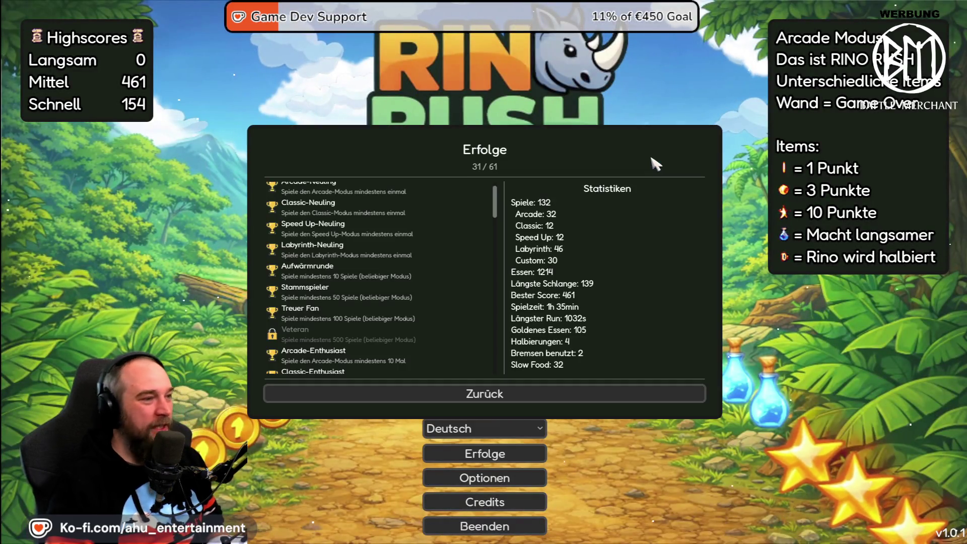
mouse_move(495, 202)
left_mouse_down()
mouse_move(490, 367)
mouse_move(488, 302)
mouse_move(501, 276)
left_mouse_up()
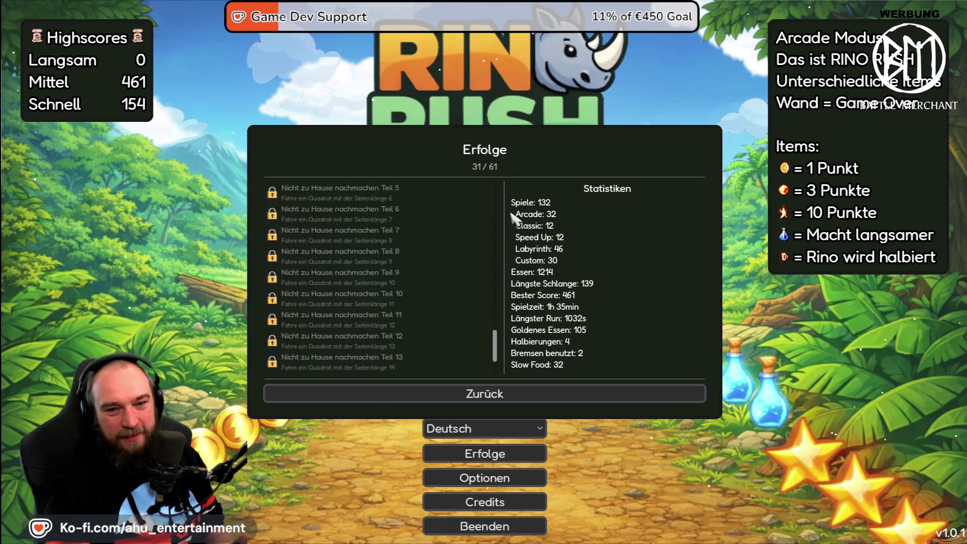
scroll(501, 276, "down", 3)
scroll(479, 186, "up", 15)
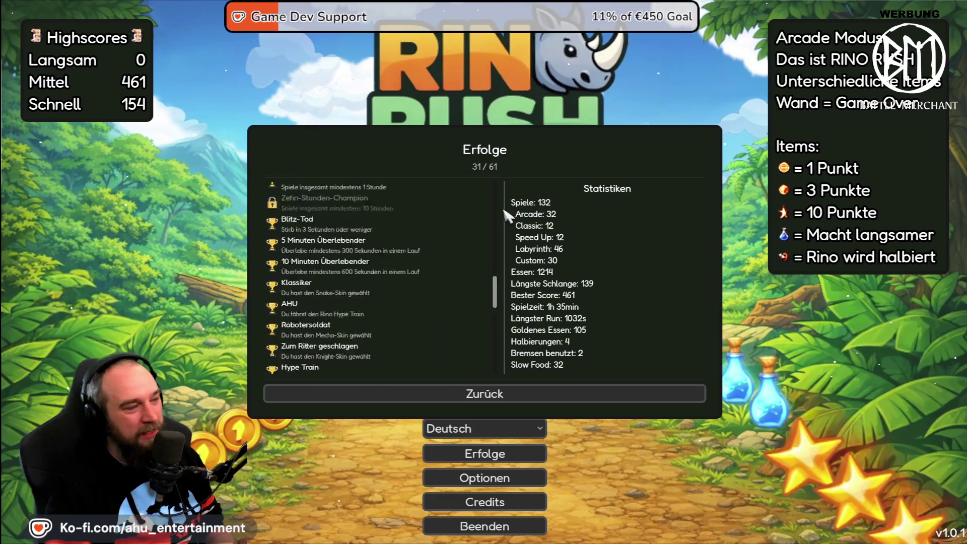
scroll(509, 242, "up", 3)
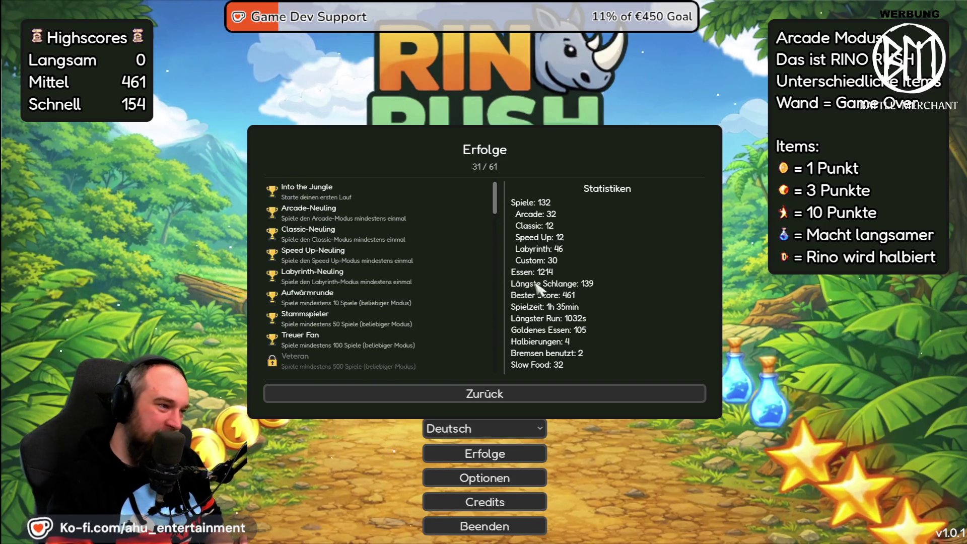
scroll(695, 232, "down", 20)
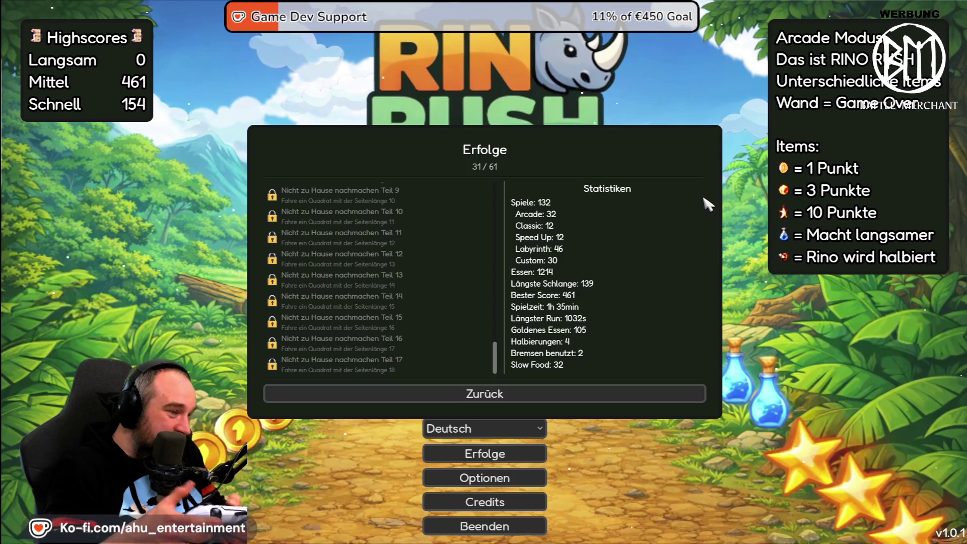
scroll(708, 204, "up", 20)
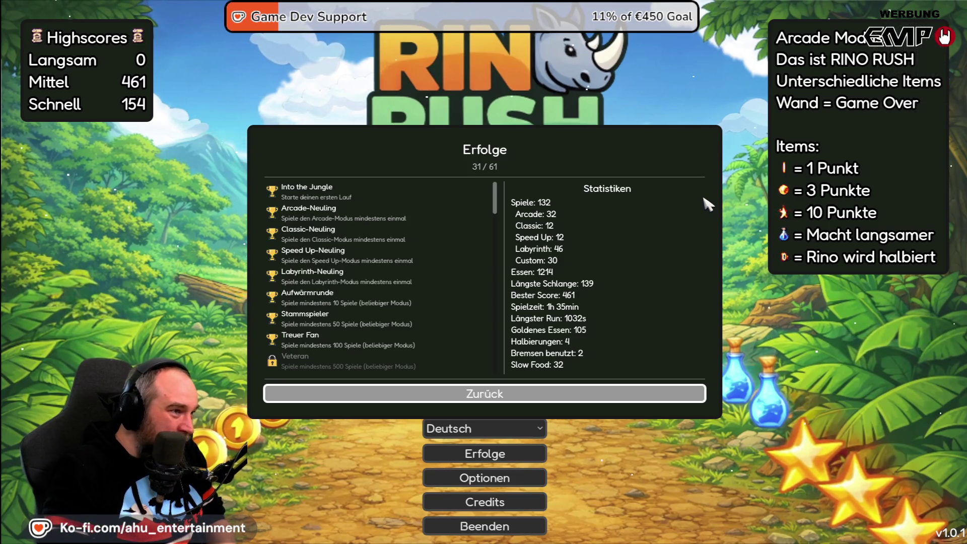
scroll(708, 204, "down", 20)
key("Return")
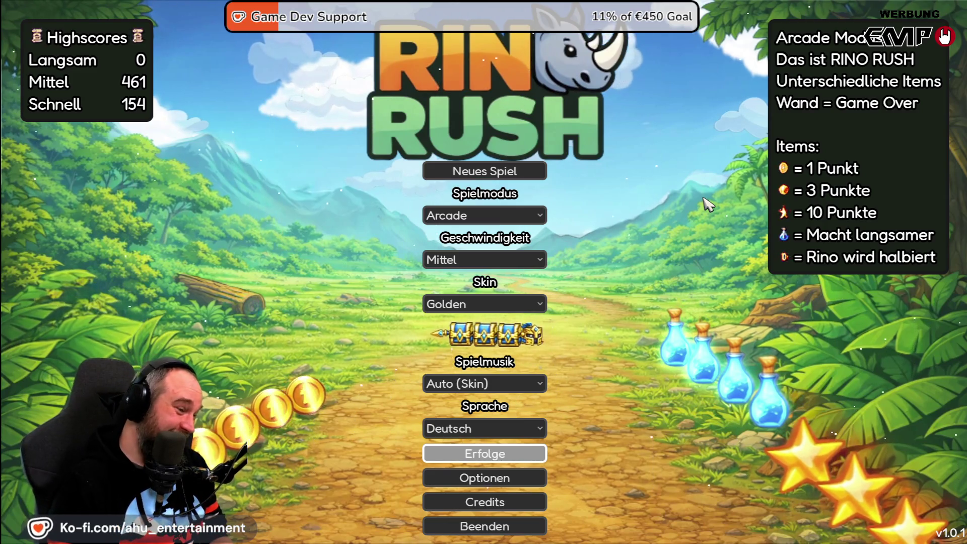
key("Down")
key("Return")
key("Up")
key("Up")
key("Up")
key("Right")
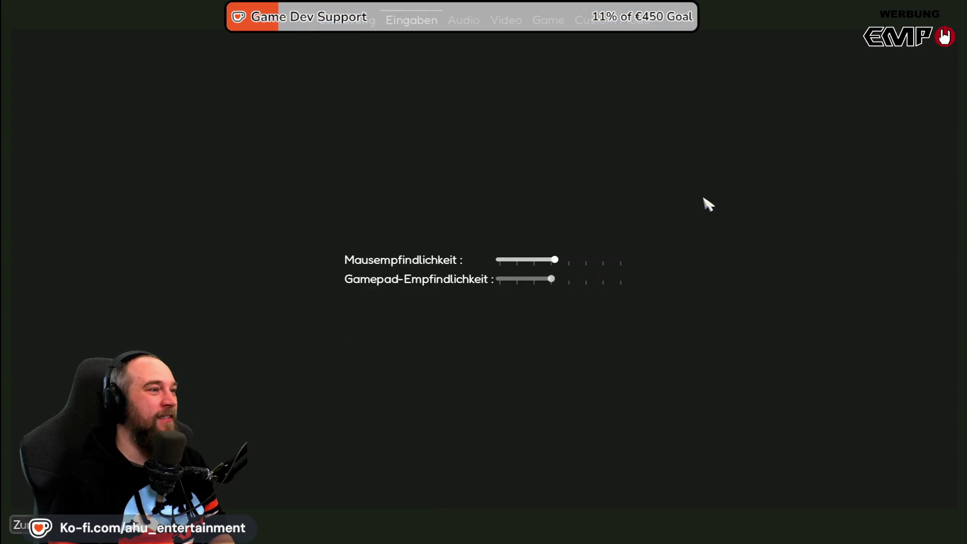
key("Right")
key("Right")
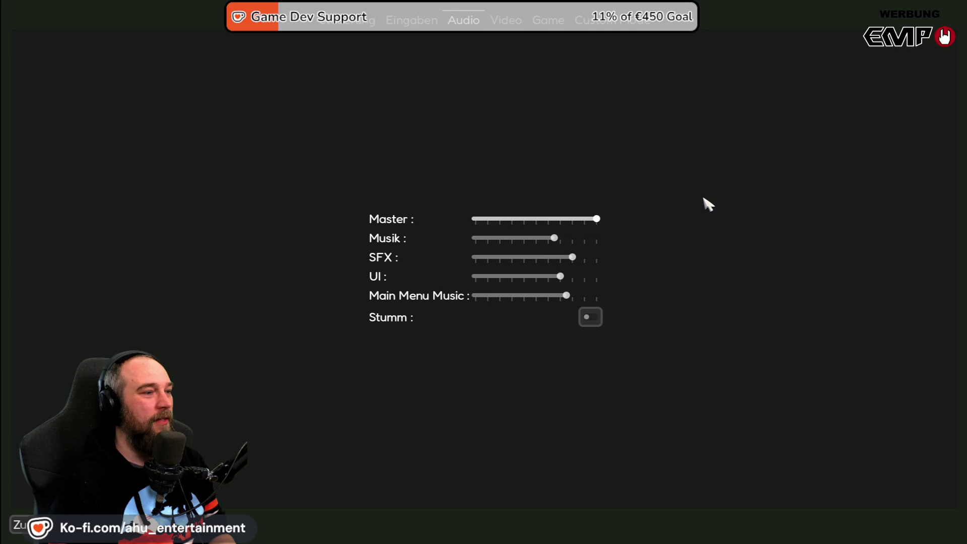
key("Right")
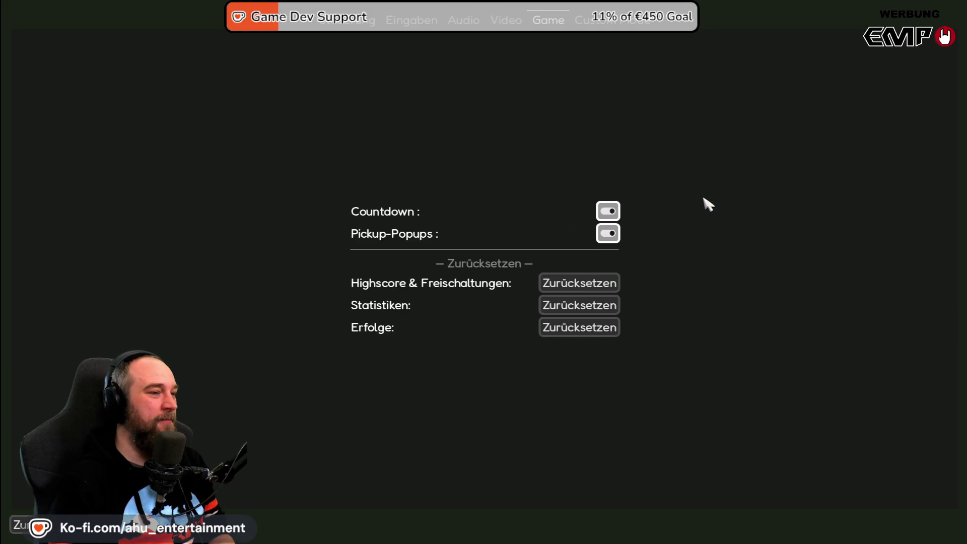
key("Right")
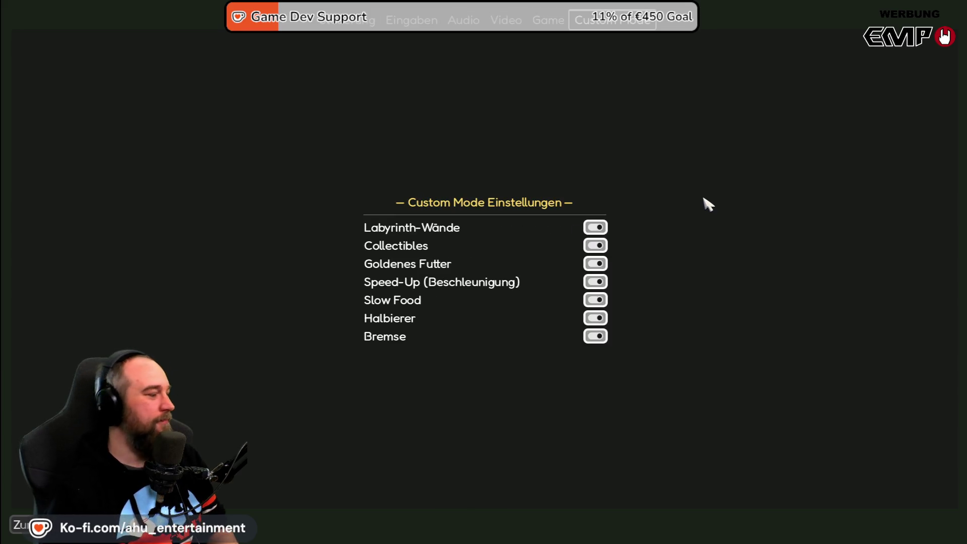
key("Escape")
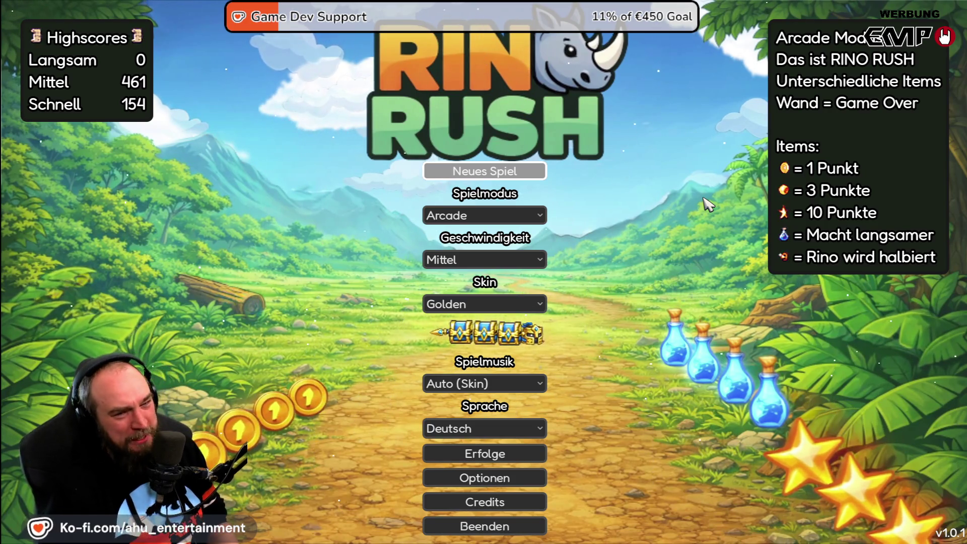
key("Down")
key("Down")
key("Down")
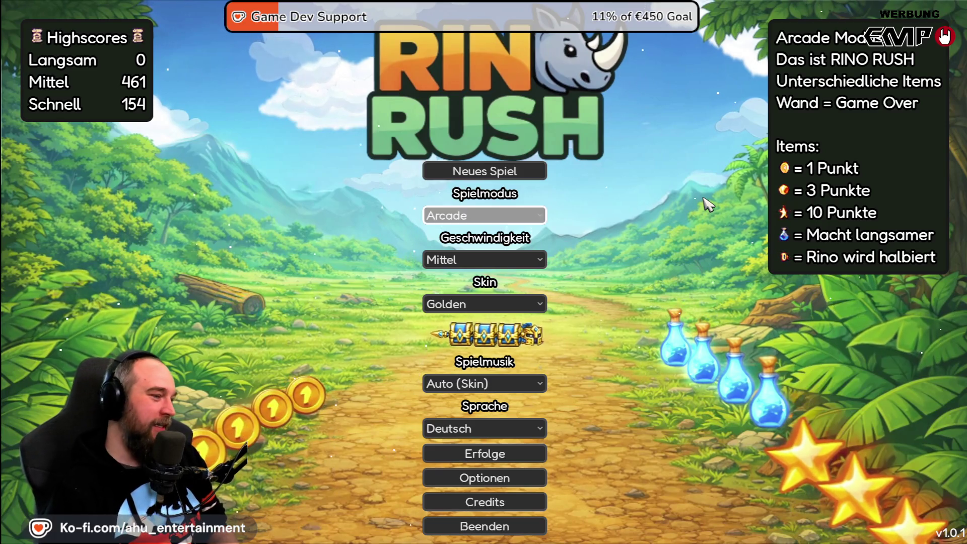
key("Down")
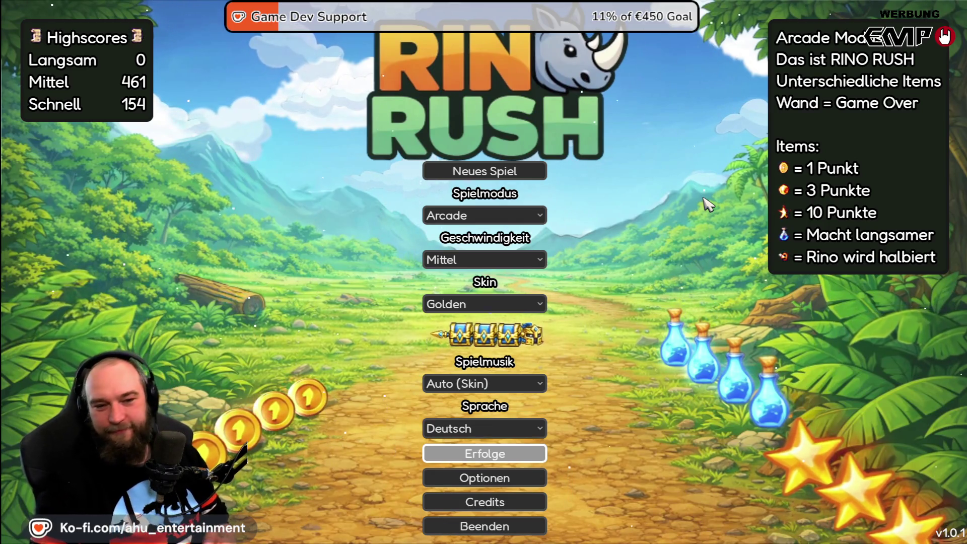
key("Down")
key("Down")
key("Down")
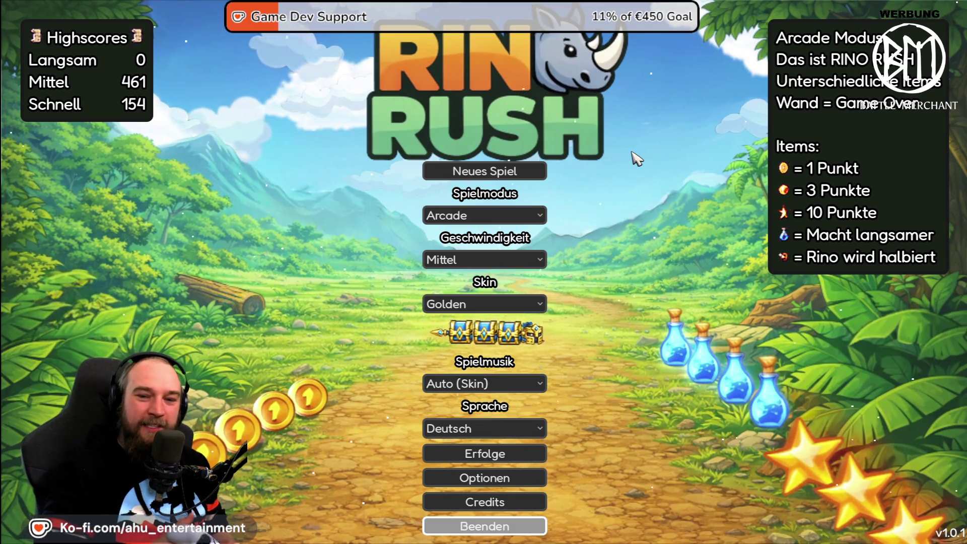
key("Up")
key("Up")
key("Up")
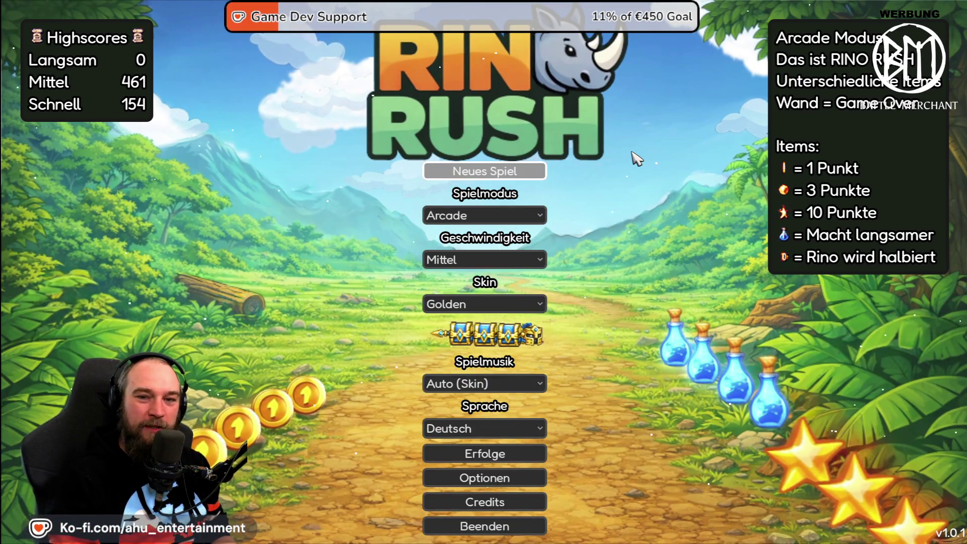
key("Down")
key("Down")
key("Up")
key("Down")
key("Up")
key("Up")
key("Down")
key("Down")
key("Down")
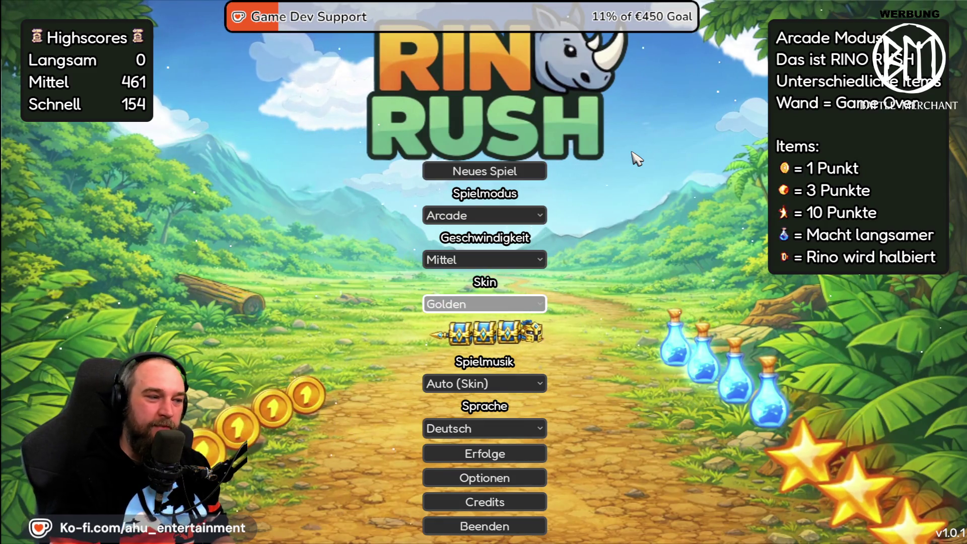
key("Down")
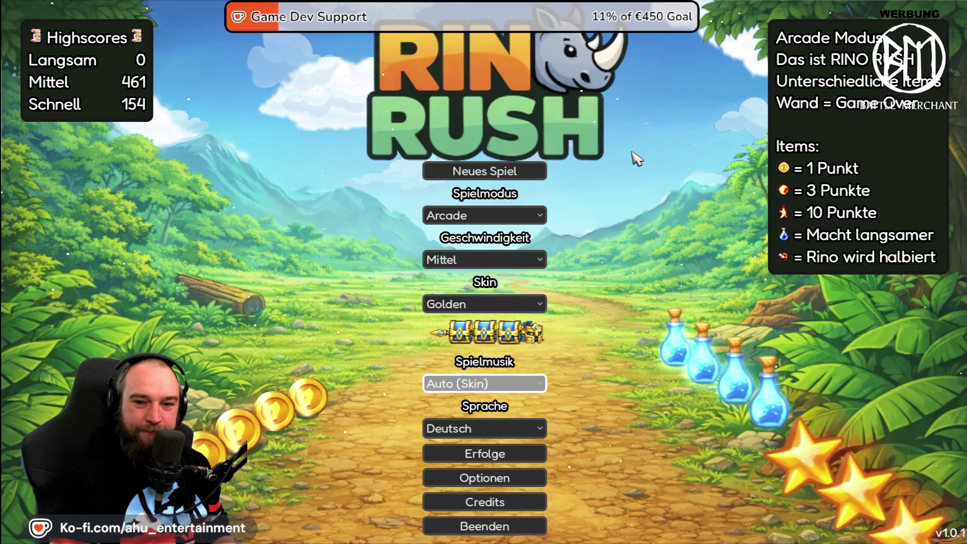
key("Down")
key("Up")
key("Return")
key("Down")
key("Down")
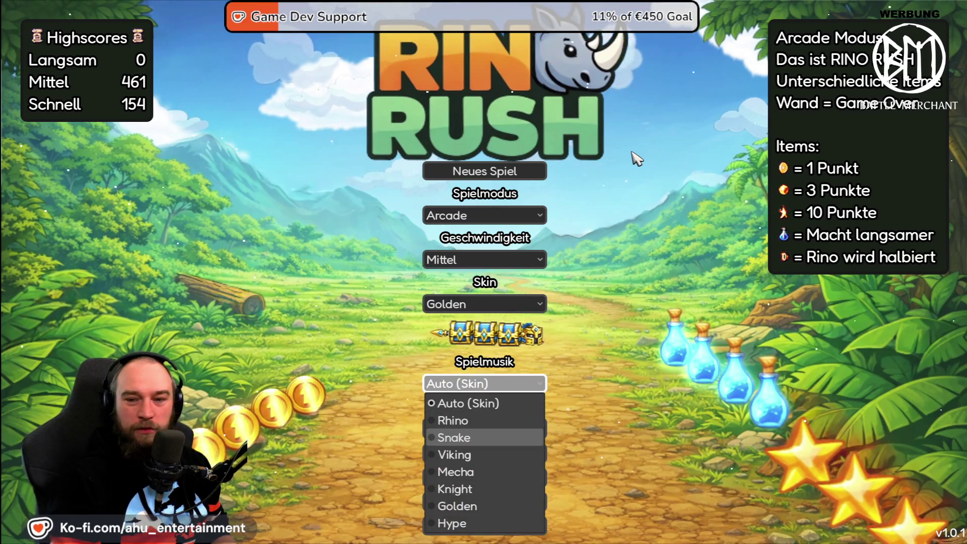
key("Down")
key("Down")
key("Down")
key("Down")
key("Up")
key("Up")
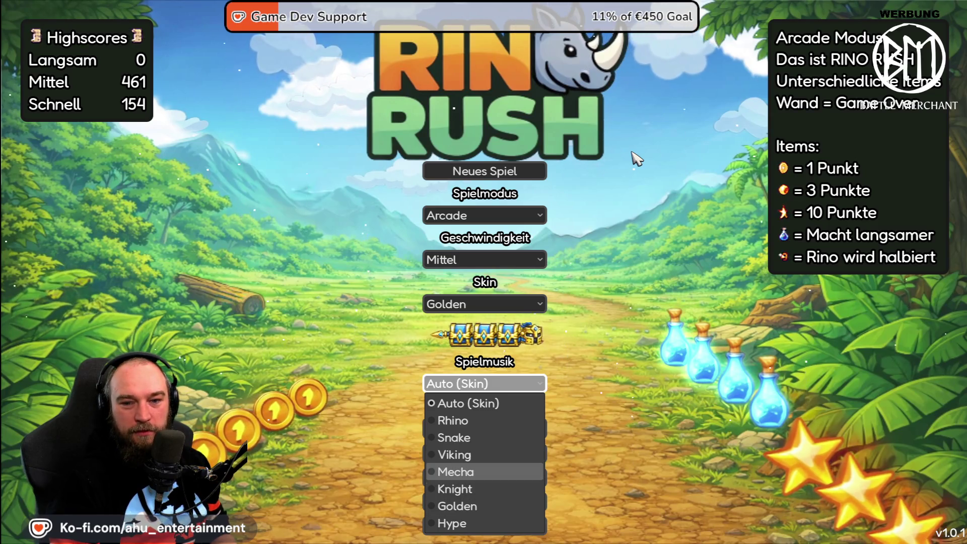
key("Up")
key("Up")
key("Up")
key("Escape")
key("Up")
key("Return")
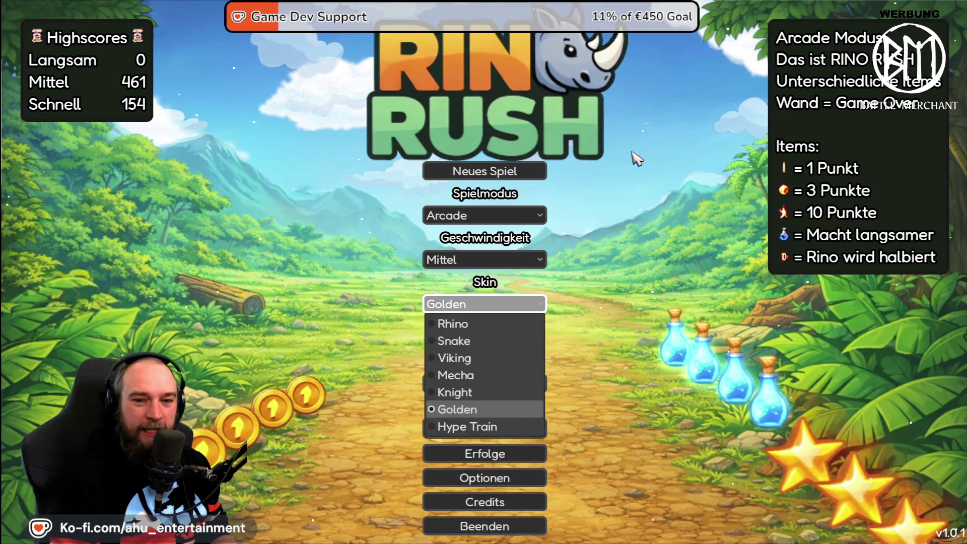
key("Escape")
key("Down")
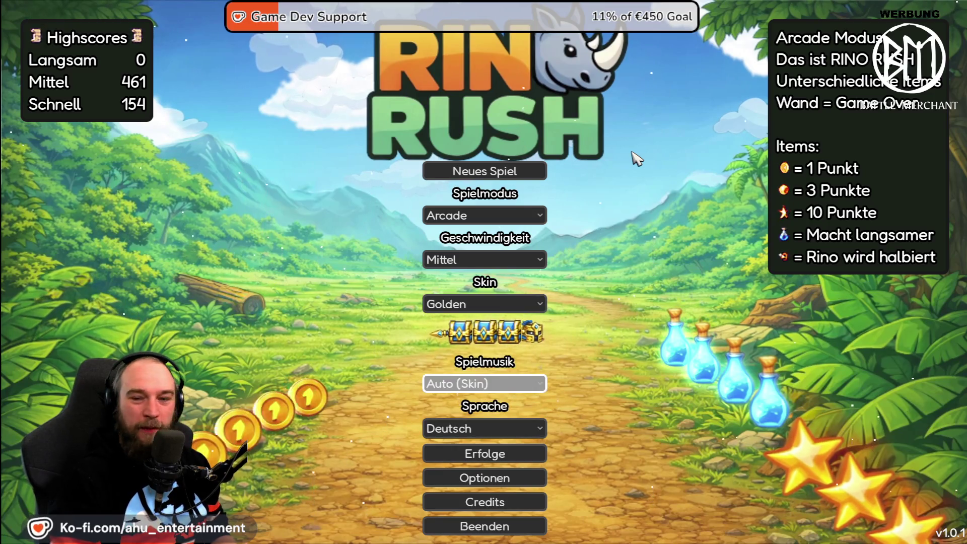
key("Return")
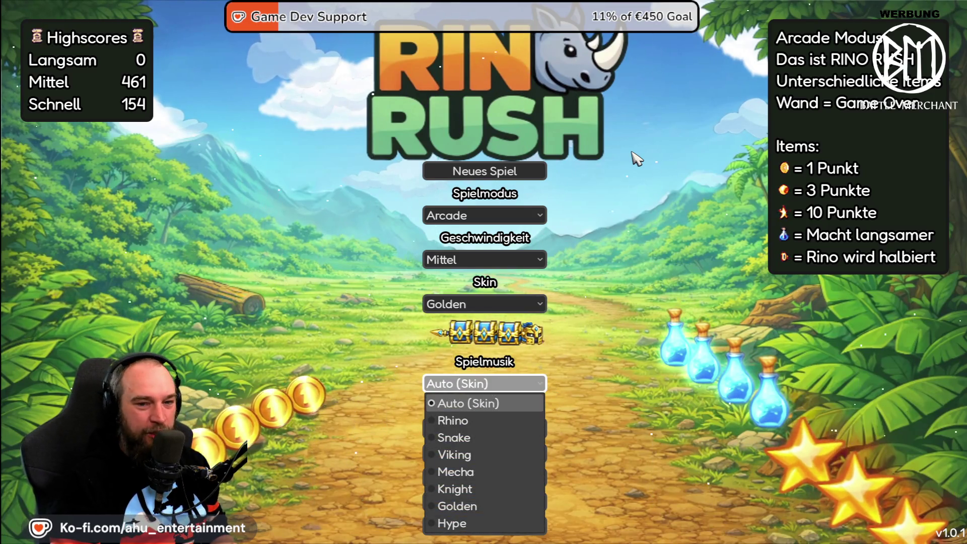
key("Down")
key("Down")
key("Down")
key("Up")
key("Up")
key("Up")
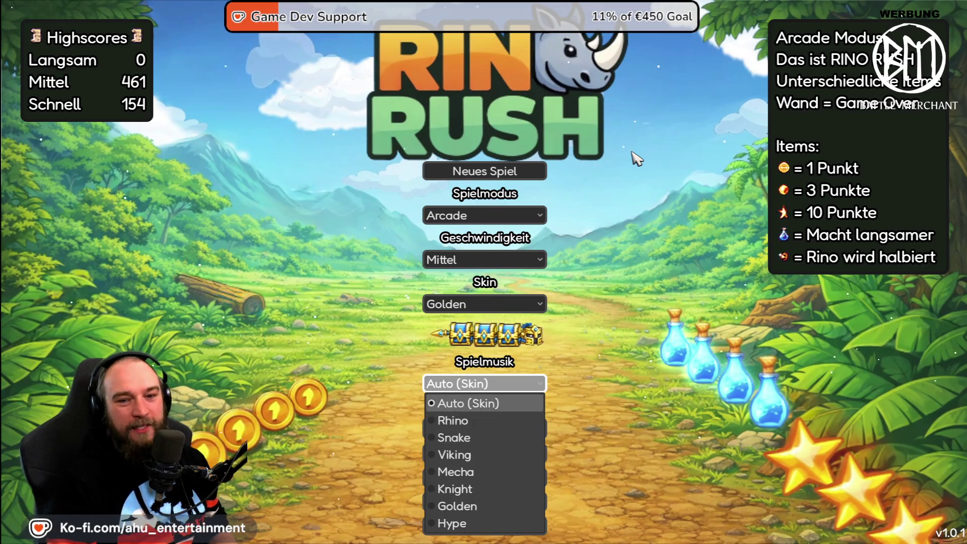
key("Escape")
key("Down")
key("Down")
key("Down")
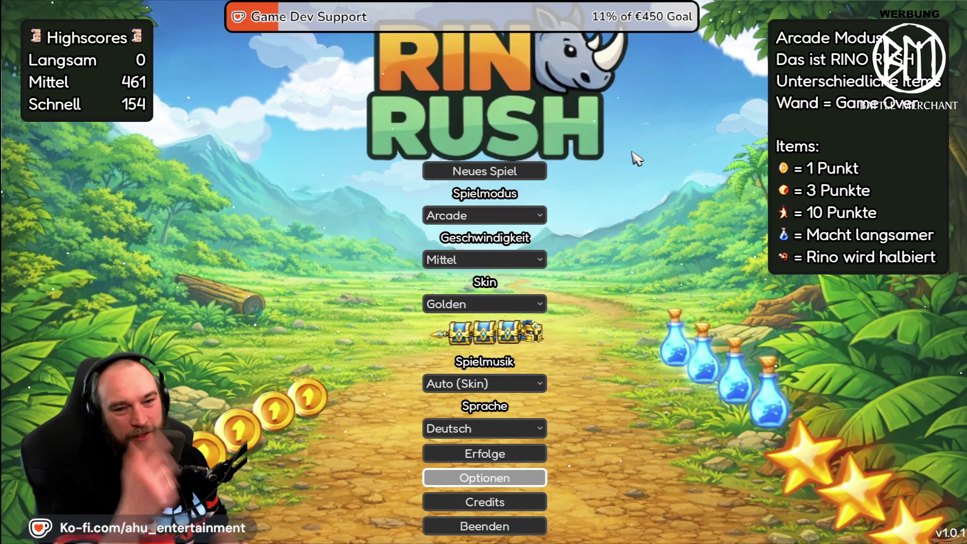
key("Return")
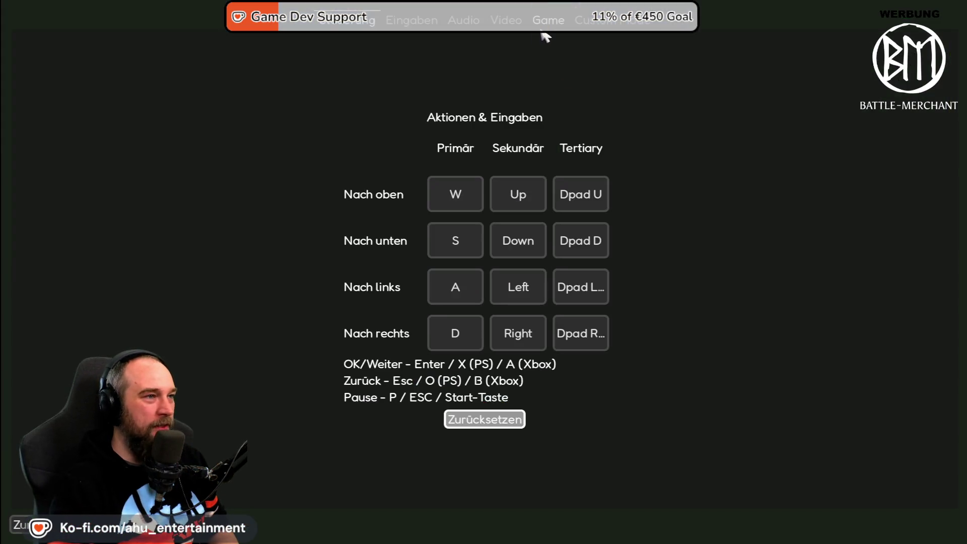
Check the countdown and reset settings, then start a new Arcade game.
left_click(556, 31)
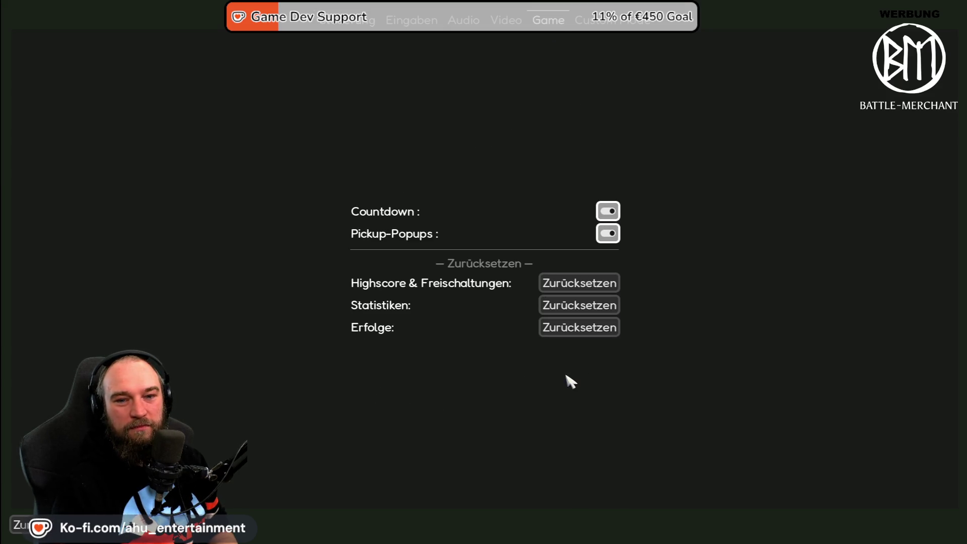
key("Escape")
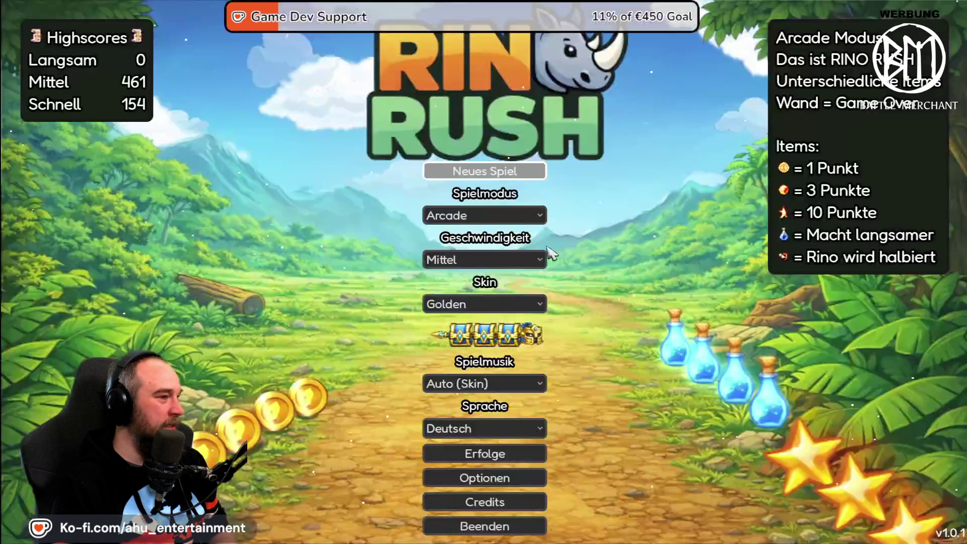
key("Return")
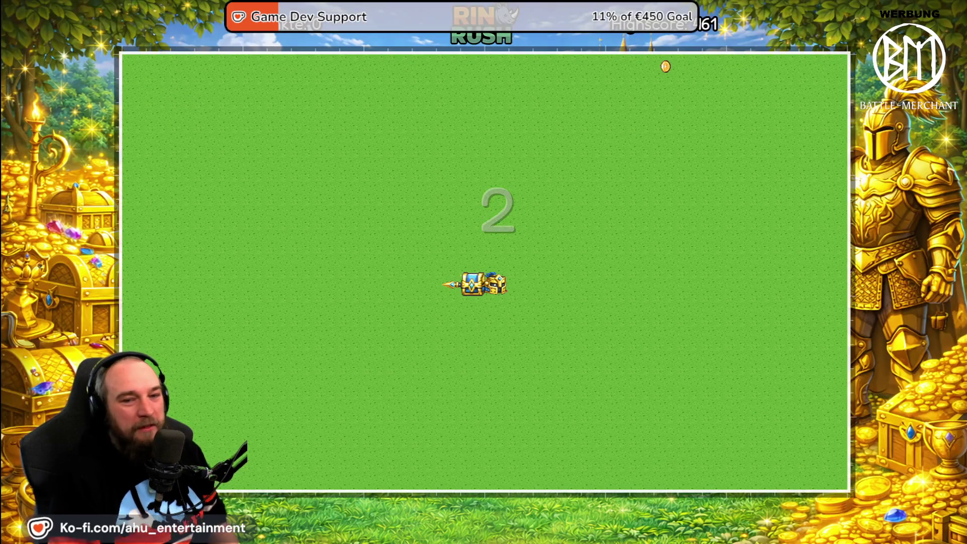
Steer the snake to eat the coins at the top and on the left.
key("Up")
key("Left")
key("Down")
key("Right")
key("Up")
key("Right")
key("Up")
key("Left")
key("Down")
key("Right")
key("Up")
key("Left")
key("Down")
key("Left")
key("Down")
Pause the round and return to the main menu.
key("Escape")
key("Down")
key("Down")
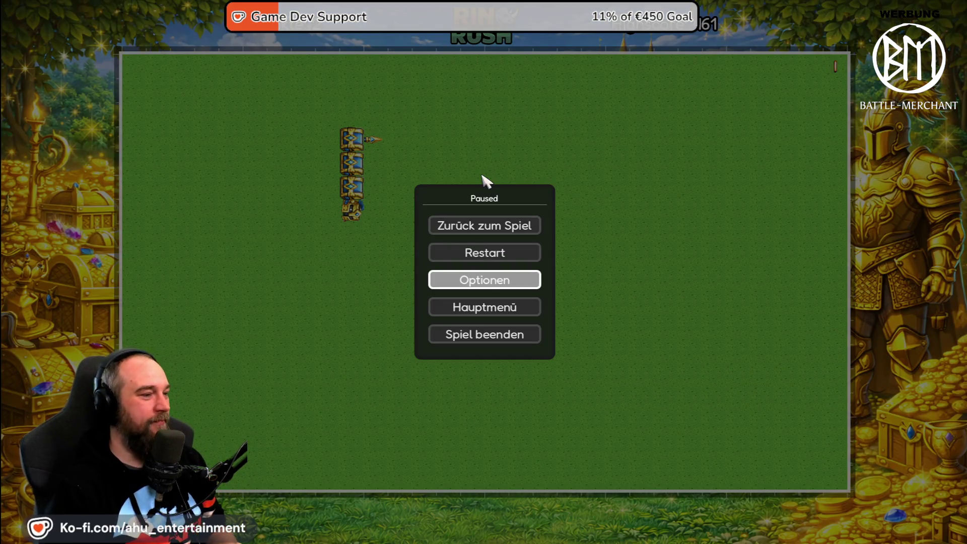
key("Down")
key("Return")
Step through the main menu, bring up the quit confirmation and cancel with Zurück.
key("Right")
key("Return")
key("Down")
key("Down")
key("Down")
key("Down")
key("Return")
key("Escape")
key("Escape")
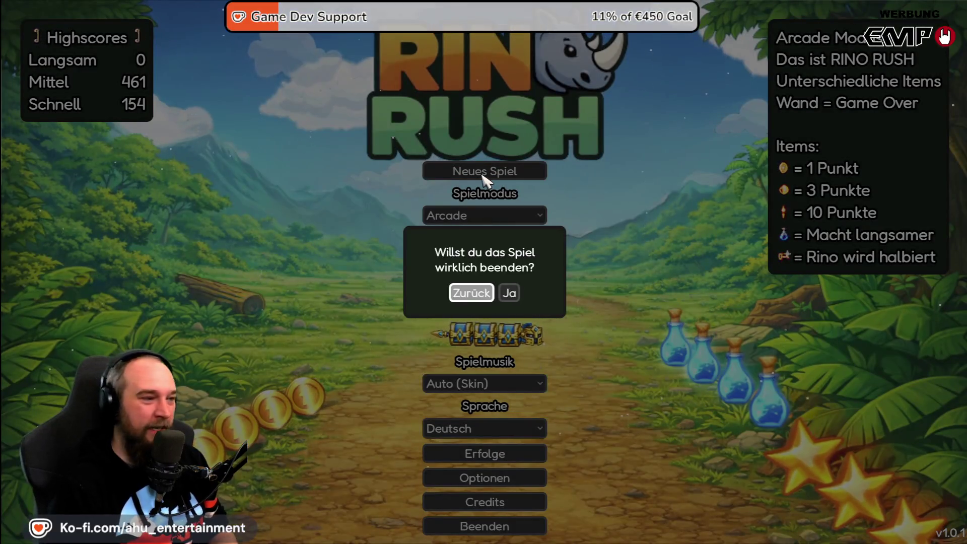
key("Return")
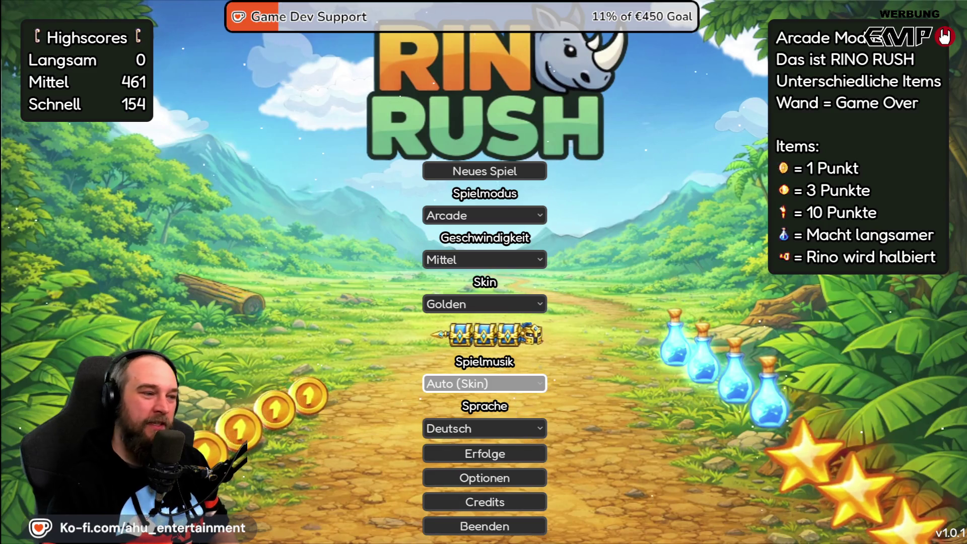
Move focus between the speed and game mode settings, ending on Spielmodus.
key("Up")
key("Up")
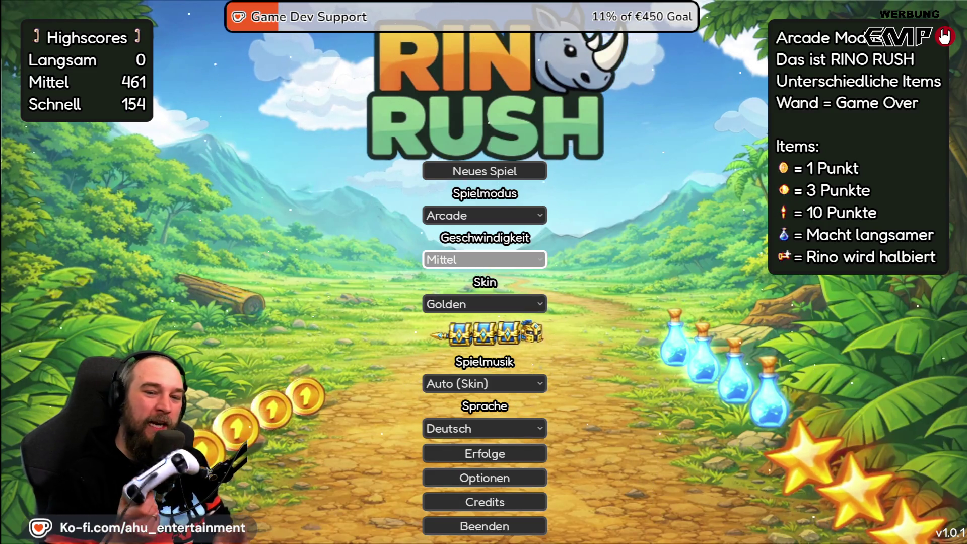
key("Up")
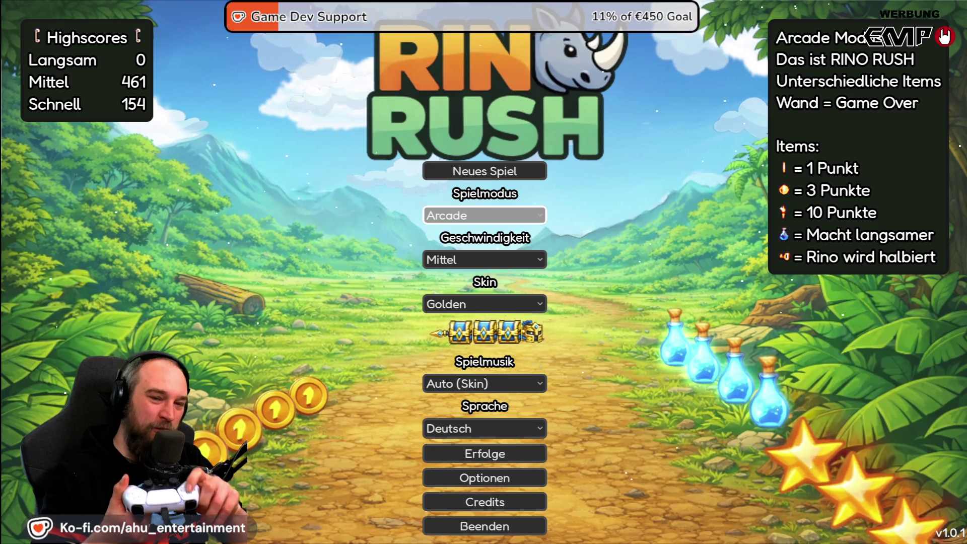
key("Down")
key("Up")
key("Up")
key("Down")
key("Down")
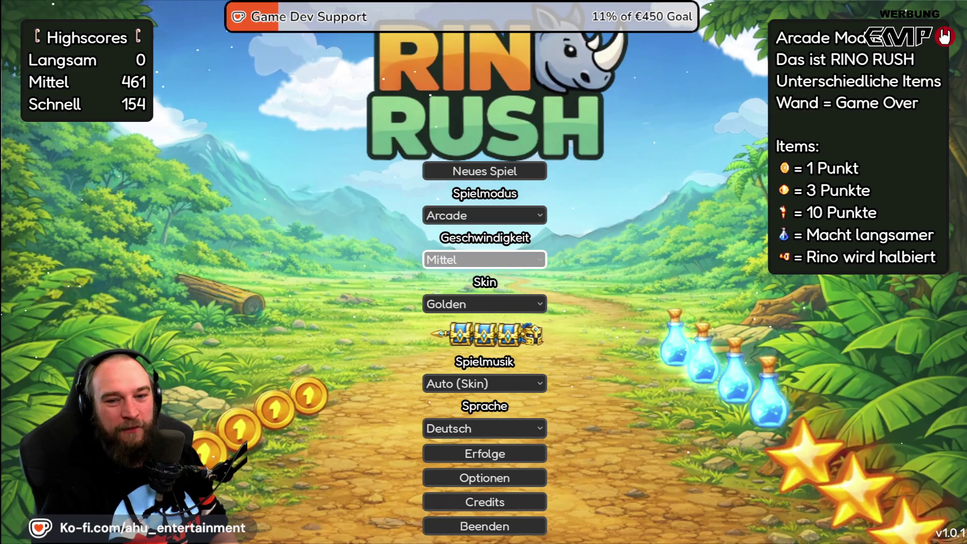
key("Down")
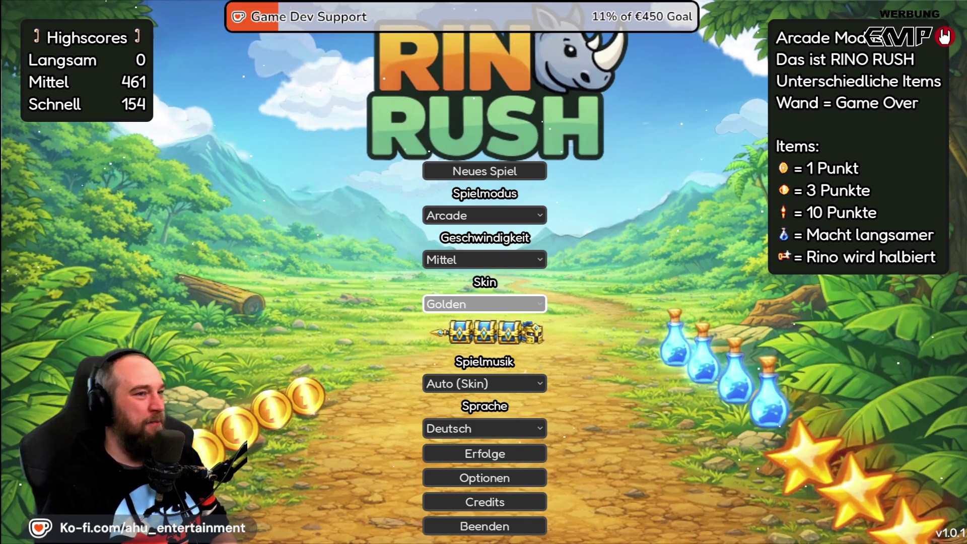
key("Up")
key("Up")
Switch Spielmodus to Labyrinth and start a new Labyrinth game.
key("Return")
key("Down")
key("Down")
key("Down")
key("Return")
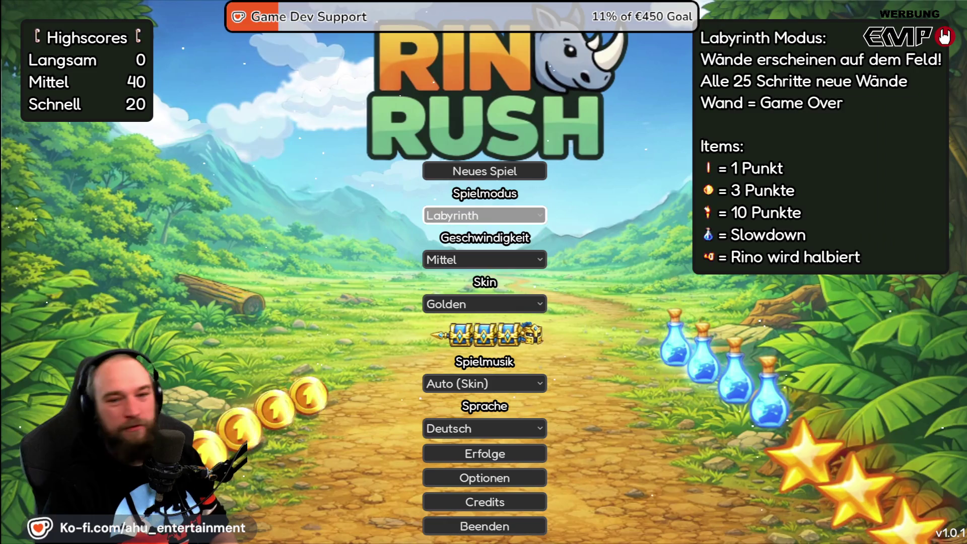
key("Up")
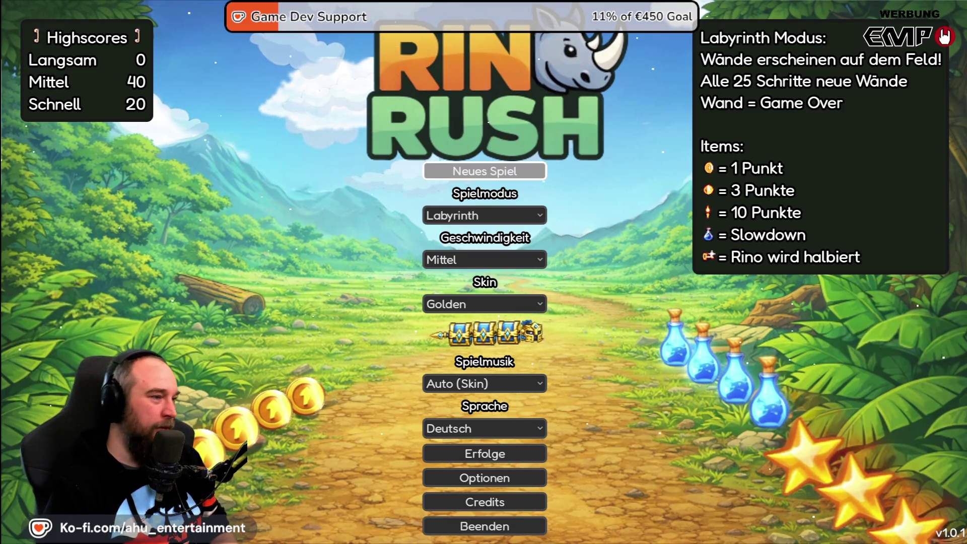
key("Return")
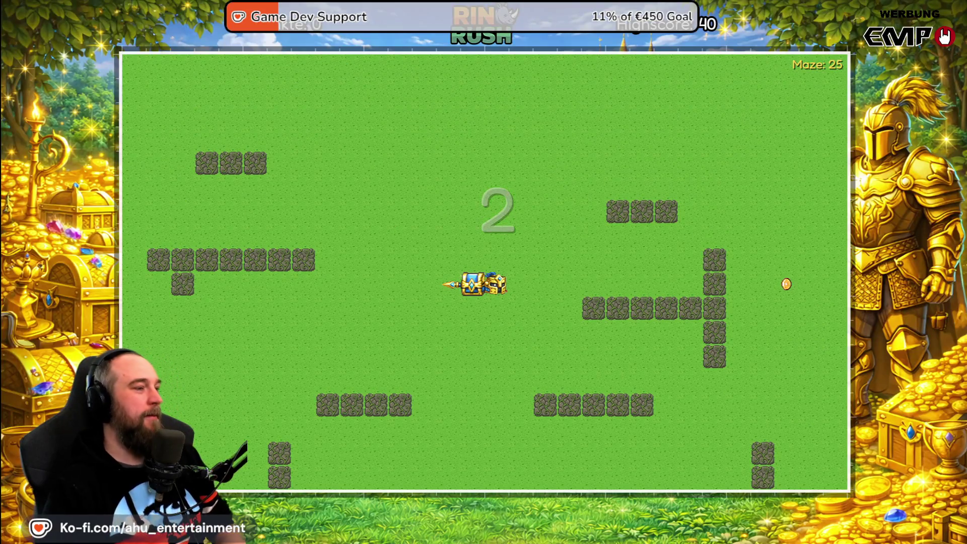
Steer the rhino through a Labyrinth round until it crashes, then retry from the game-over screen.
key("Up")
key("Right")
key("Down")
key("Left")
key("Up")
key("Right")
key("Down")
key("Left")
key("Up")
key("Left")
key("Left")
key("Down")
key("Up")
key("Return")
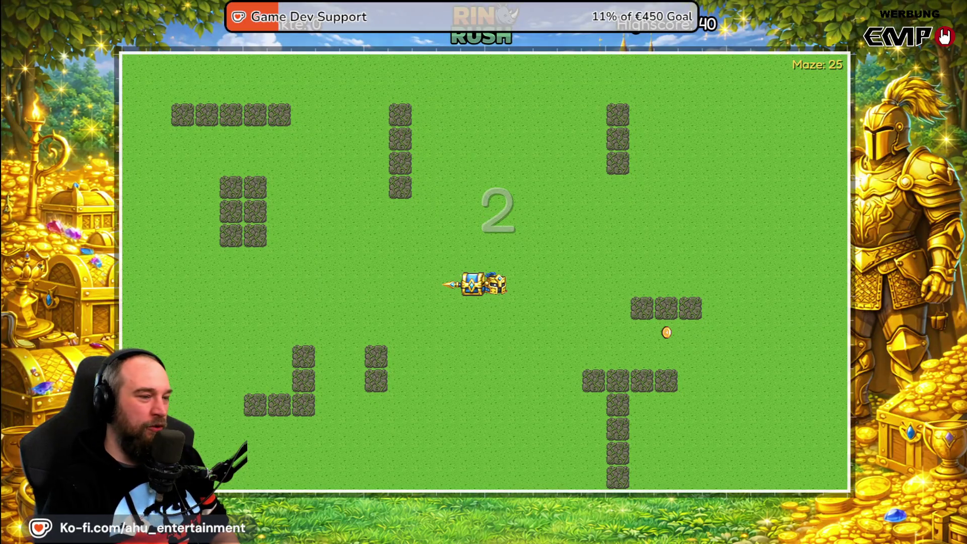
Guide the rhino around the maze in the new round, eating the pellets.
key("Down")
key("Left")
key("Up")
key("Left")
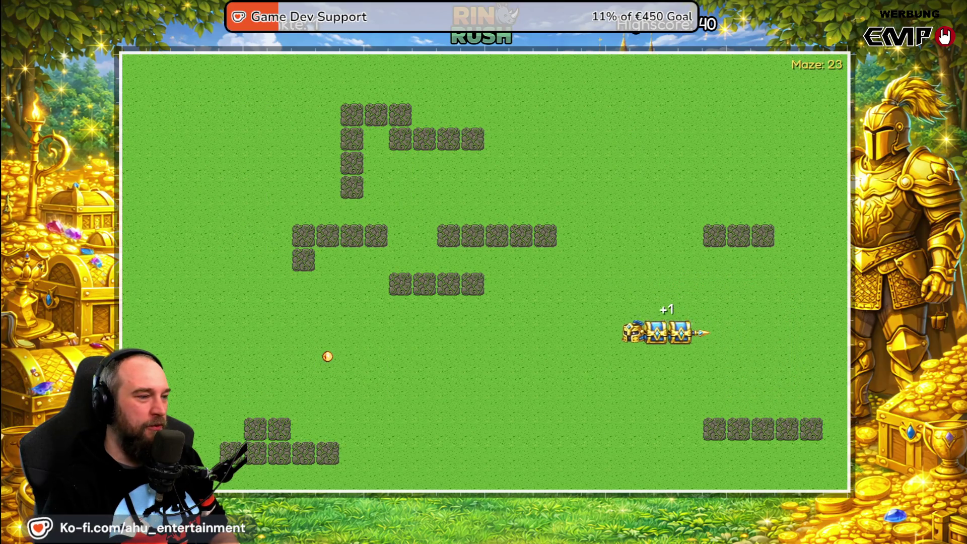
key("Up")
key("Right")
key("Up")
key("Left")
key("Up")
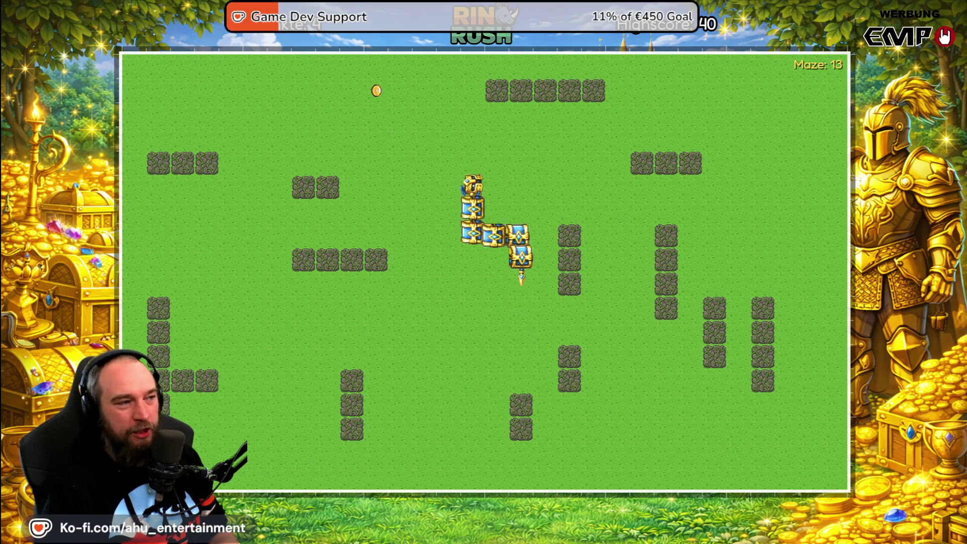
key("Left")
key("Down")
key("Right")
key("Down")
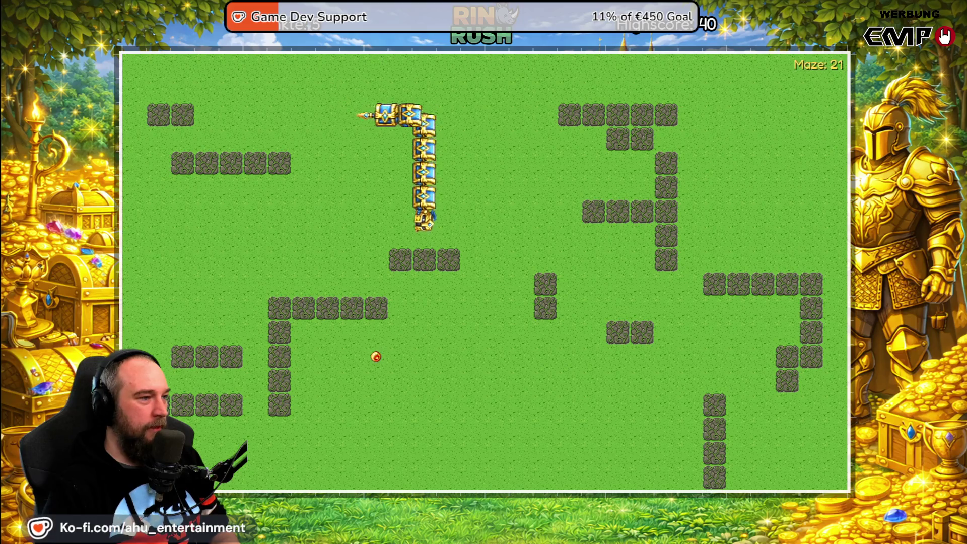
key("Right")
key("Down")
key("Left")
key("Up")
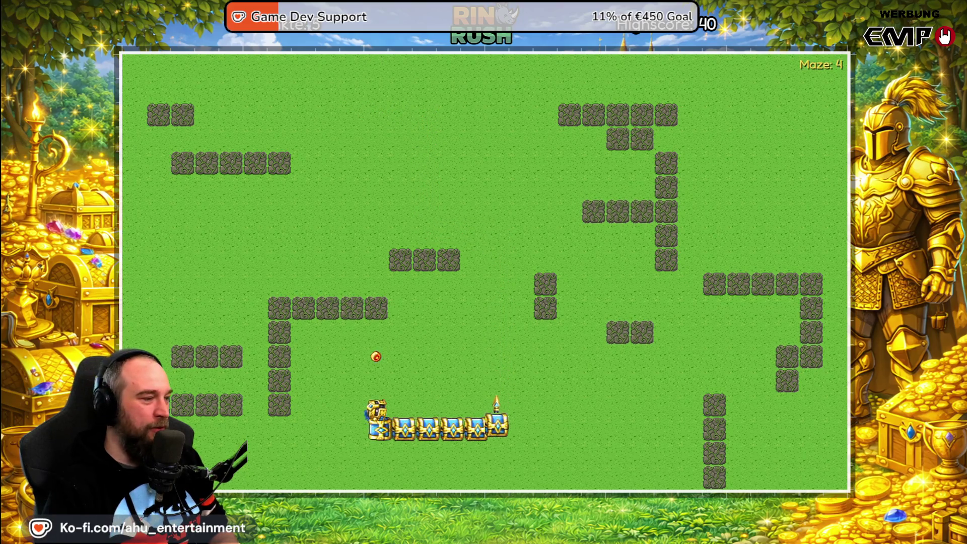
key("Right")
key("Down")
key("Right")
key("Down")
key("Left")
Pause and resume the round, keep steering until game over, then return to the main menu.
key("Escape")
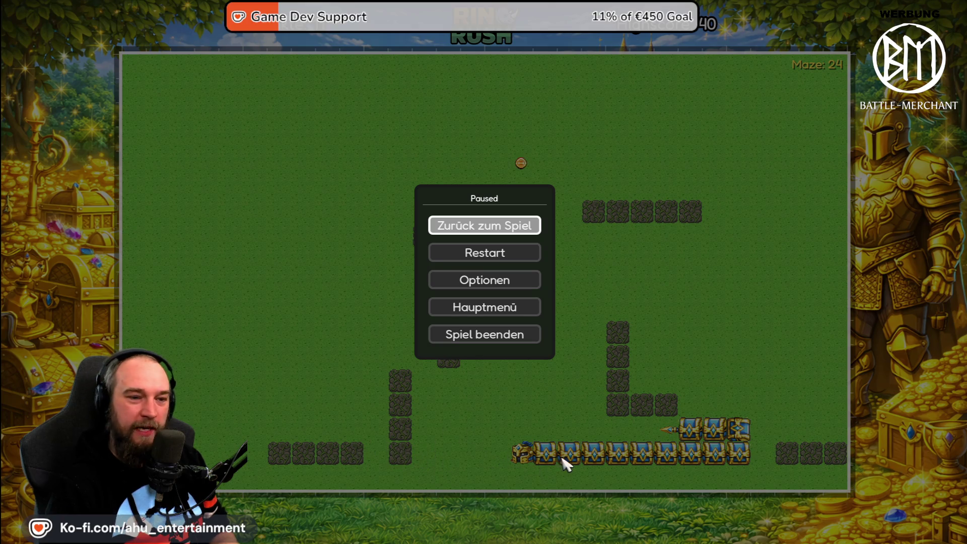
key("Escape")
key("Up")
key("Right")
key("Up")
key("Left")
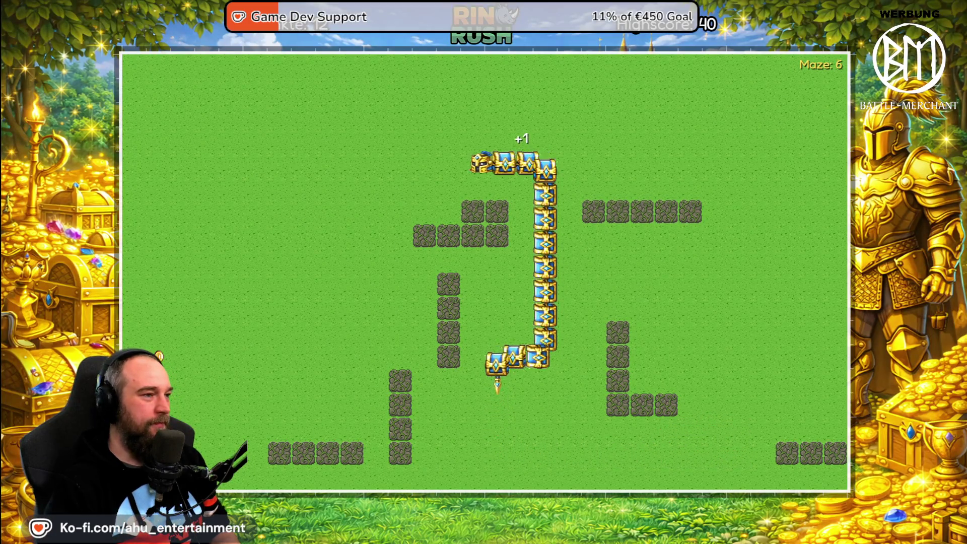
key("Down")
key("Return")
key("Down")
key("Down")
key("Down")
key("Down")
key("Down")
key("Down")
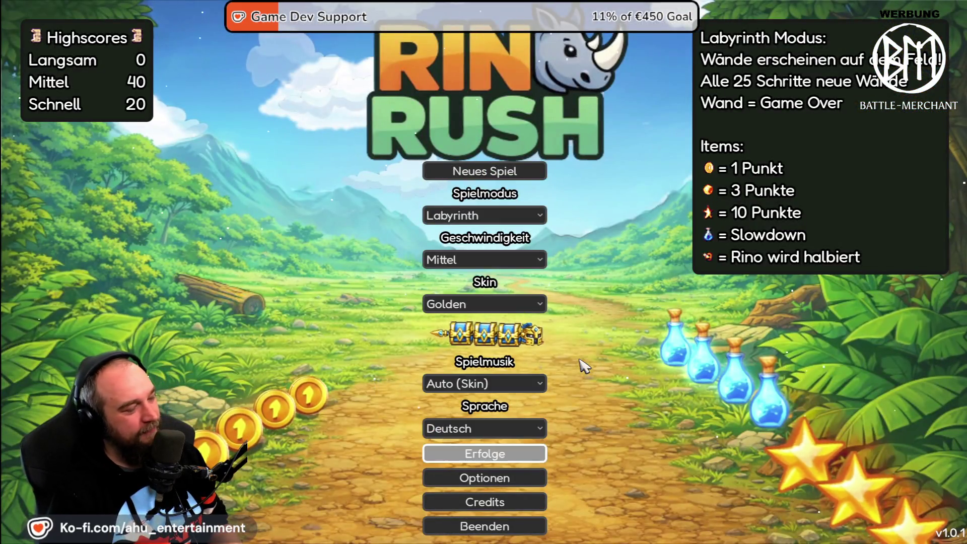
Exit Rino Rush from its main menu and switch over to the Steam window.
key("Return")
key("Return")
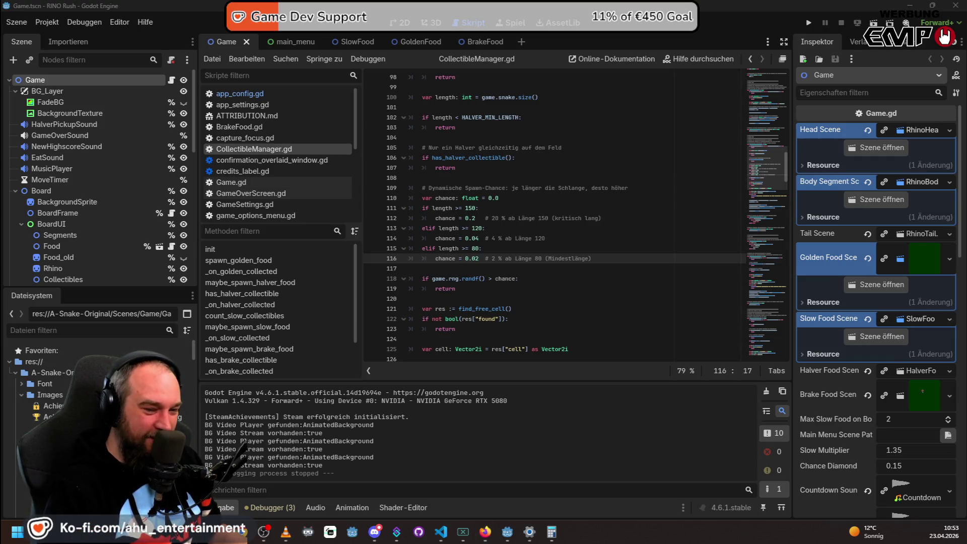
key("alt+Tab")
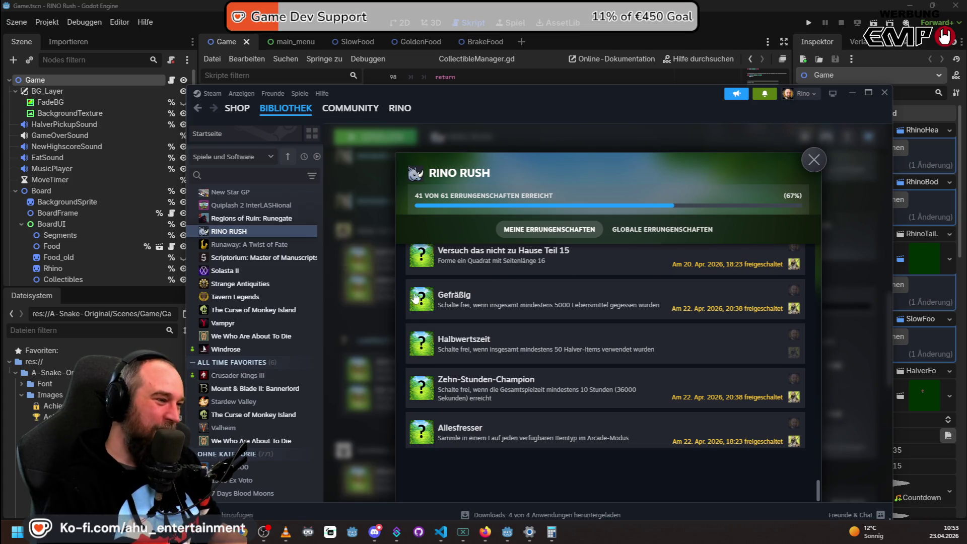
Close the Rino Rush achievements overview and scroll through the library page.
left_click(381, 312)
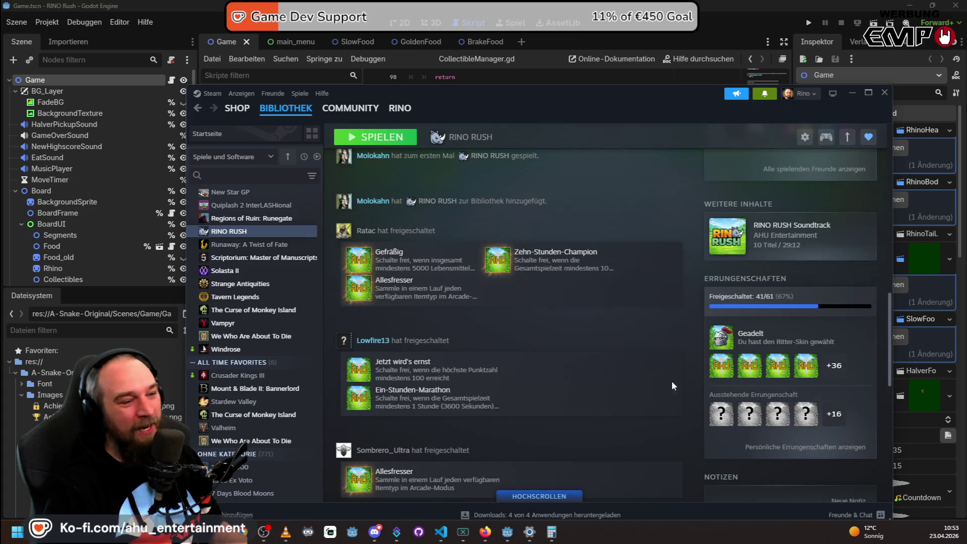
scroll(479, 405, "up", 3)
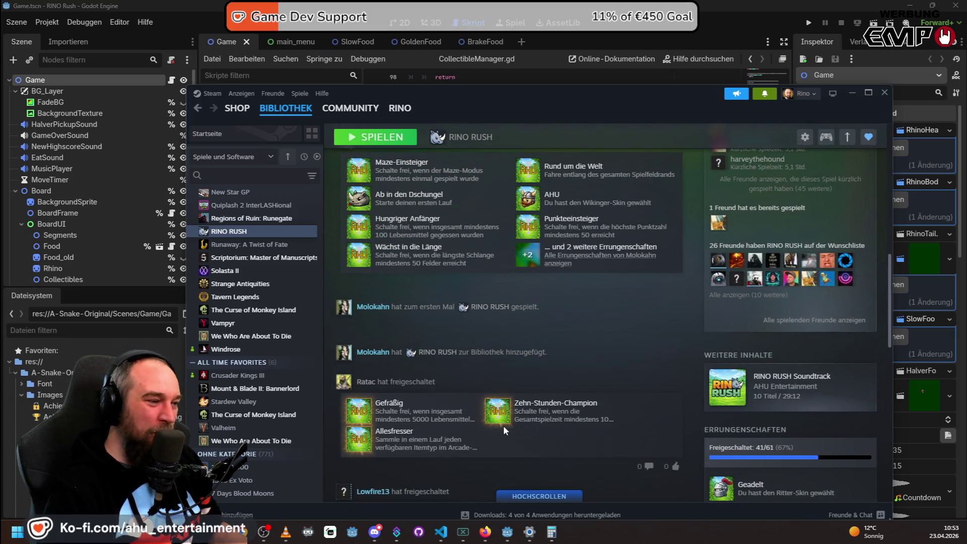
scroll(504, 425, "down", 2)
scroll(499, 425, "up", 4)
scroll(498, 424, "up", 5)
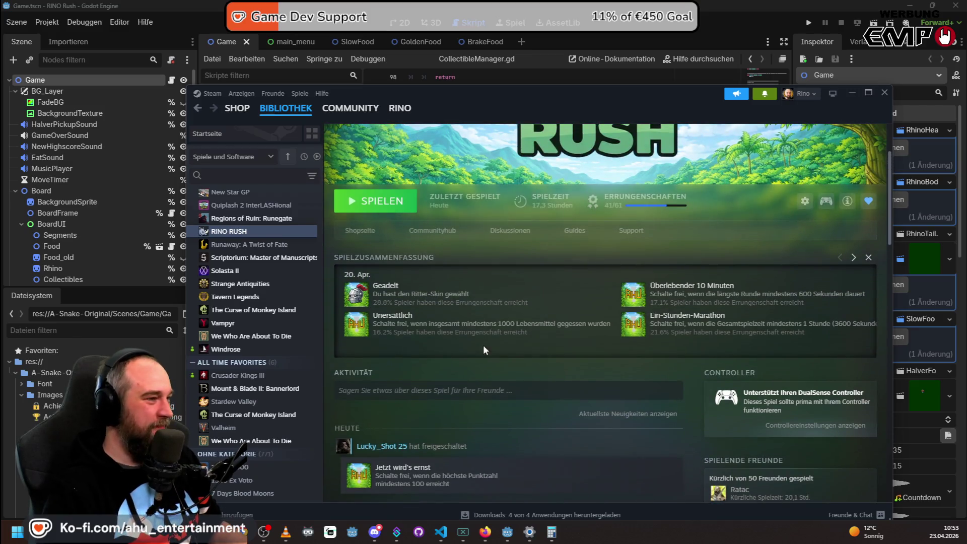
Browse the Rino Rush store page, then minimise Steam to get back to Godot.
left_click(348, 230)
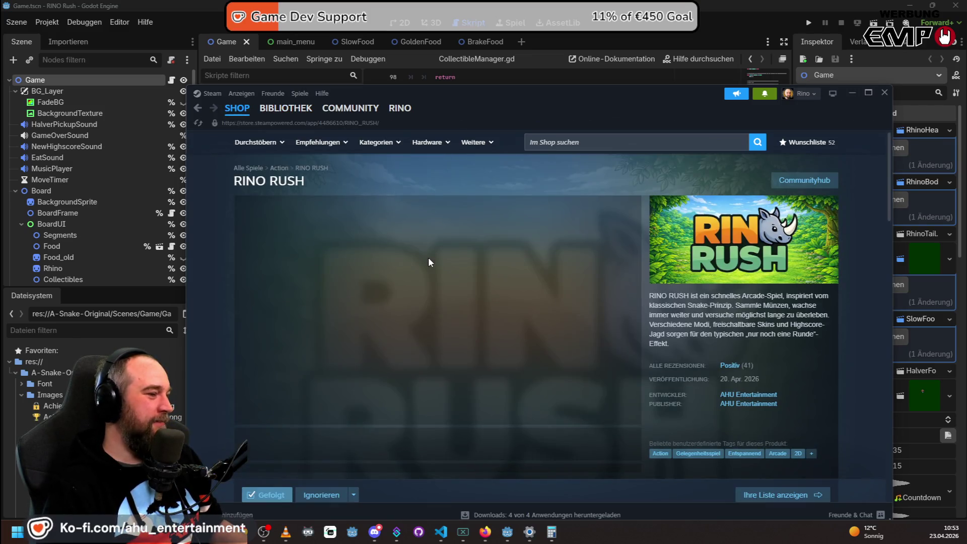
scroll(600, 227, "down", 4)
scroll(598, 227, "down", 5)
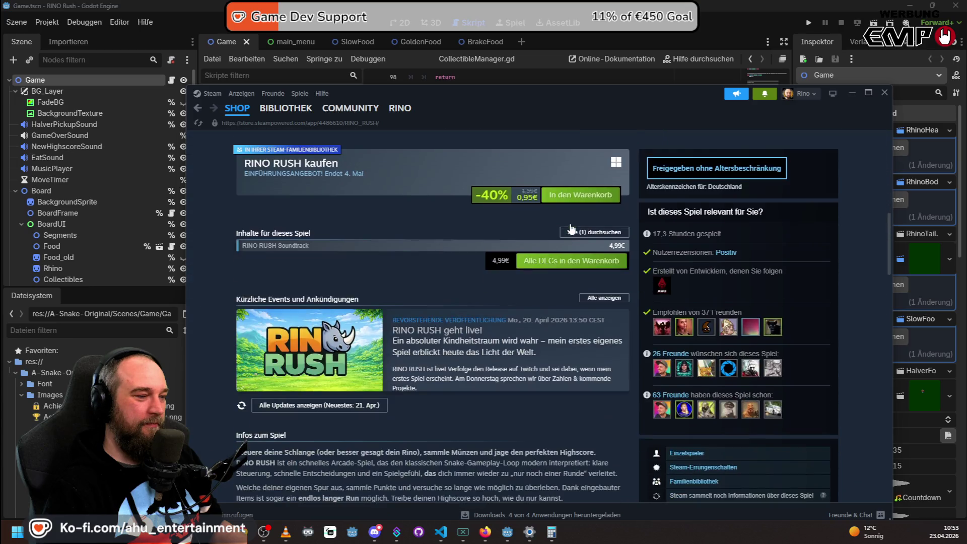
scroll(544, 244, "up", 8)
scroll(445, 423, "down", 2)
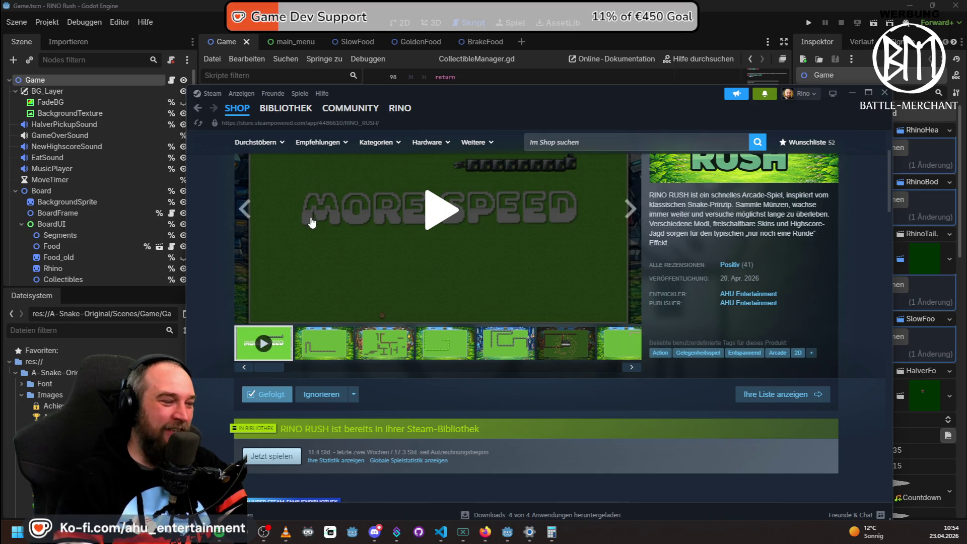
left_click(424, 10)
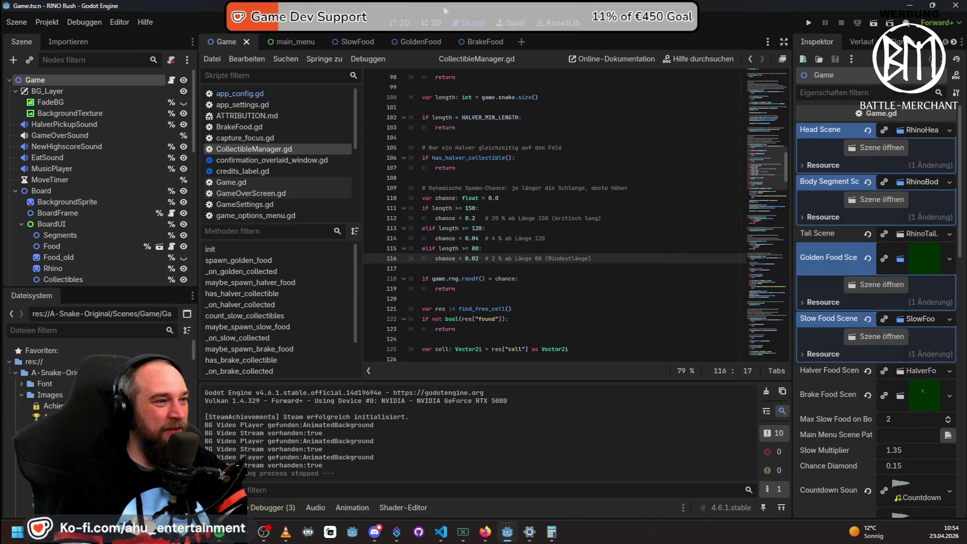
Run the Rino Rush project, pause the round, and leave to the main menu.
left_click(806, 21)
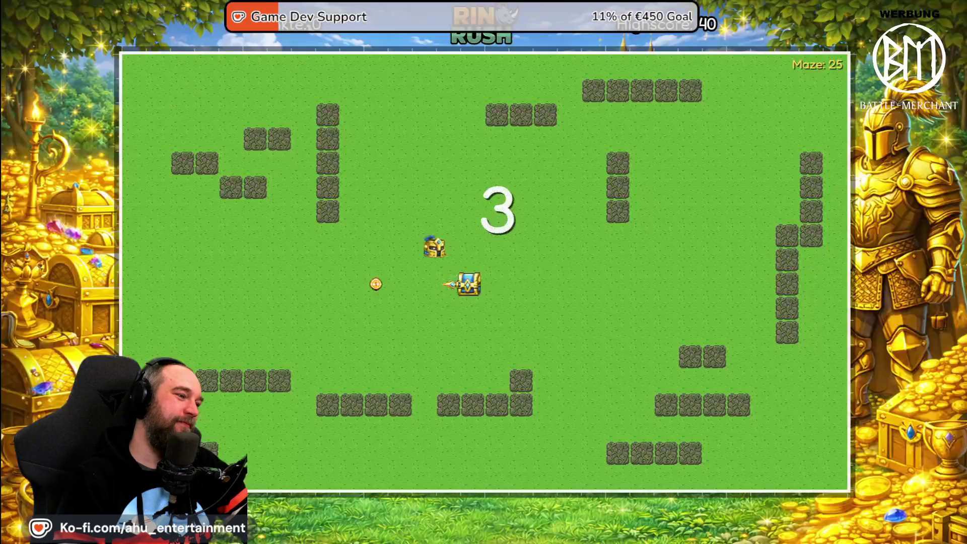
key("Escape")
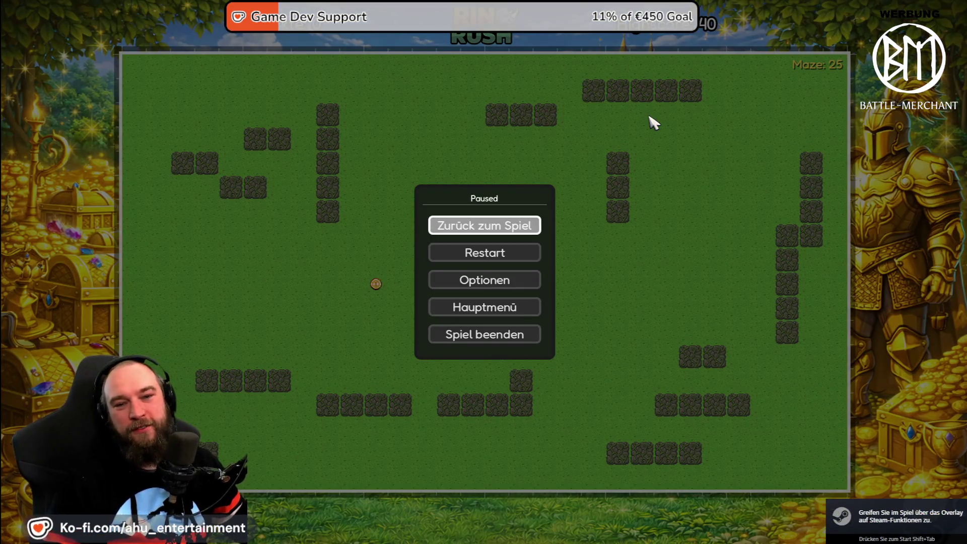
key("Down")
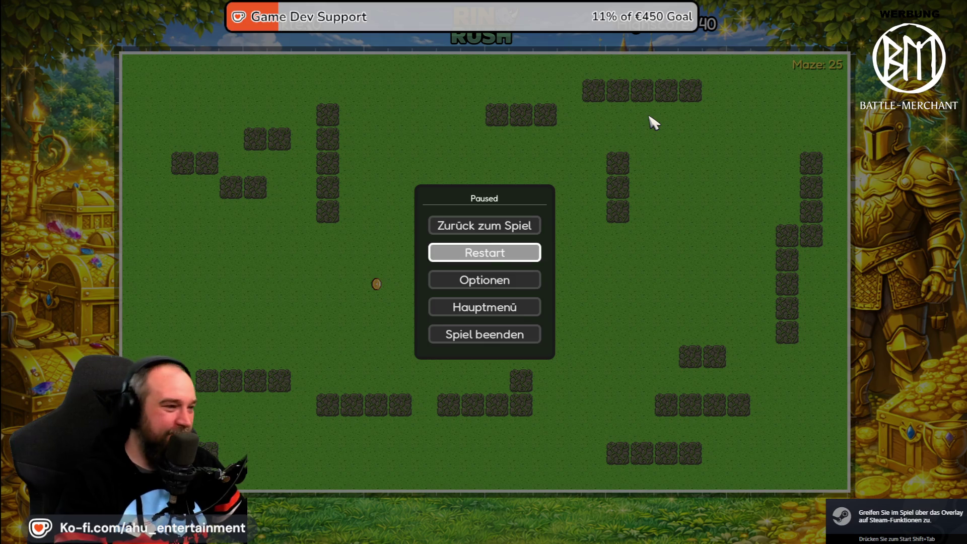
key("Down")
key("Down")
key("Return")
key("Right")
key("Return")
Set the game language to Français, start a Nouvelle partie, and pause it.
key("Down")
key("Down")
key("Down")
key("Down")
key("Down")
key("Return")
key("Down")
key("Down")
key("Down")
key("Down")
key("Return")
key("Up")
key("Up")
key("Up")
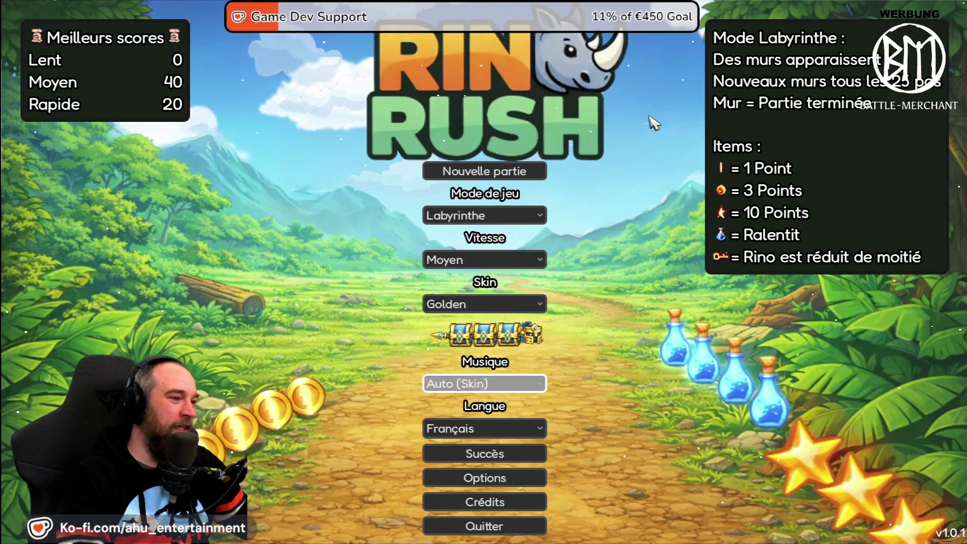
key("Return")
key("Escape")
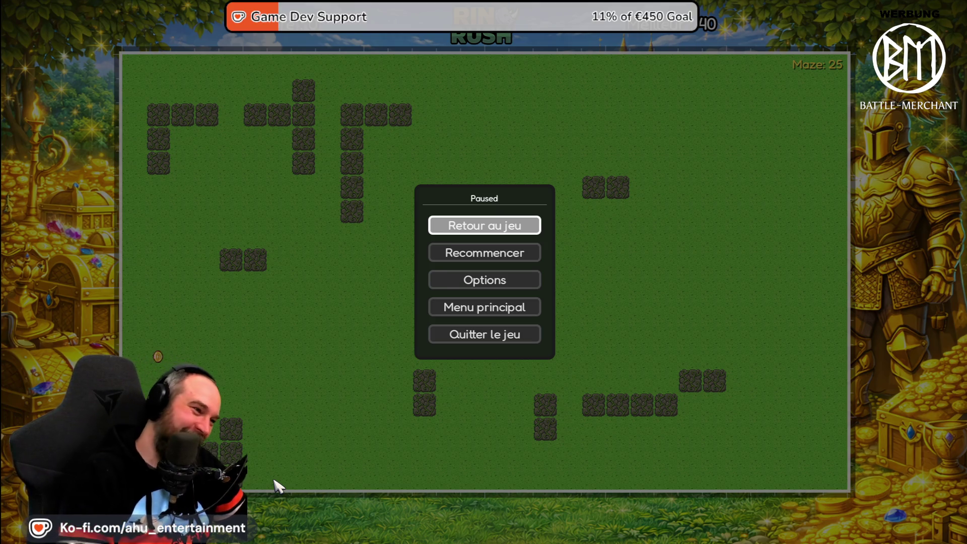
Resume and play briefly, then pause and choose Menu principal to leave the round.
key("Escape")
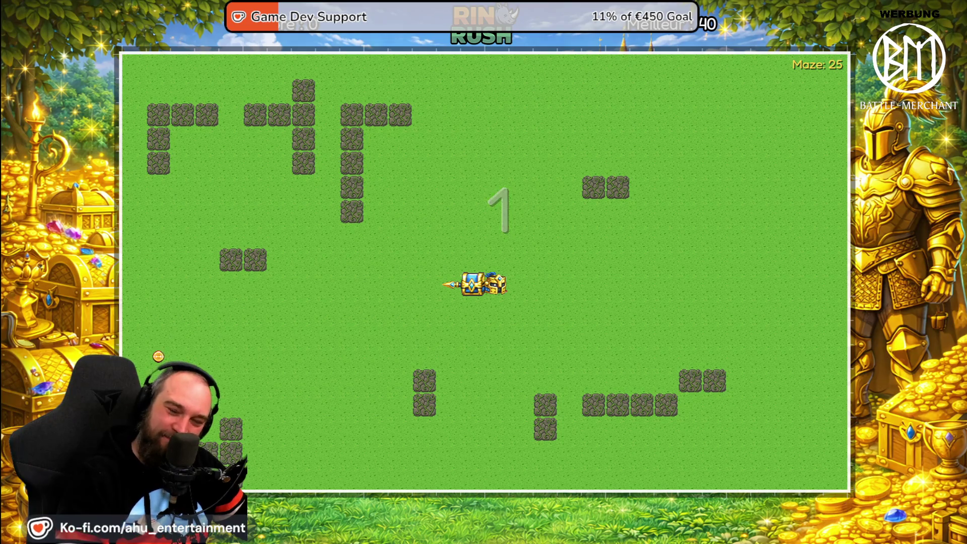
key("Right")
key("Down")
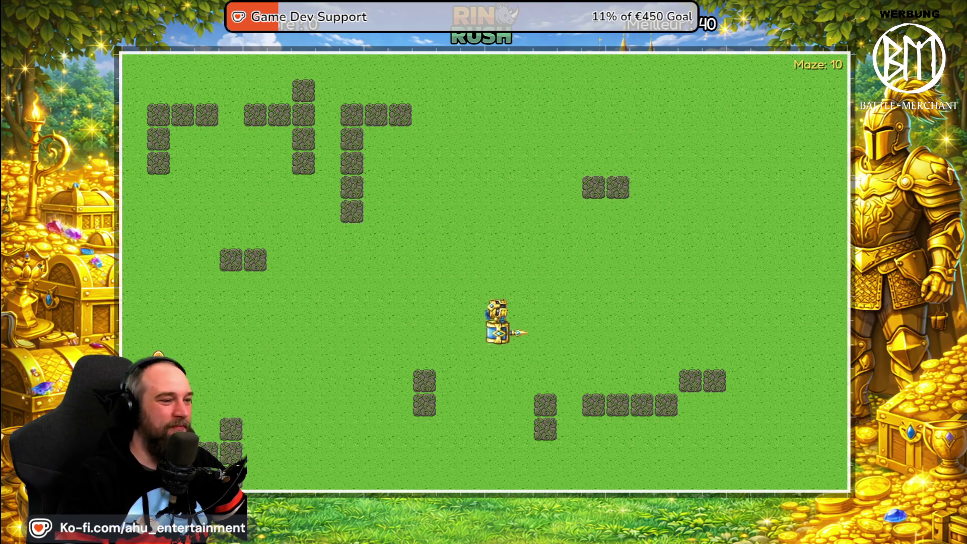
key("Escape")
key("Down")
key("Down")
key("Down")
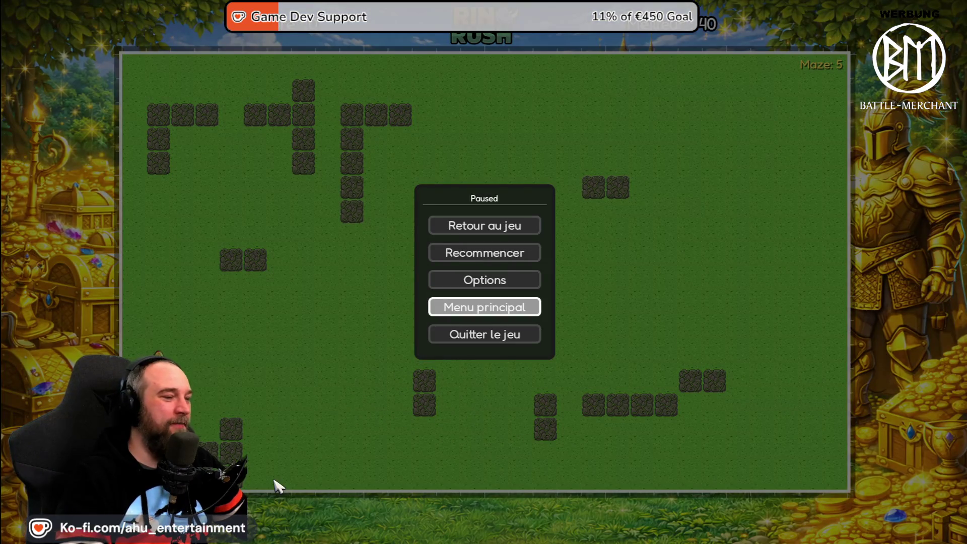
key("Return")
key("Right")
Switch the game language to English, then back to Deutsch, and close the game with Alt+F4.
key("Return")
key("Down")
key("Down")
key("Down")
key("Up")
key("Return")
key("Up")
key("Up")
key("Up")
key("Return")
key("Return")
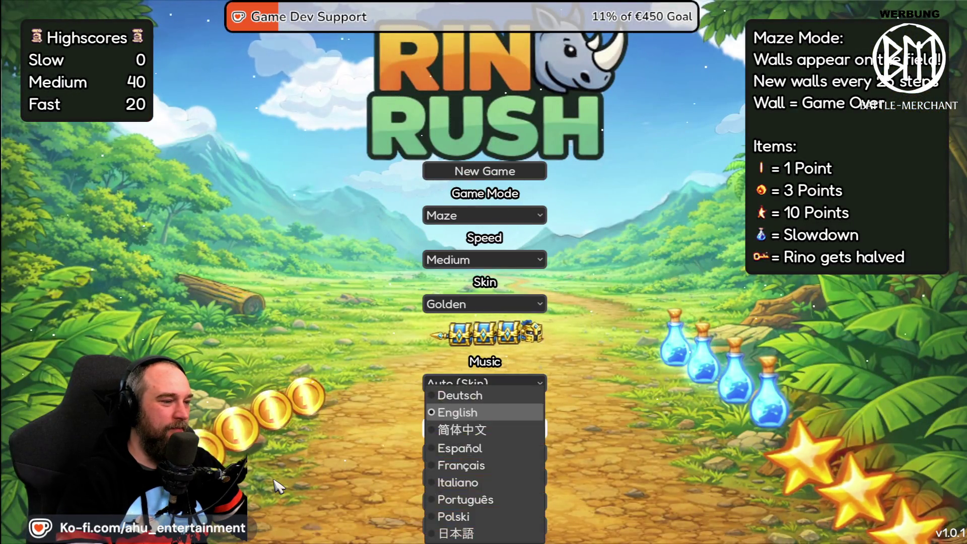
key("Up")
key("Return")
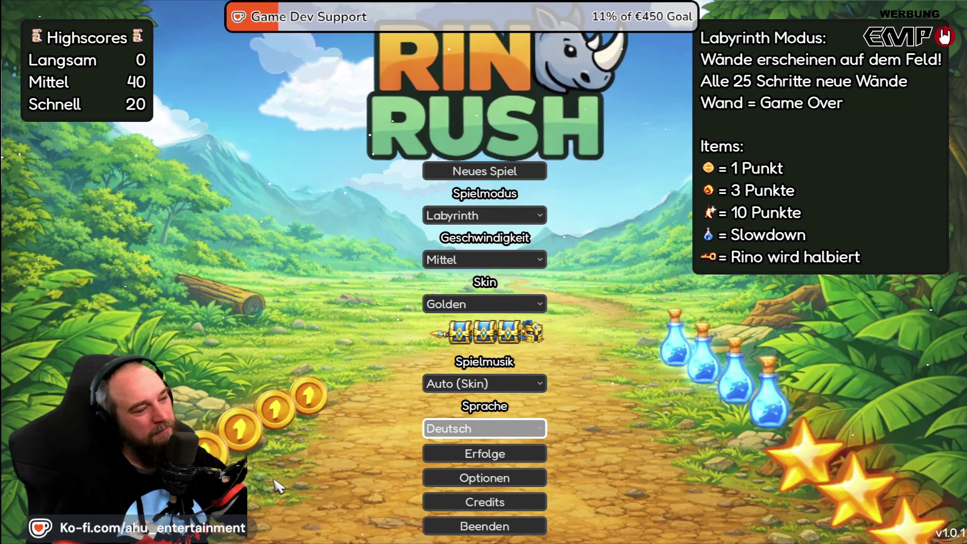
key("Up")
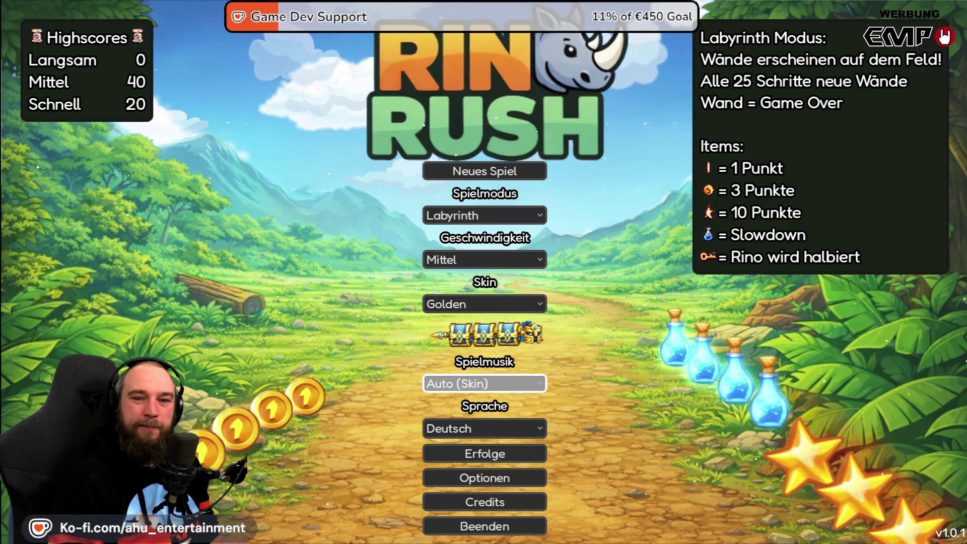
key("alt+F4")
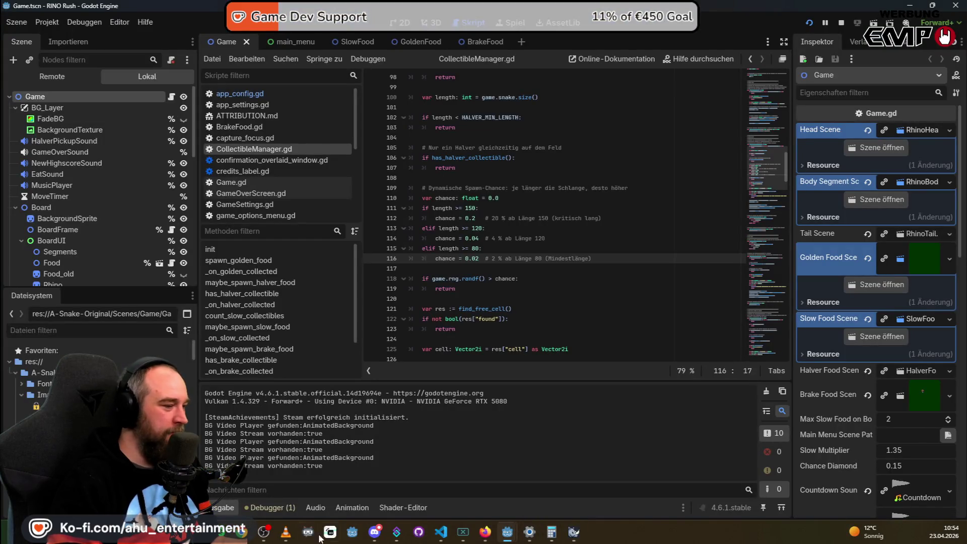
Bring VS Code forward and scroll its AI chat up to the summary of applied fixes.
mouse_move(508, 537)
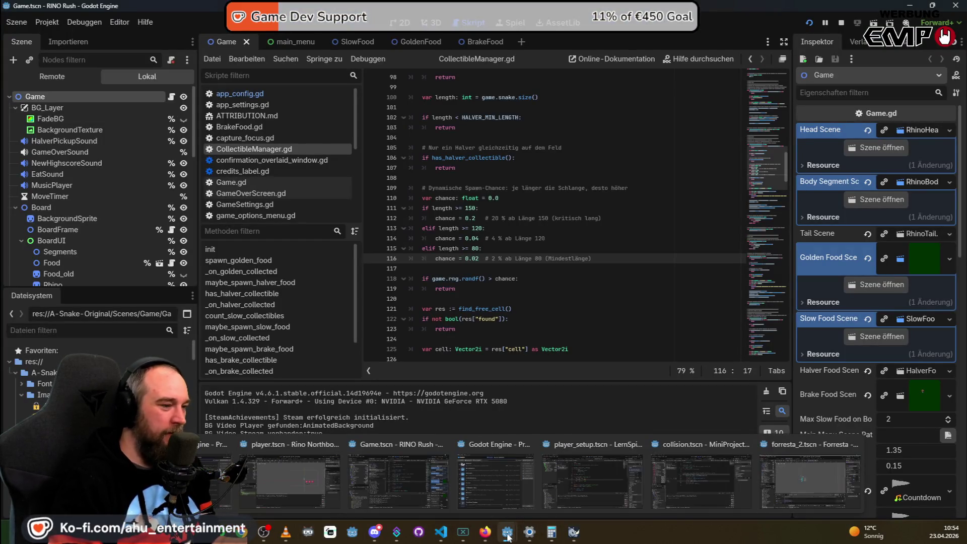
left_click(441, 532)
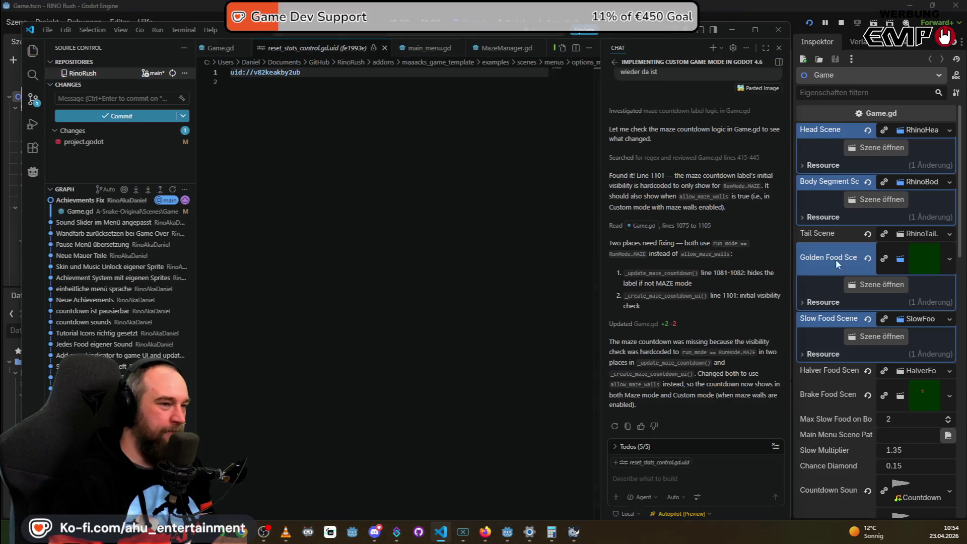
scroll(674, 342, "up", 6)
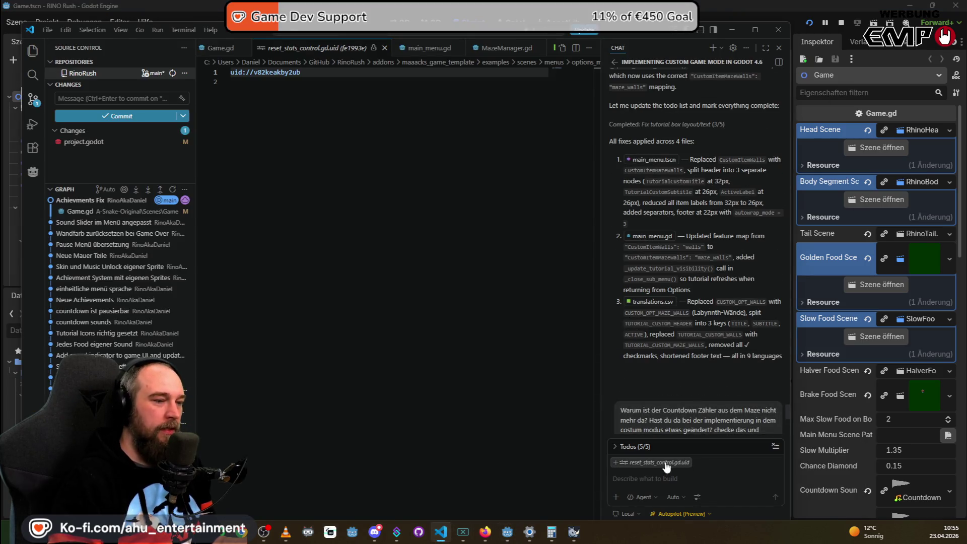
key("super")
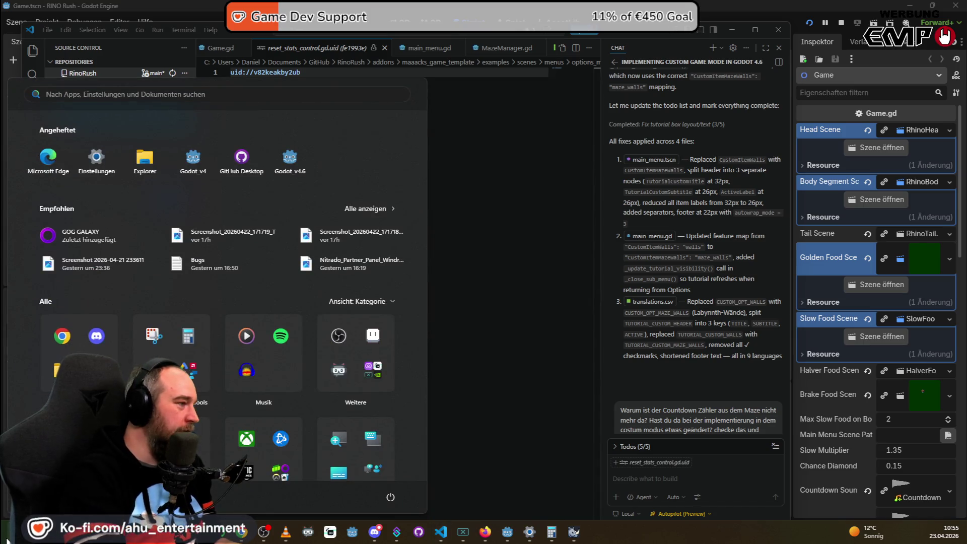
Open Notepad via the 'editor' search, replace the Bugs.txt contents with the heading 'Problematik:'.
type("editor")
key("Return")
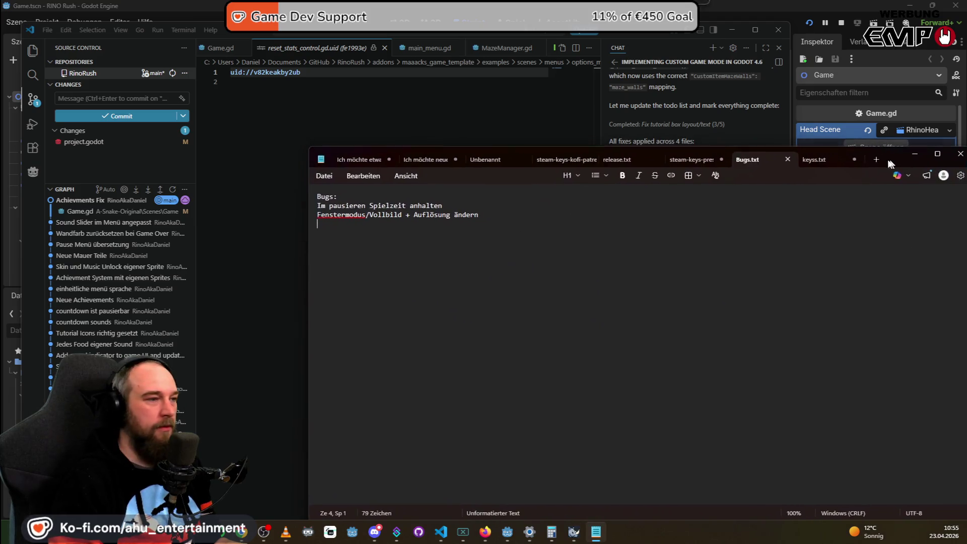
key("ctrl+a")
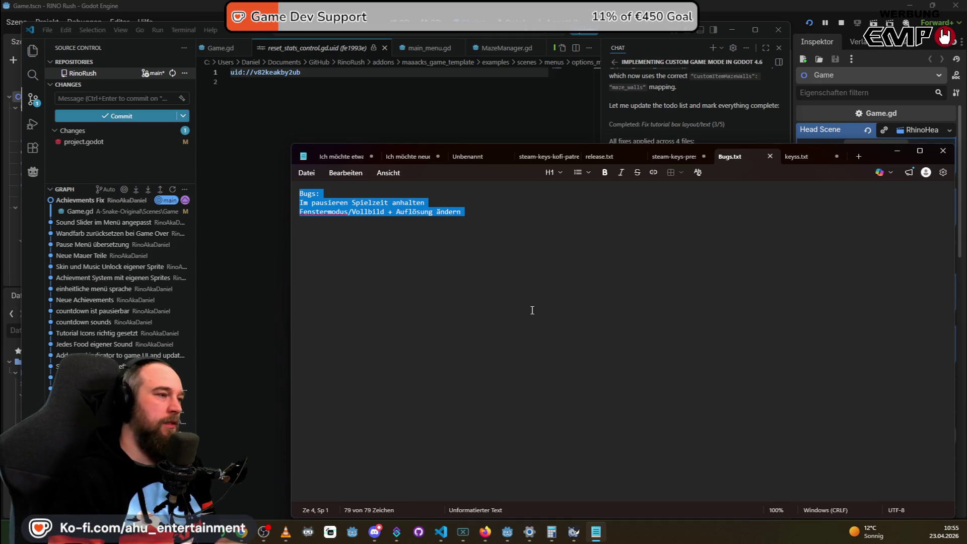
type("Pro")
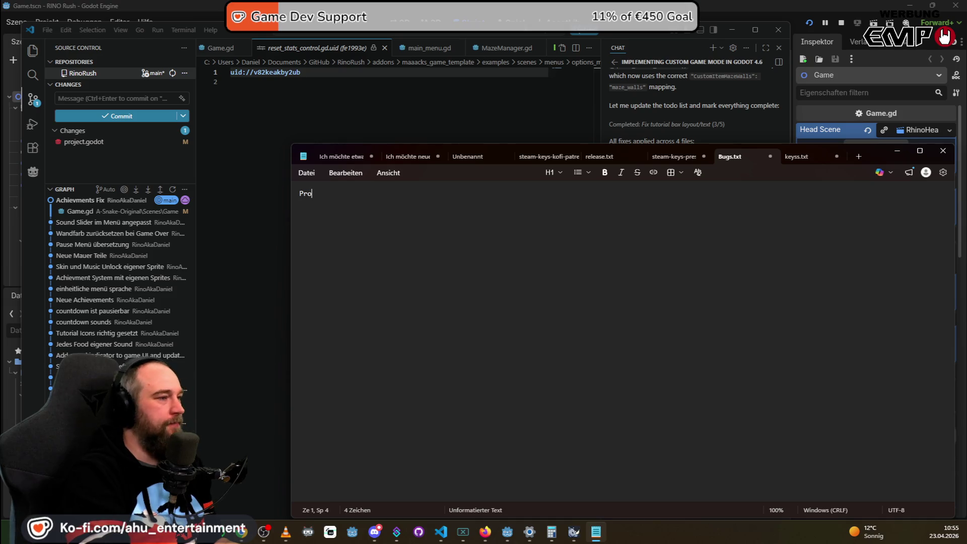
type("blematik:")
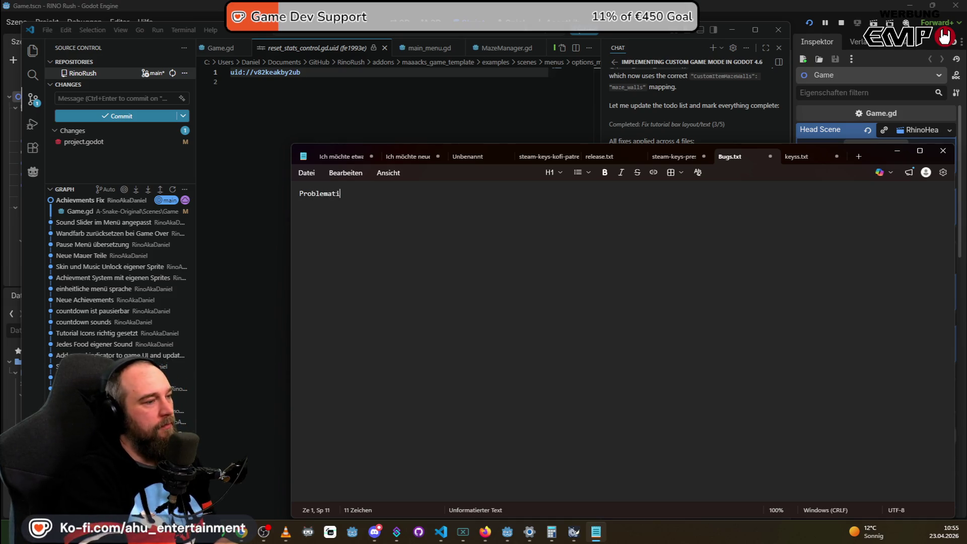
key("Return")
Describe that the pause popup shows a hardcoded English 'Paused' in every language.
type("Wenn m a")
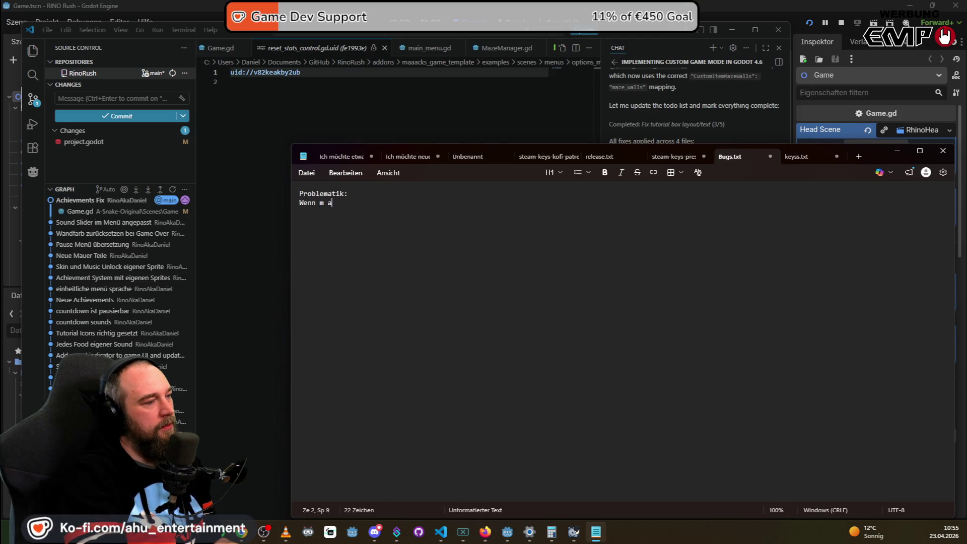
type("n das an ")
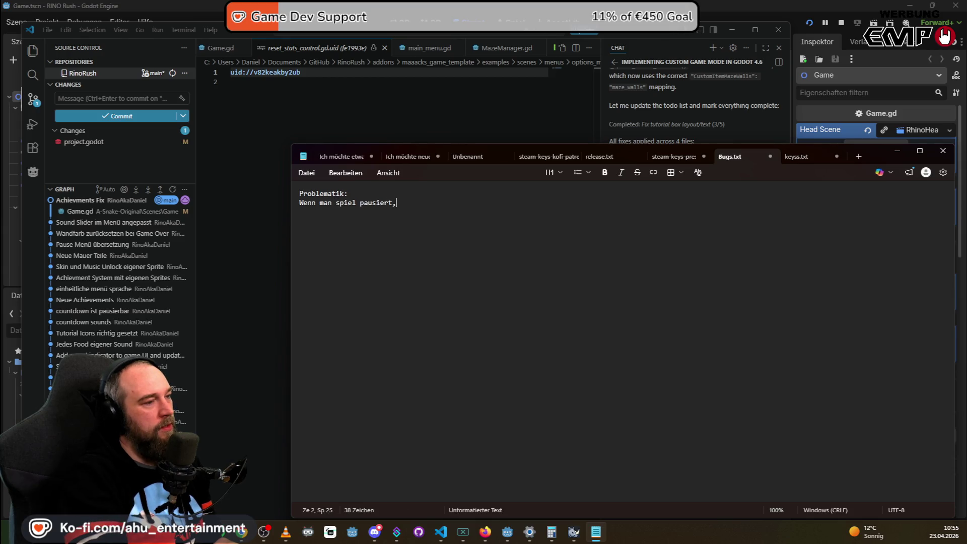
type("teht im Pause Pop ")
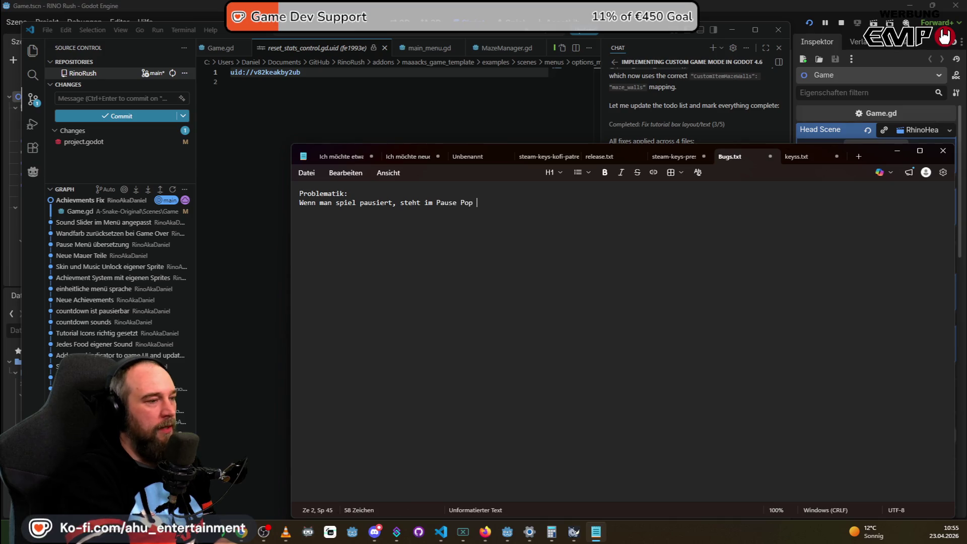
type("Up auf je")
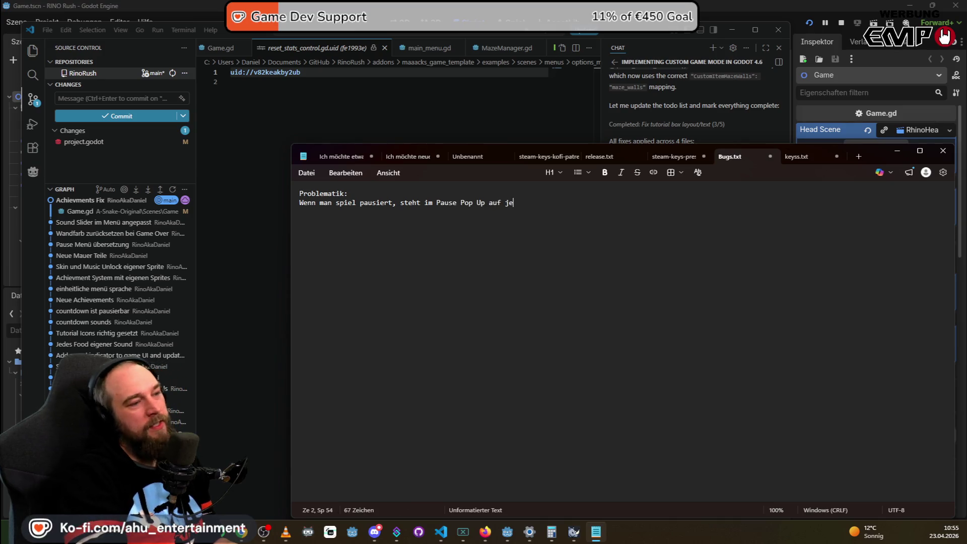
type("der Sprache oben Paused")
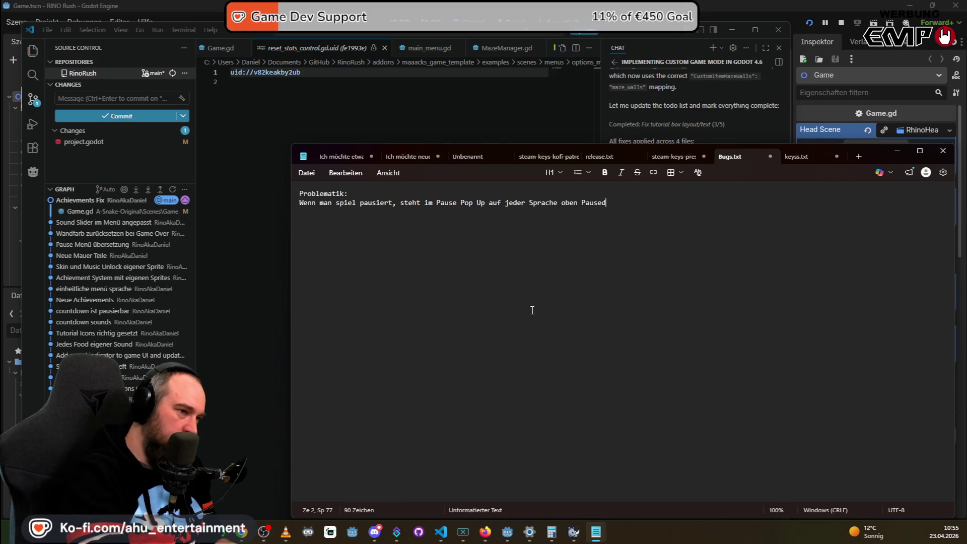
type(", also nur d")
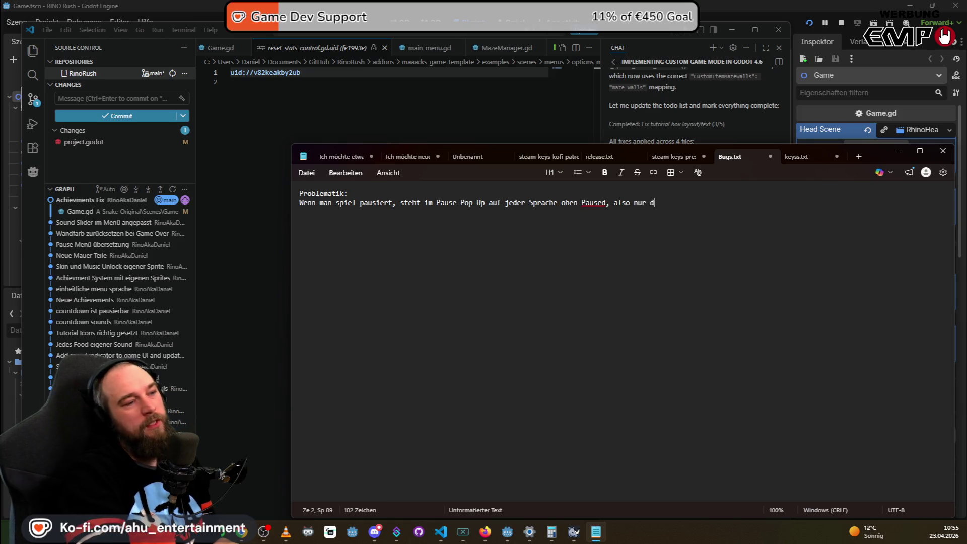
key("BackSpace")
key("BackSpace")
key("BackSpace")
type("vermutlich die englisch")
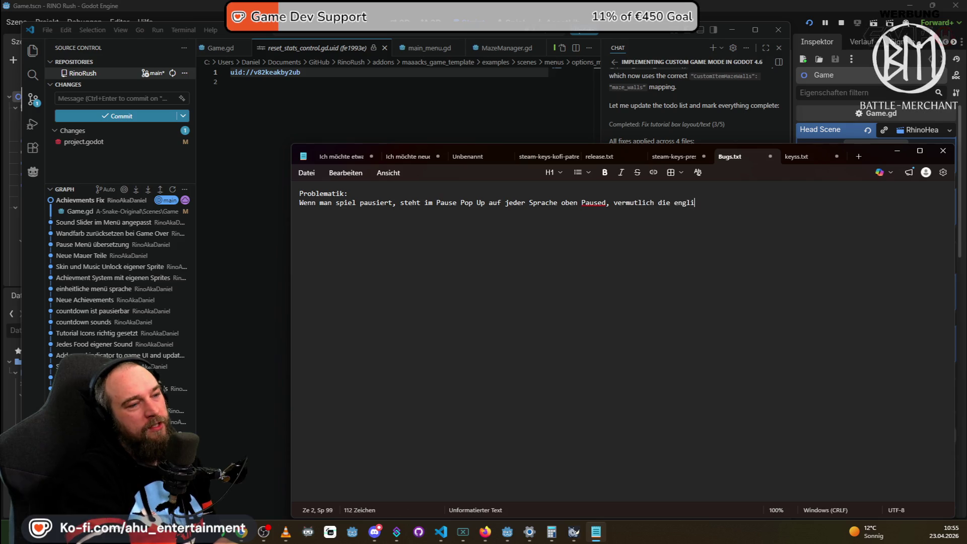
key("BackSpace")
type("dcoded cva")
key("BackSpace")
key("BackSpace")
key("BackSpace")
Add a request to check the pause menu's translation keys for each language, then select all.
key("BackSpace")
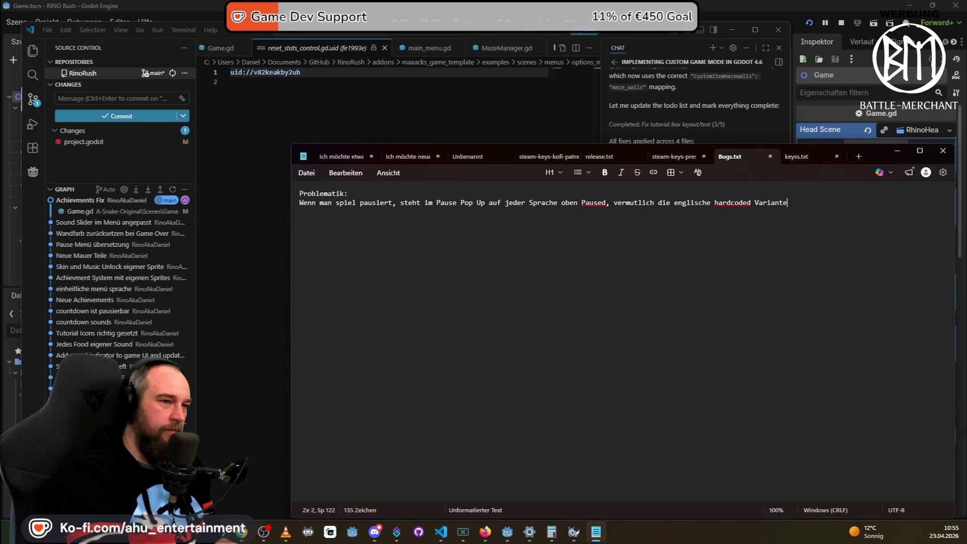
key("Return")
type("GHuhwe")
key("BackSpace")
key("BackSpace")
key("BackSpace")
type("swc")
key("BackSpace")
key("BackSpace")
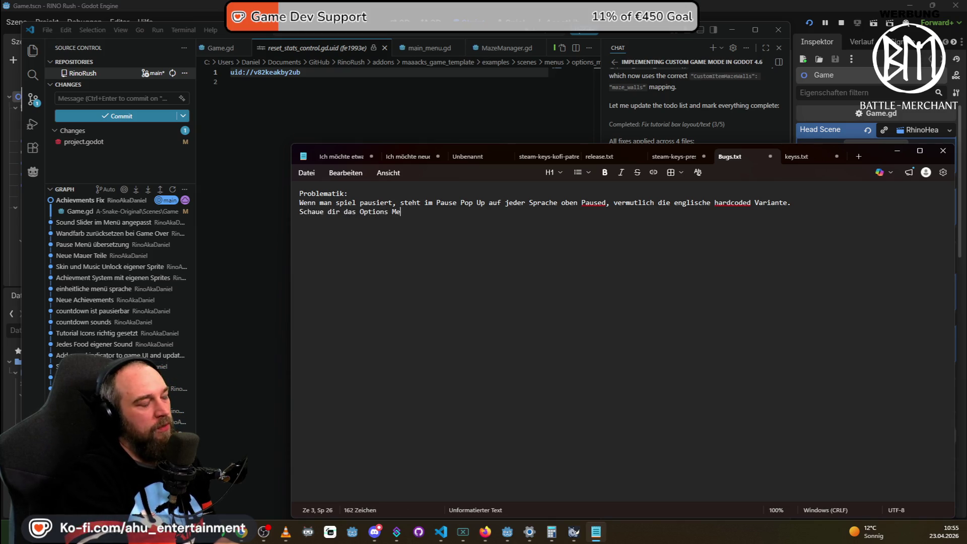
key("BackSpace")
key("BackSpace")
key("BackSpace")
type("Menü an und gucke das d")
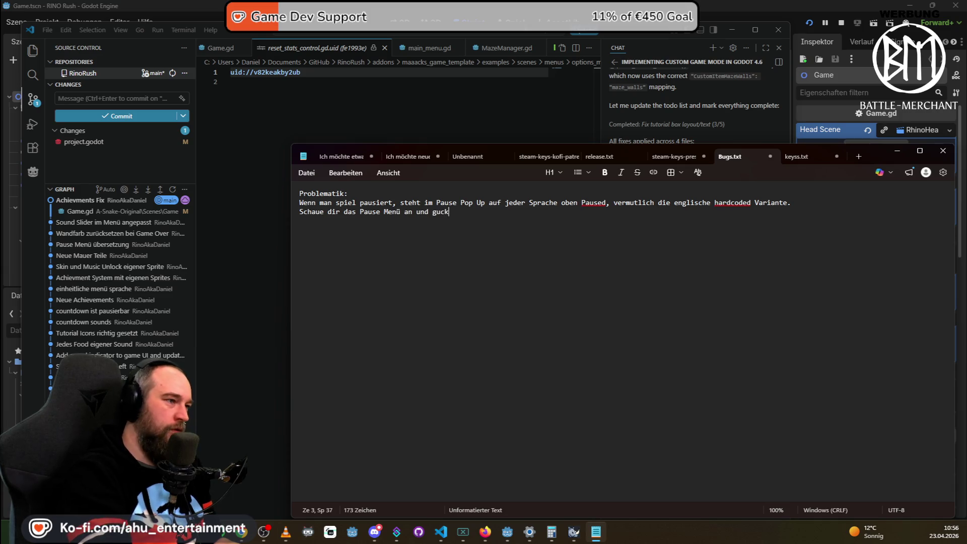
type("a für jede Spra")
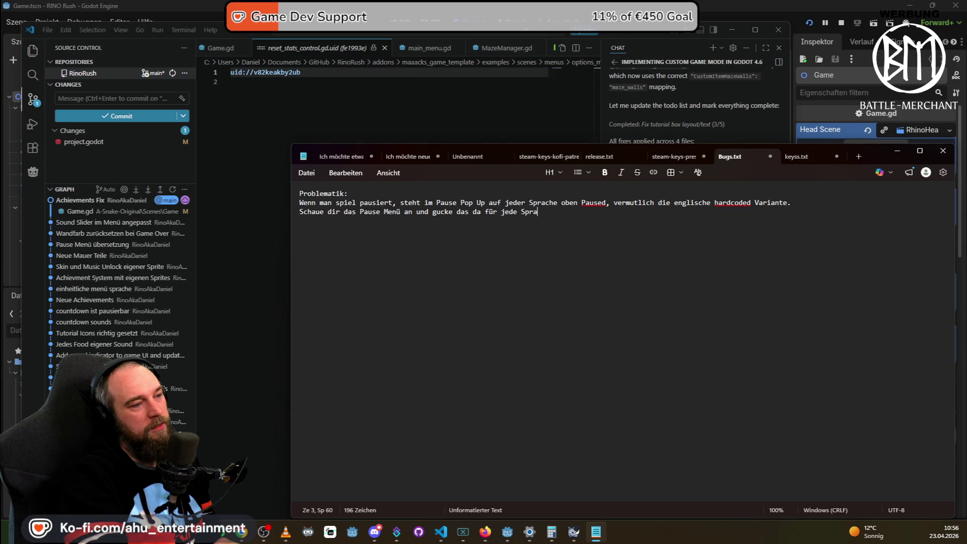
type("che die richtigen Translations Keys reinkommen")
key("ctrl+a")
key("ctrl+c")
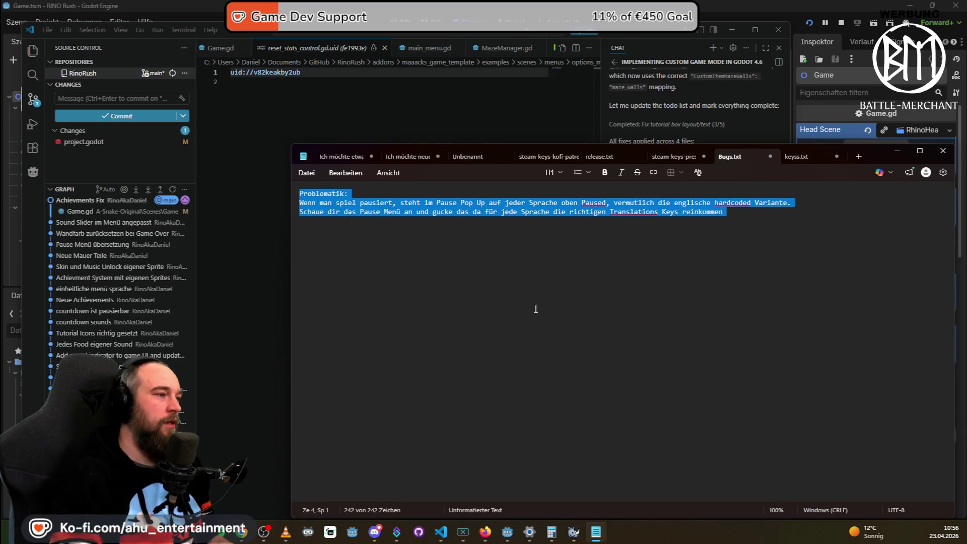
Paste the pause-menu bug report into a fresh VS Code AI chat session.
key("alt+Tab")
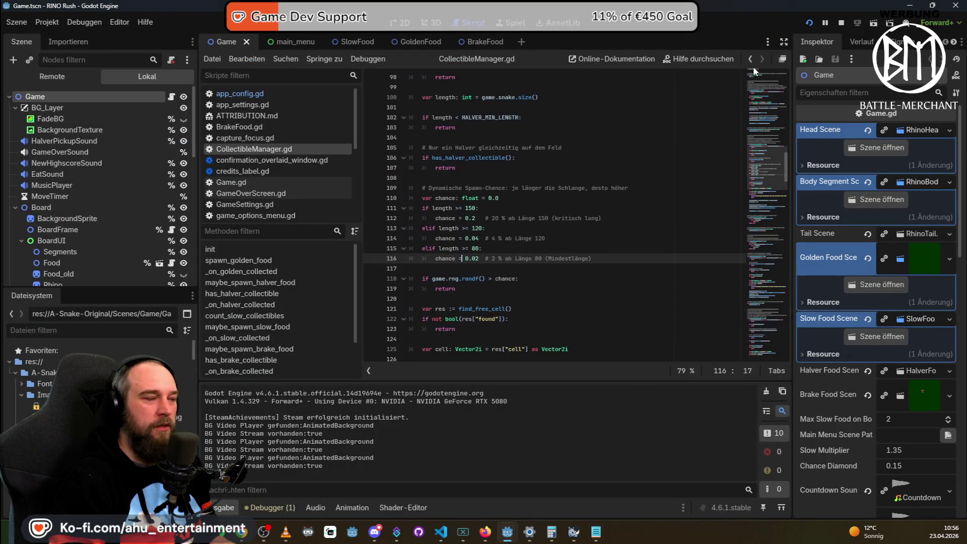
key("alt+Tab")
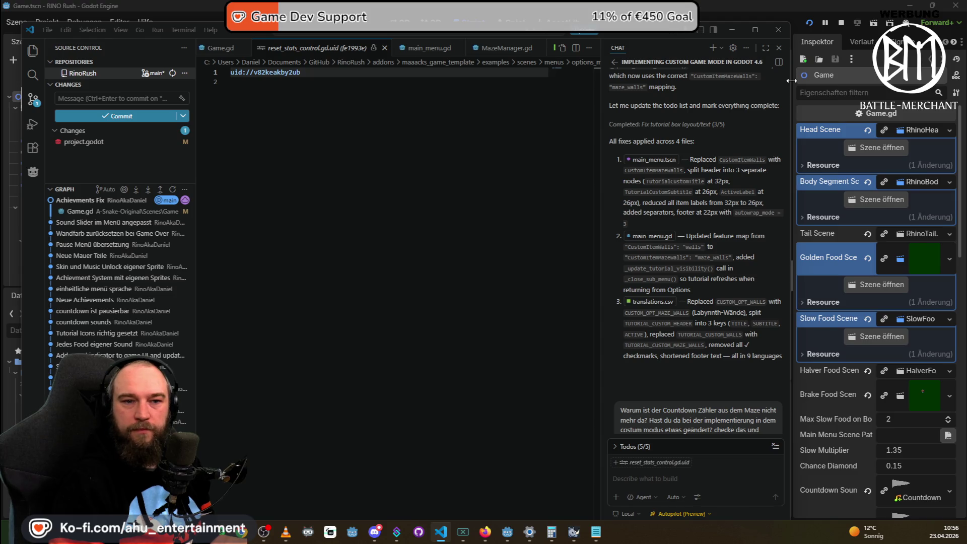
key("alt+Tab")
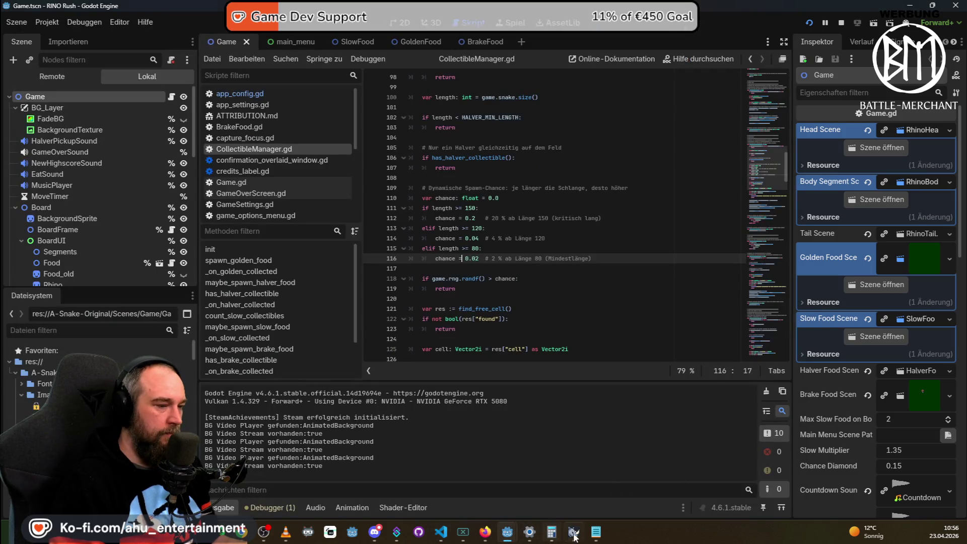
left_click(437, 538)
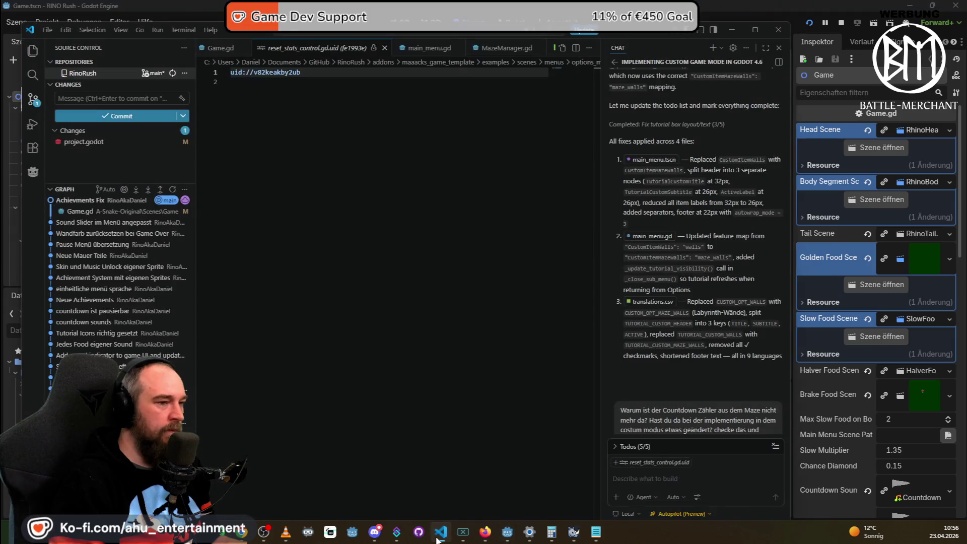
left_click(715, 50)
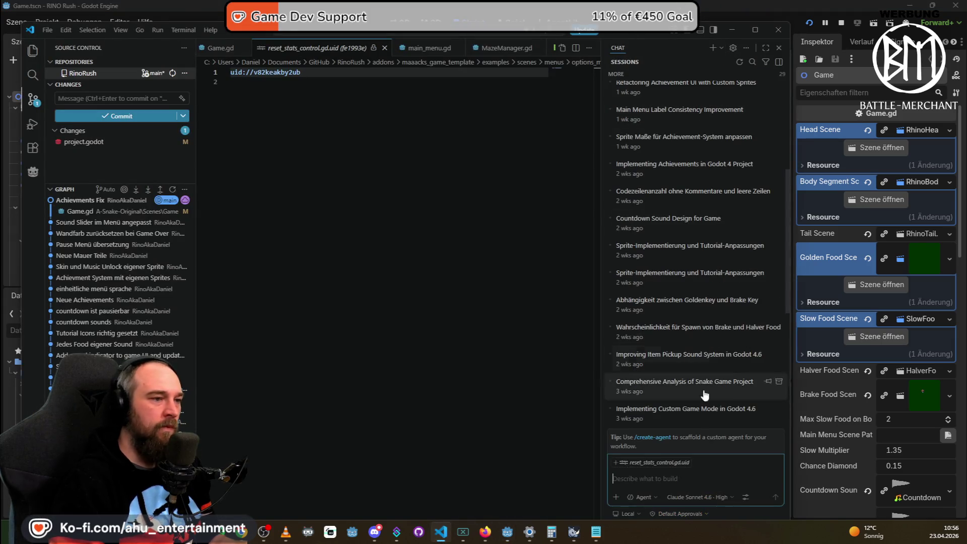
key("ctrl+v")
Pick the Raptor mini model and Plan mode, add 'Beschreibe mir was du an der Problematik verstehst', and send.
left_click(643, 498)
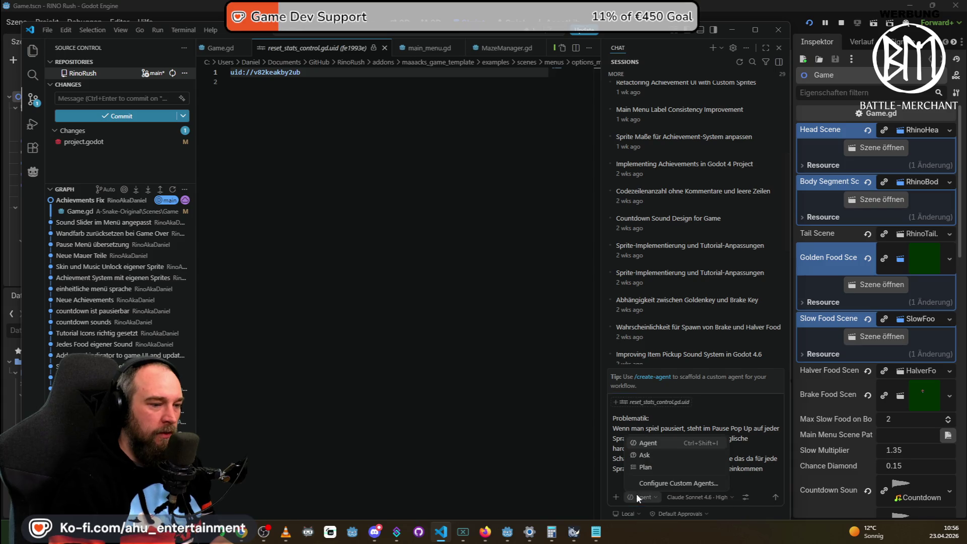
left_click(643, 456)
left_click(681, 498)
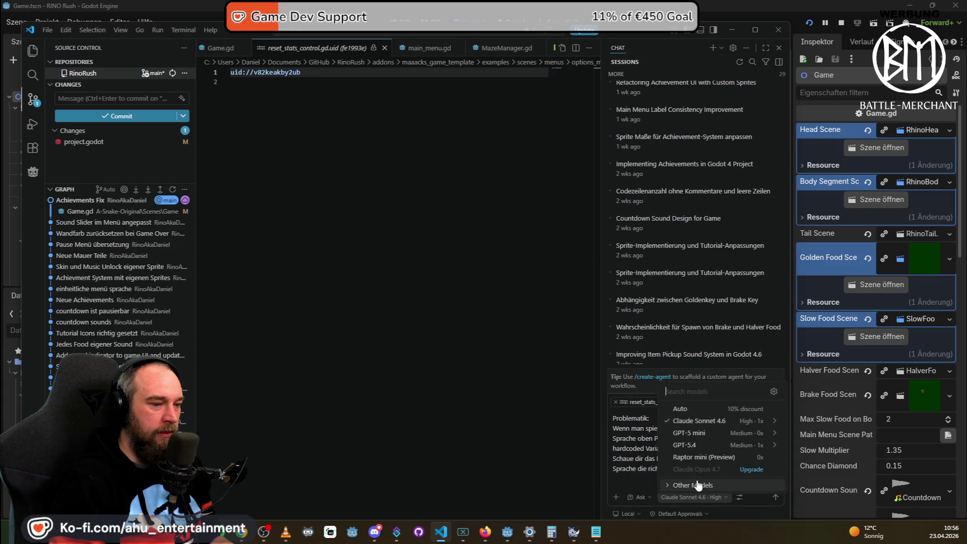
left_click(671, 459)
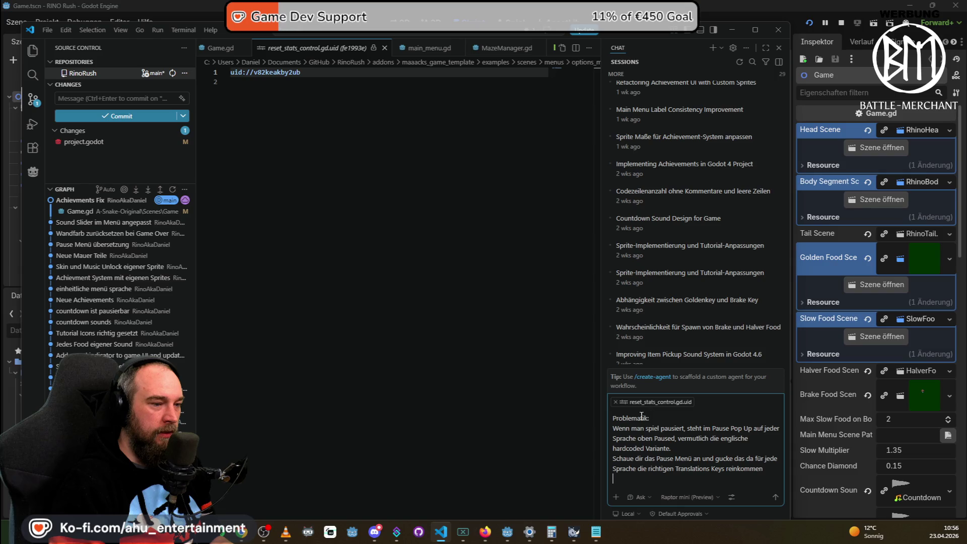
type("Ver")
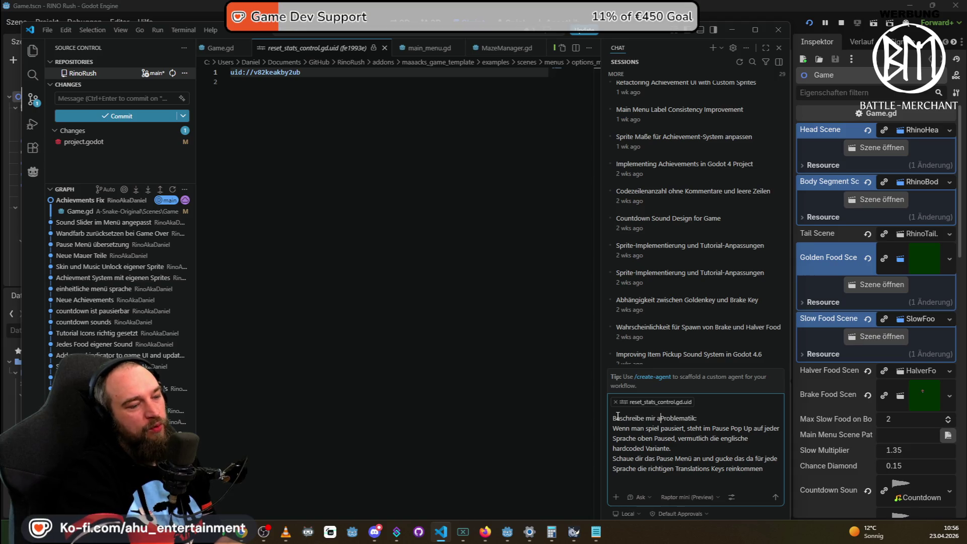
type("er ")
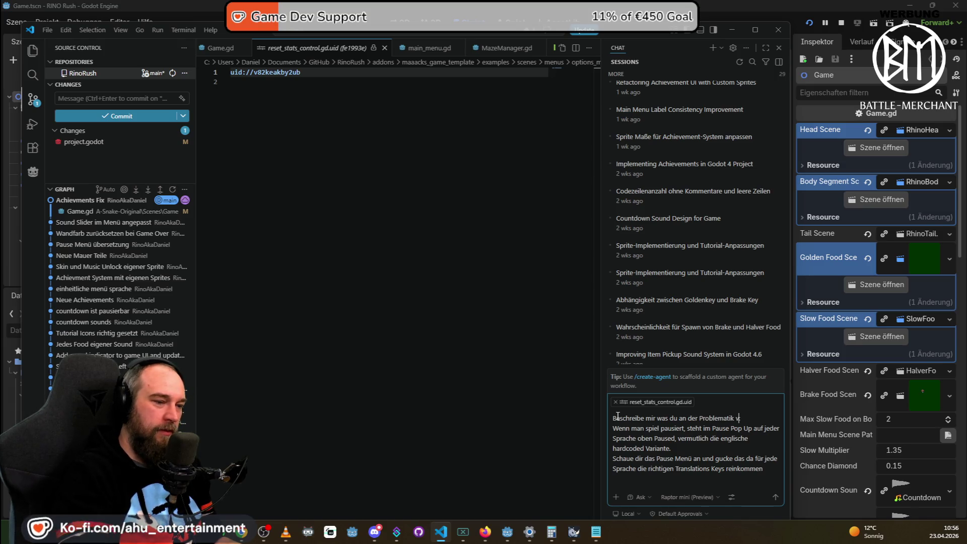
type("erstehst")
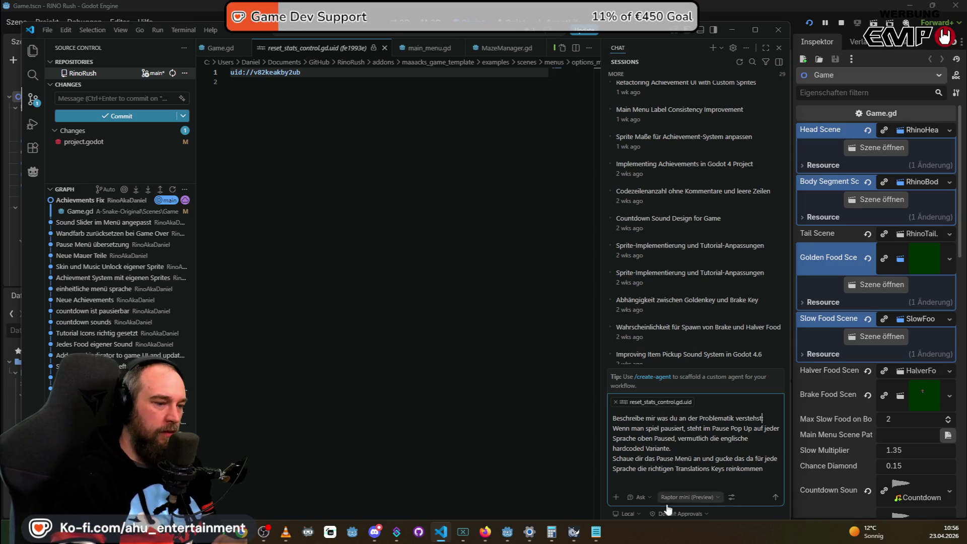
left_click(639, 497)
left_click(675, 467)
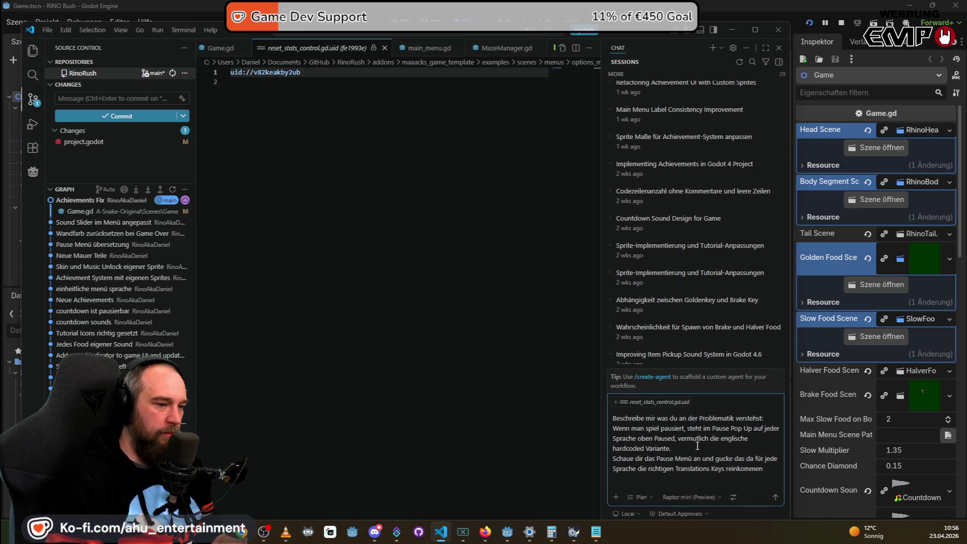
key("Return")
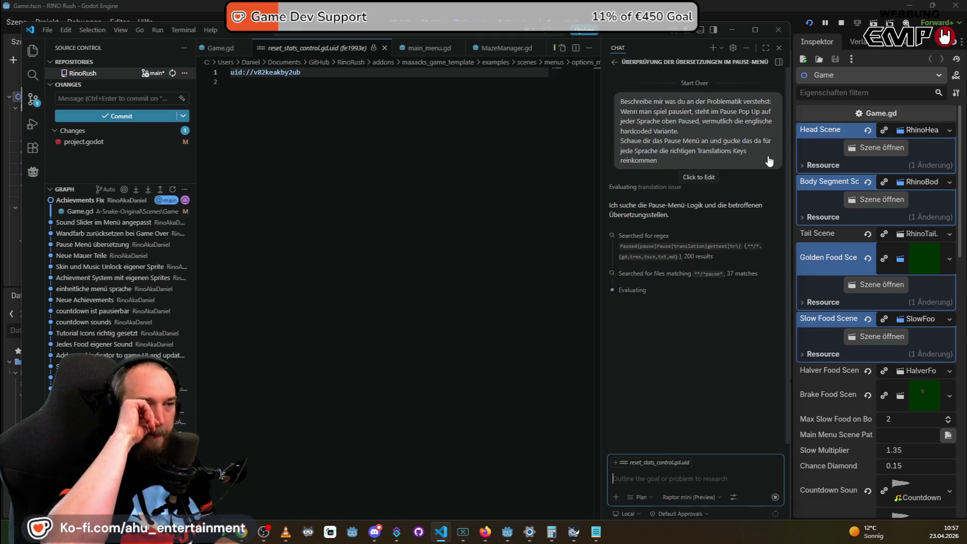
Bring the Godot editor with CollectibleManager.gd back to the front while the AI analyses.
left_click(357, 4)
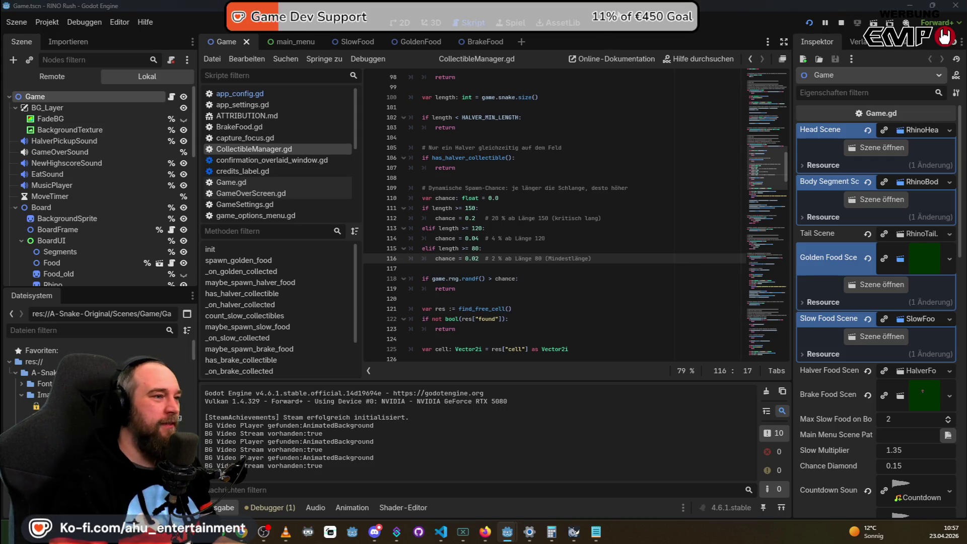
Start a German Labyrinth round, pause it to check the heading reads Paused, then return to the title menu.
key("alt+Tab")
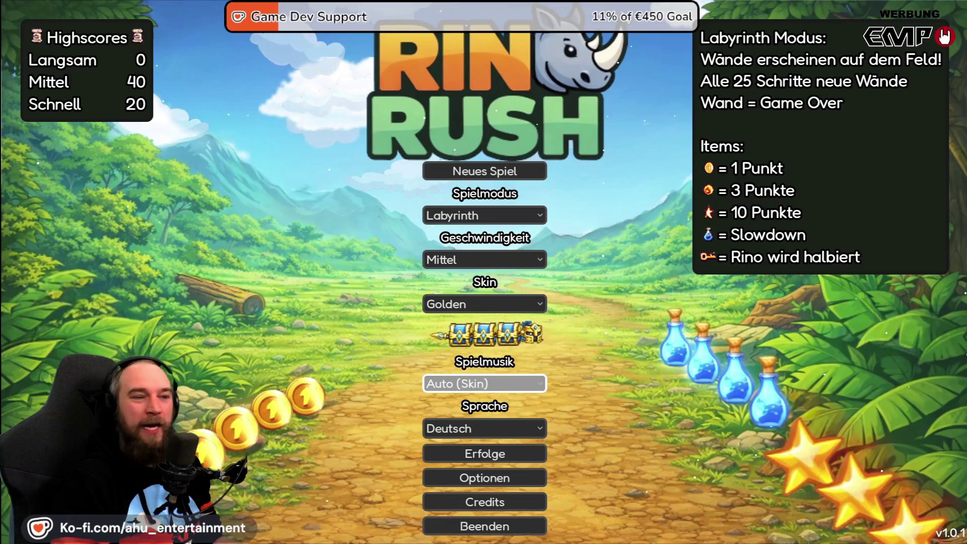
key("Return")
key("Escape")
key("Down")
key("Down")
key("Down")
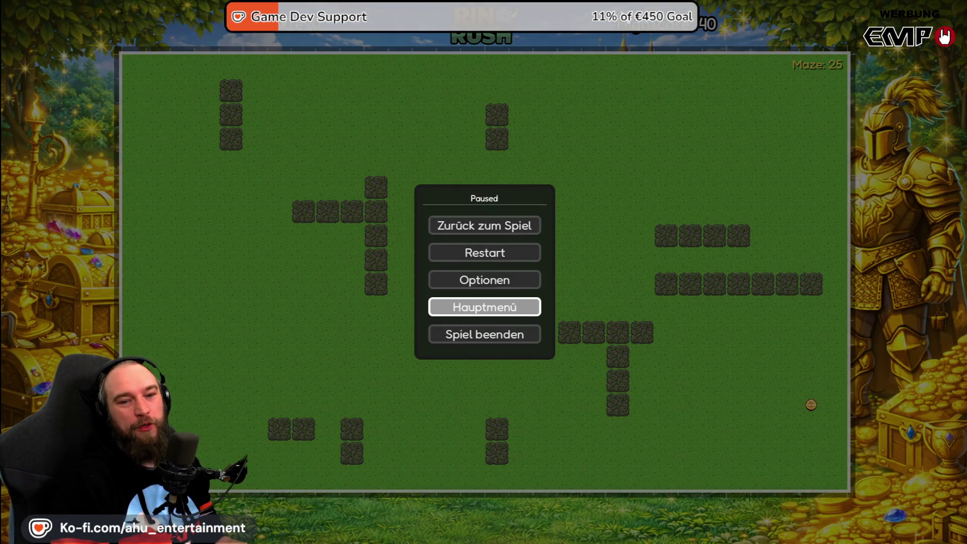
key("Up")
key("Up")
key("Up")
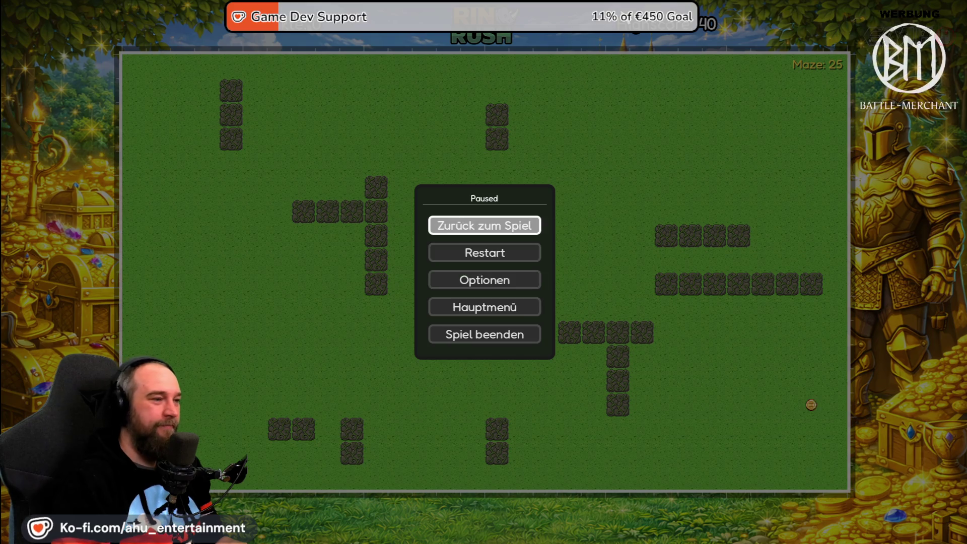
key("Return")
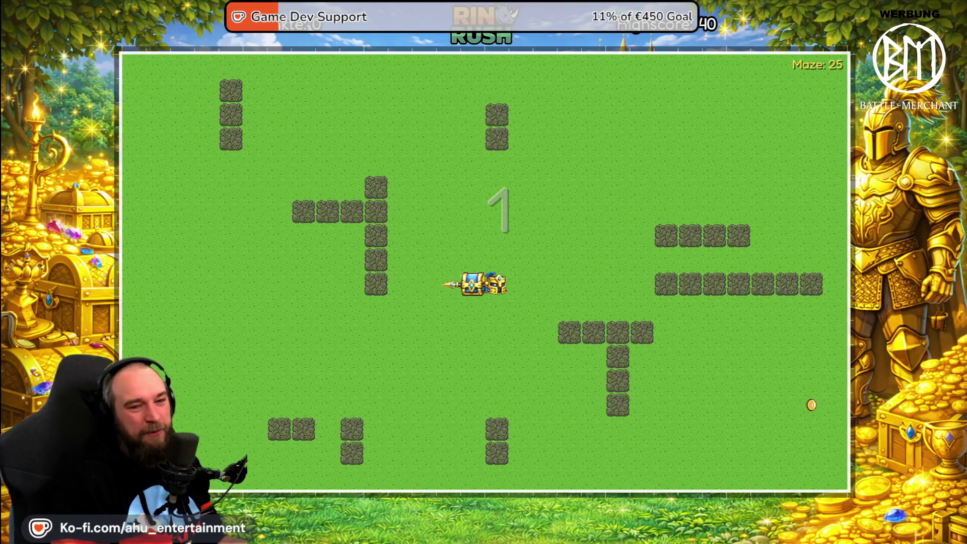
key("Escape")
key("Down")
key("Down")
key("Down")
key("Return")
key("Return")
Switch the game's Sprache setting from Deutsch to English on the title menu.
key("Down")
key("Down")
key("Down")
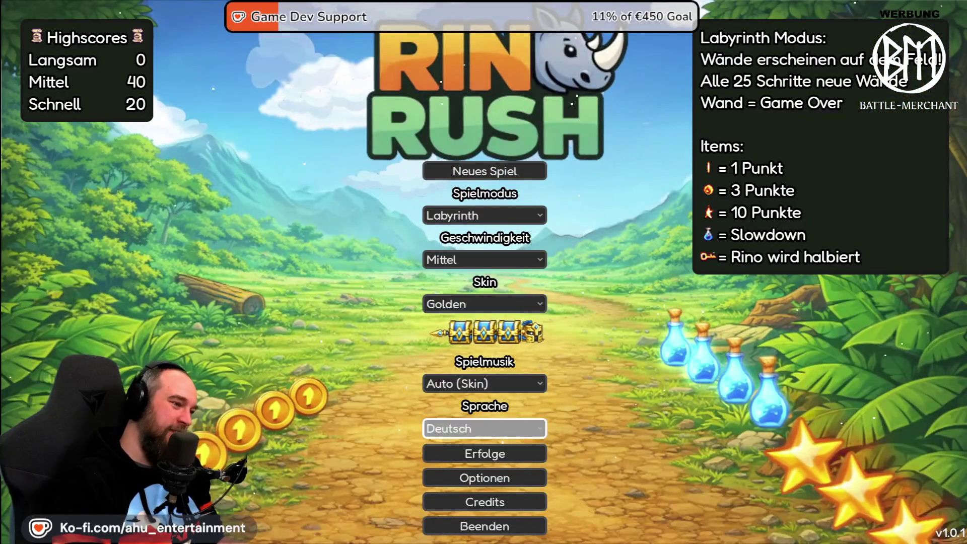
key("Up")
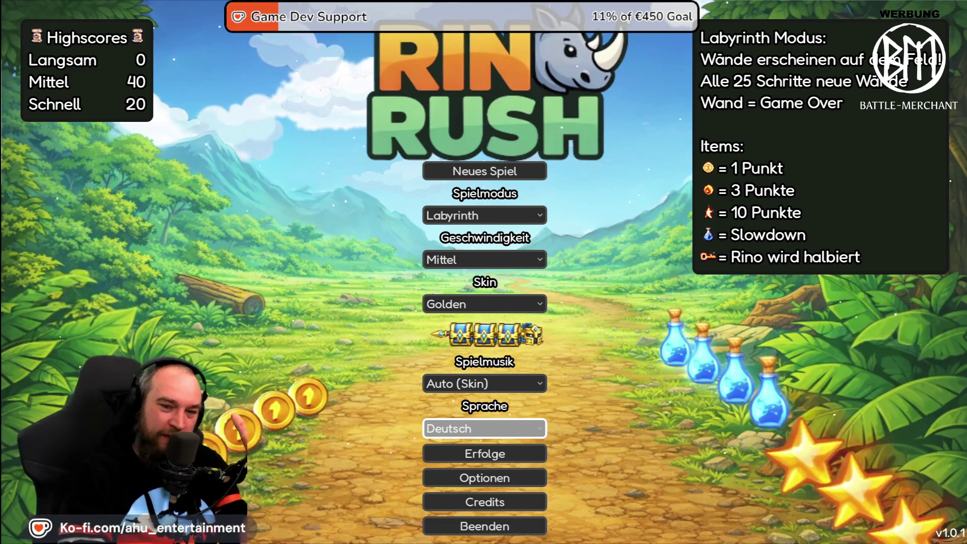
key("Up")
key("Up")
key("Down")
key("Return")
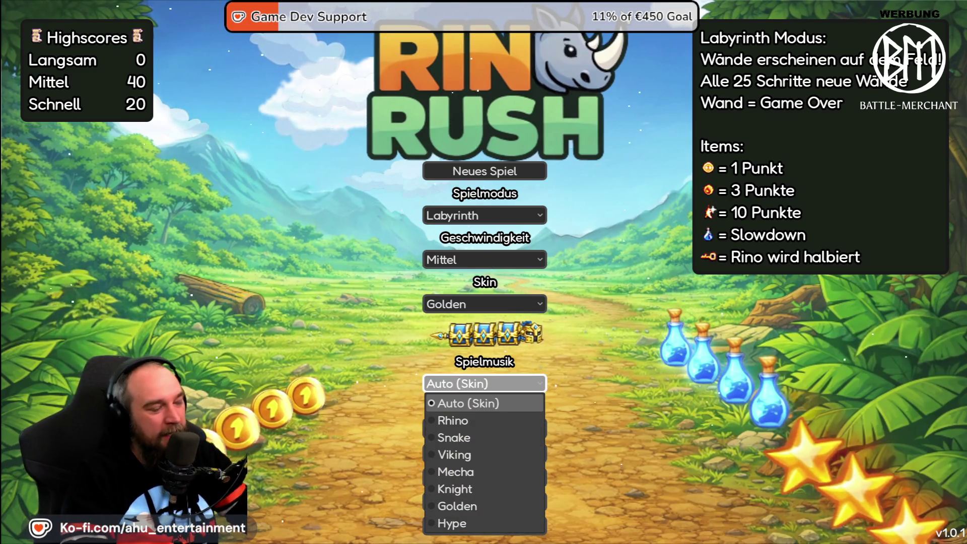
key("Escape")
key("Return")
key("Down")
key("Return")
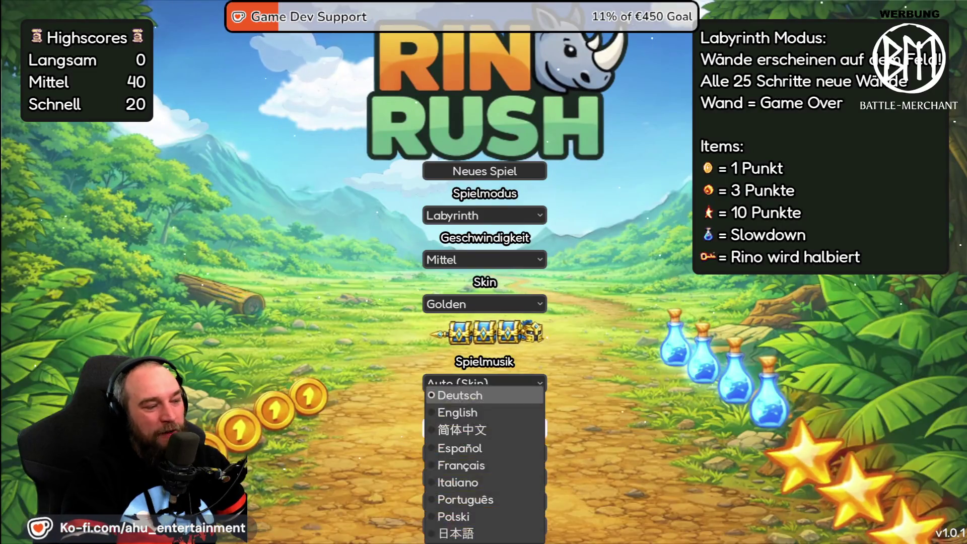
key("Down")
key("Return")
Start an English Labyrinth round, pause to confirm the heading still says Paused, and return to the menu.
key("Up")
key("Up")
key("Up")
key("Up")
key("Up")
key("Return")
key("Escape")
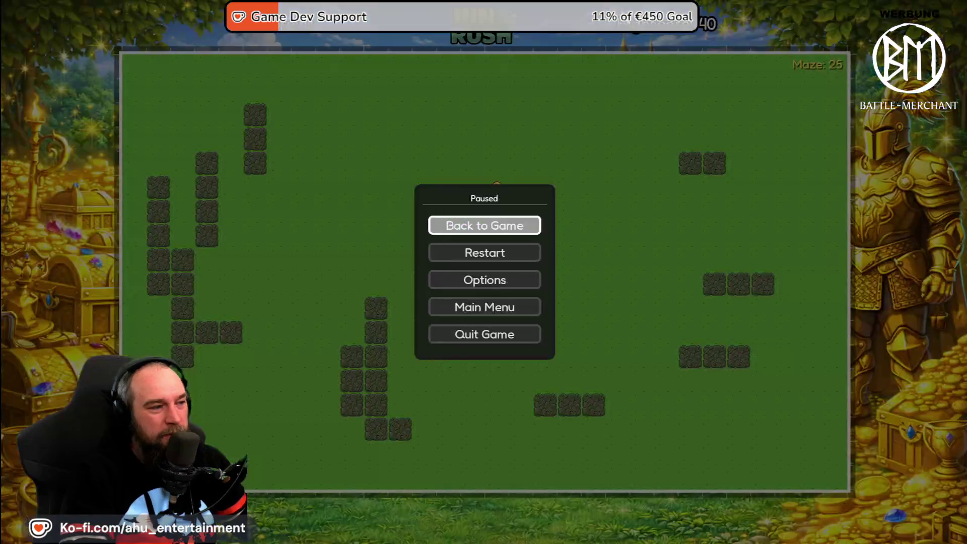
key("Down")
key("Down")
key("Down")
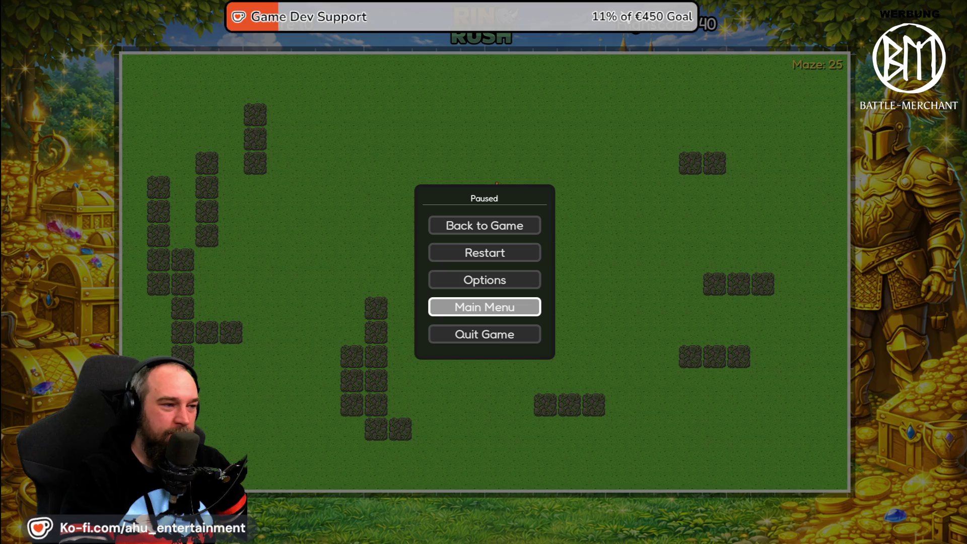
key("Up")
Set the game language back to Deutsch and bring Rino Rush back to the front.
key("Up")
key("Up")
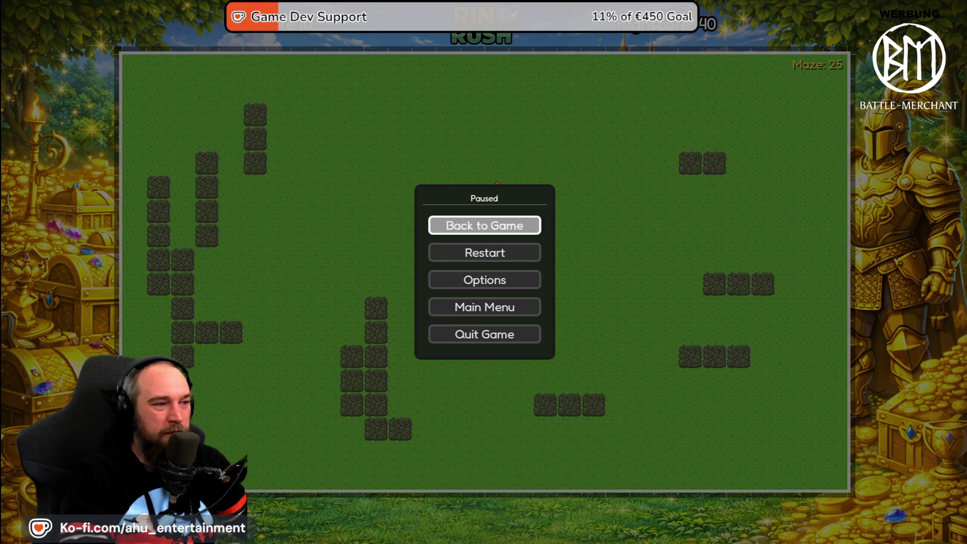
key("Return")
key("Escape")
key("Down")
key("Down")
key("Down")
key("Return")
key("Down")
key("Down")
key("Down")
key("Down")
key("Return")
key("Up")
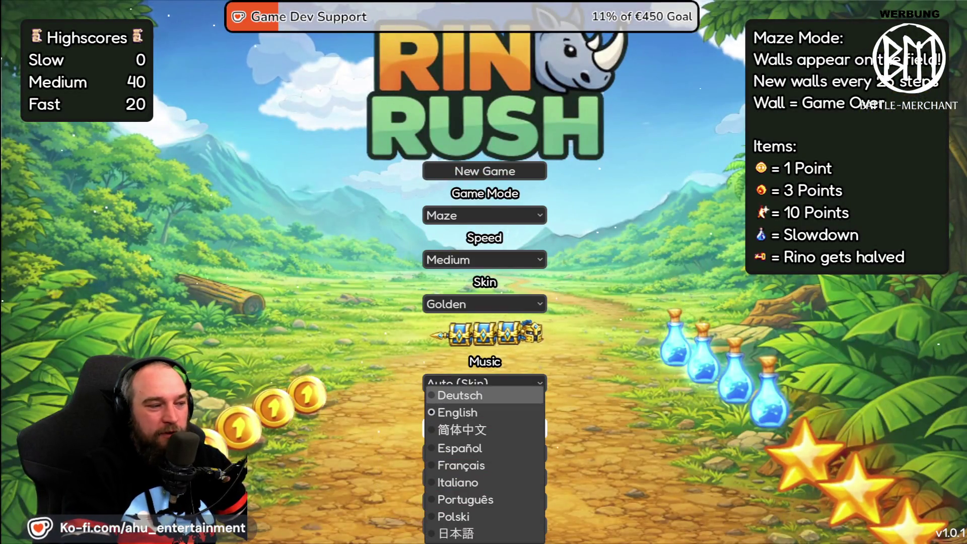
key("Return")
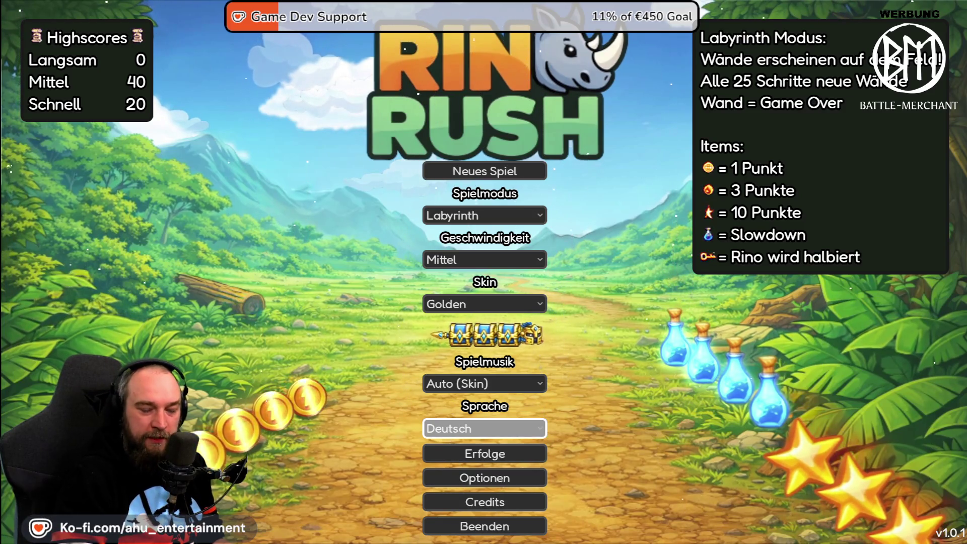
key("super+d")
key("super+d")
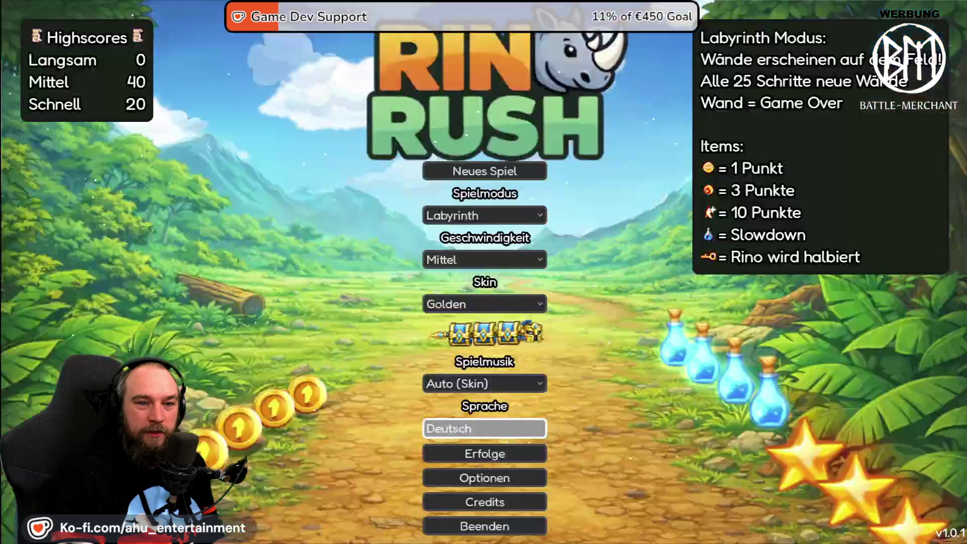
key("super+d")
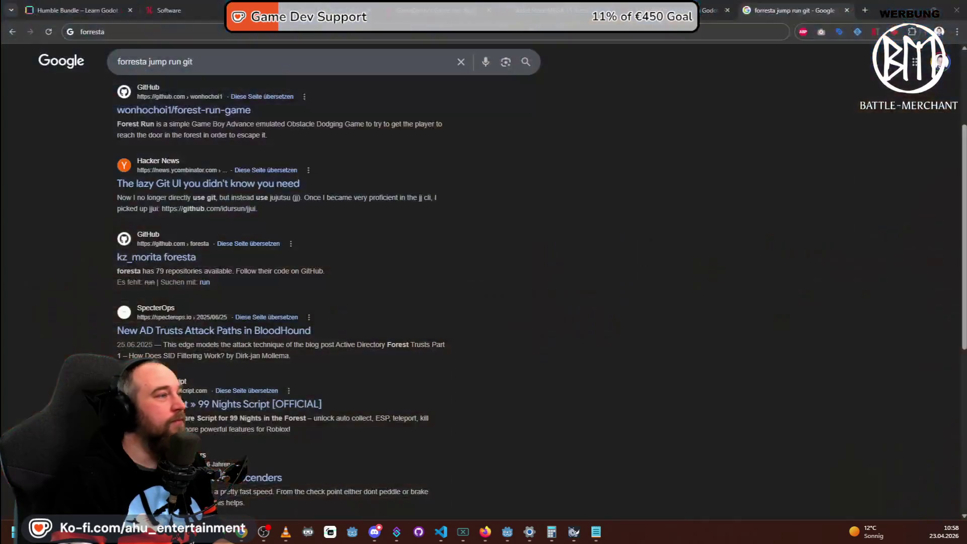
Hide the Humble Bundle and GitHub browser windows, return to Rino Rush, then switch to the VS Code chat.
key("alt+Tab")
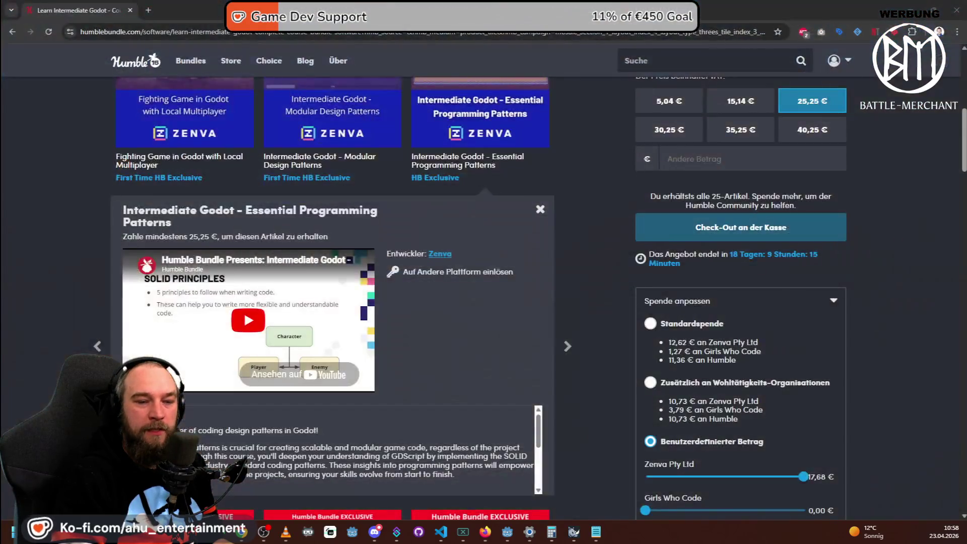
key("super+d")
key("alt+Tab")
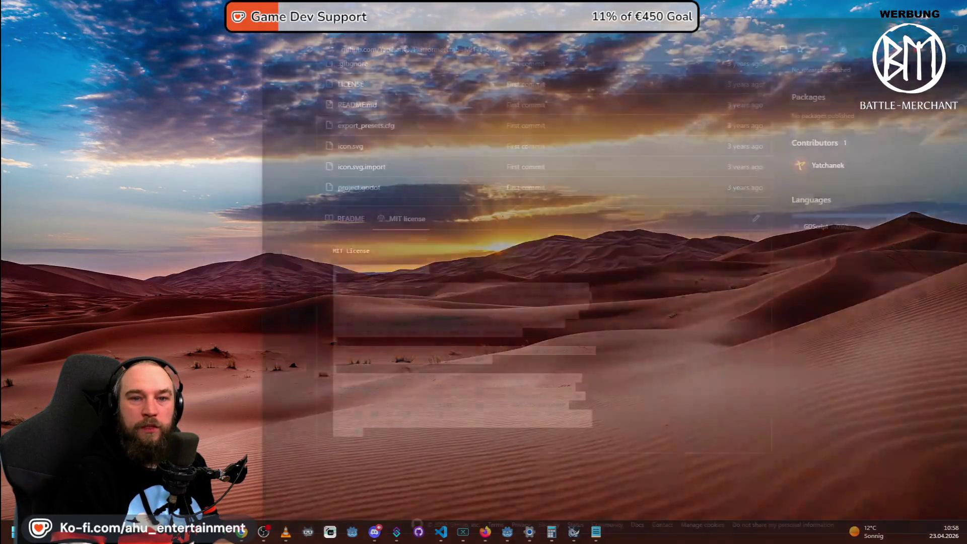
key("super+d")
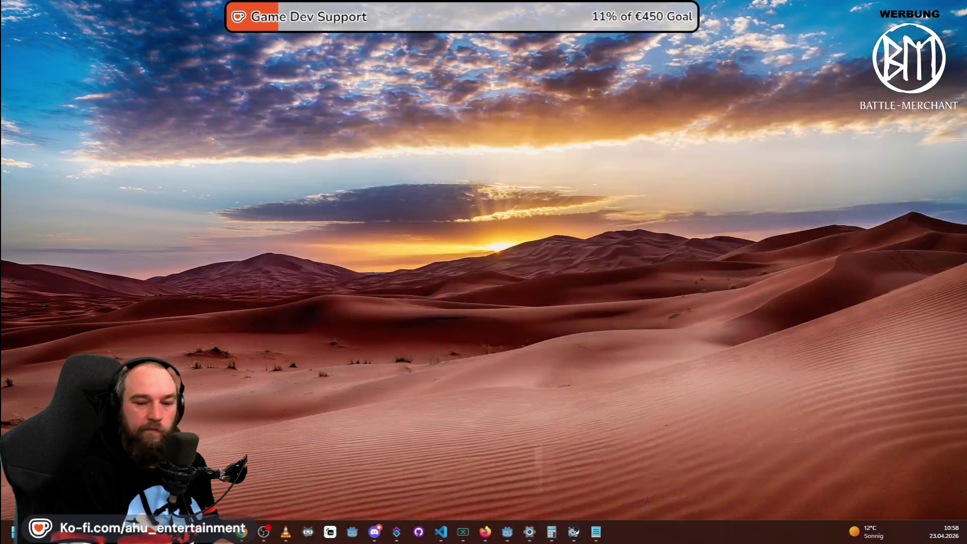
key("alt+Tab")
key("super+d")
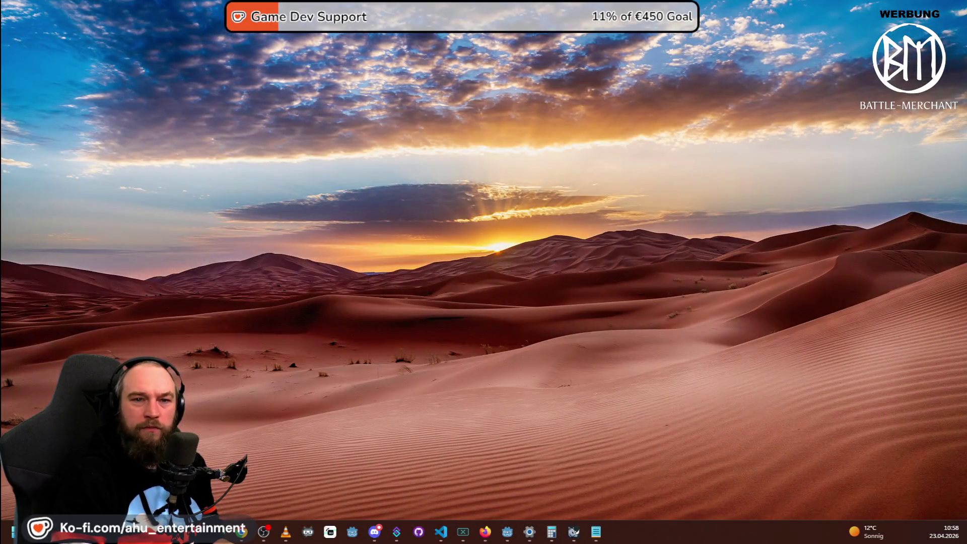
key("alt+Tab")
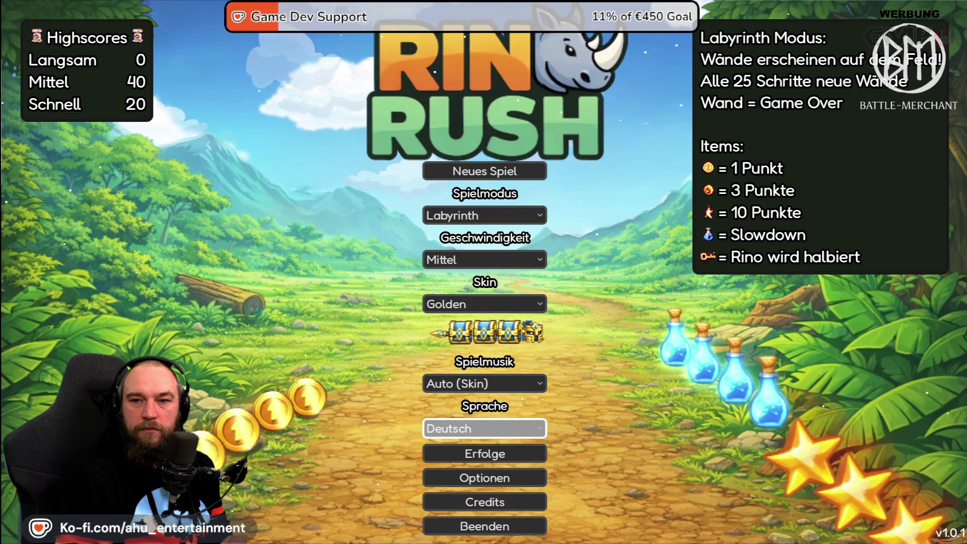
key("alt+Tab")
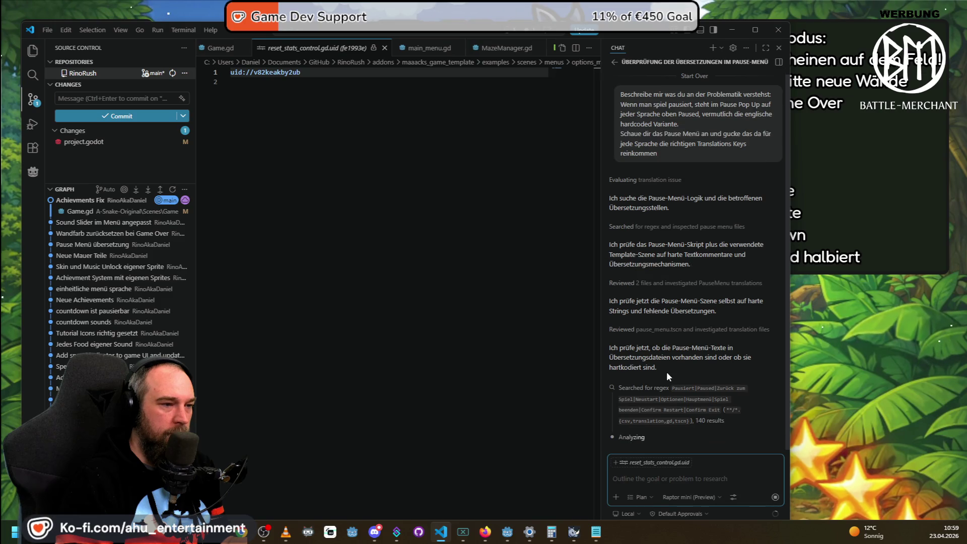